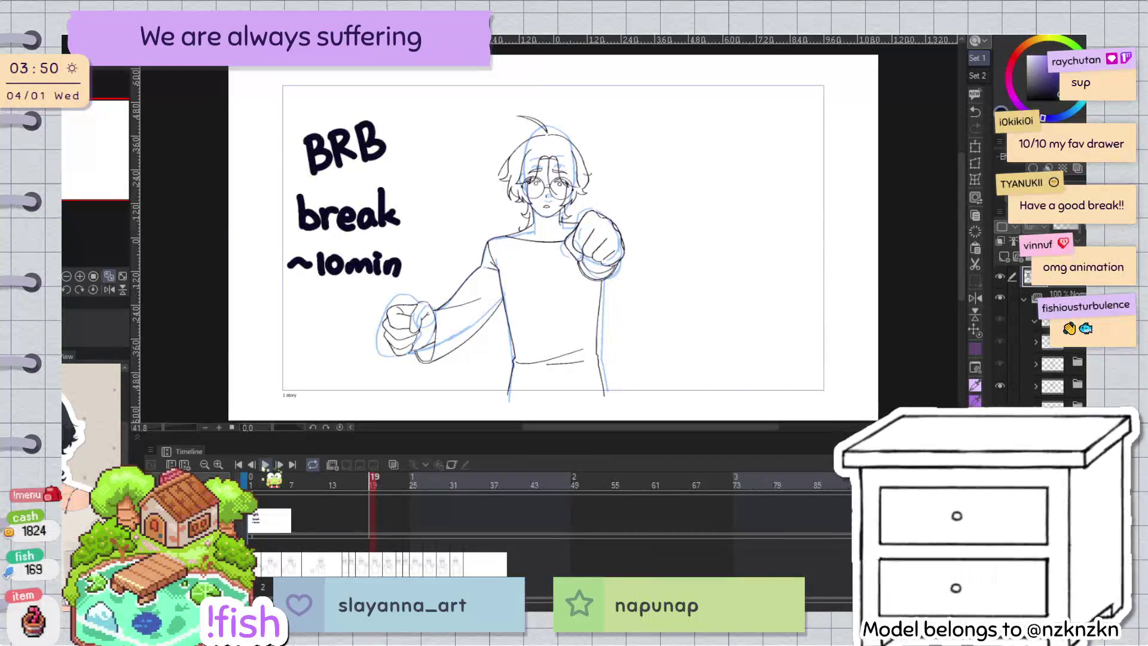
Step: Delete the 'BRB break ~10min' note from the canvas, leaving only the character sketch
key(Delete)
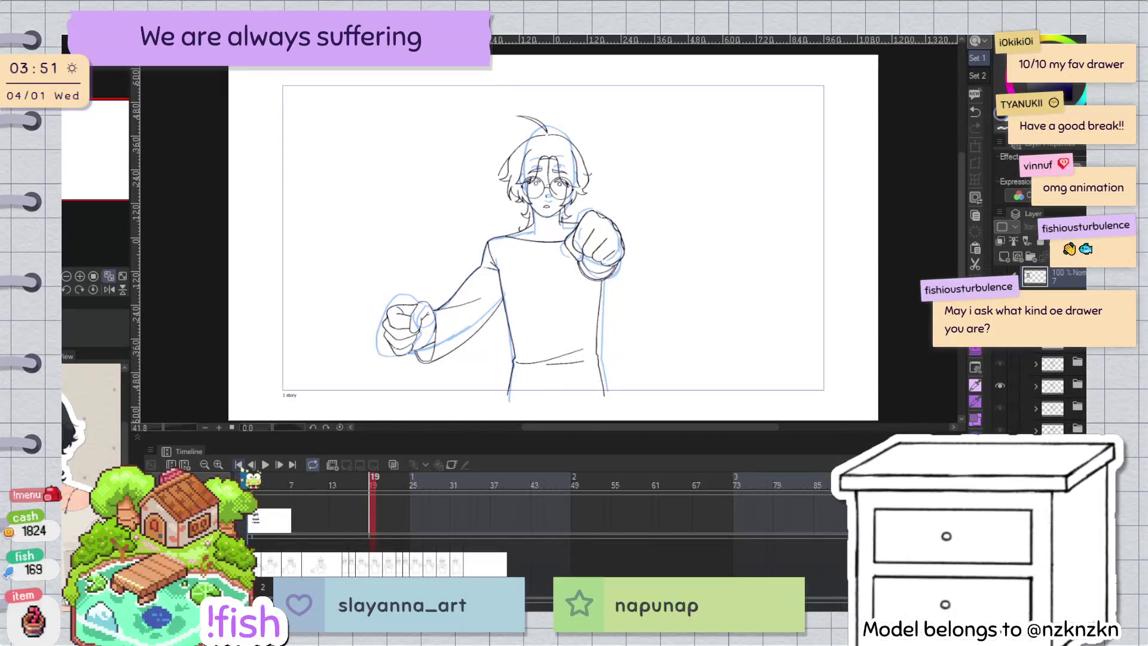
Step: Play the animation briefly, then scrub to frame 33's hands-raised sketch and select the layer below
click(265, 465)
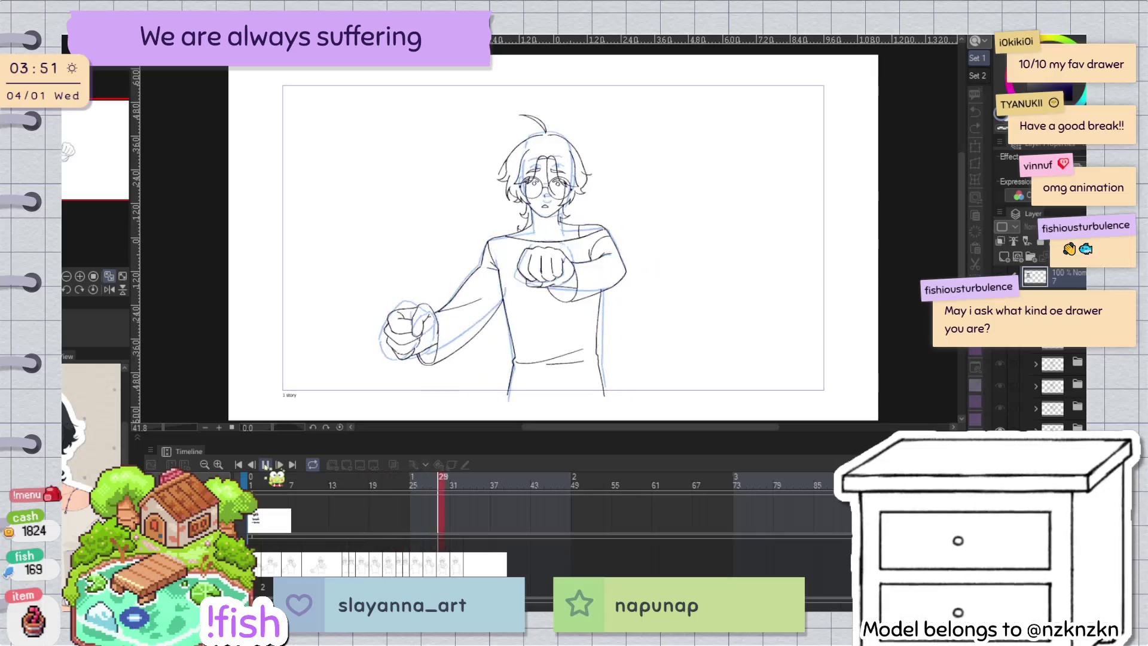
click(508, 542)
drag(508, 485, 470, 487)
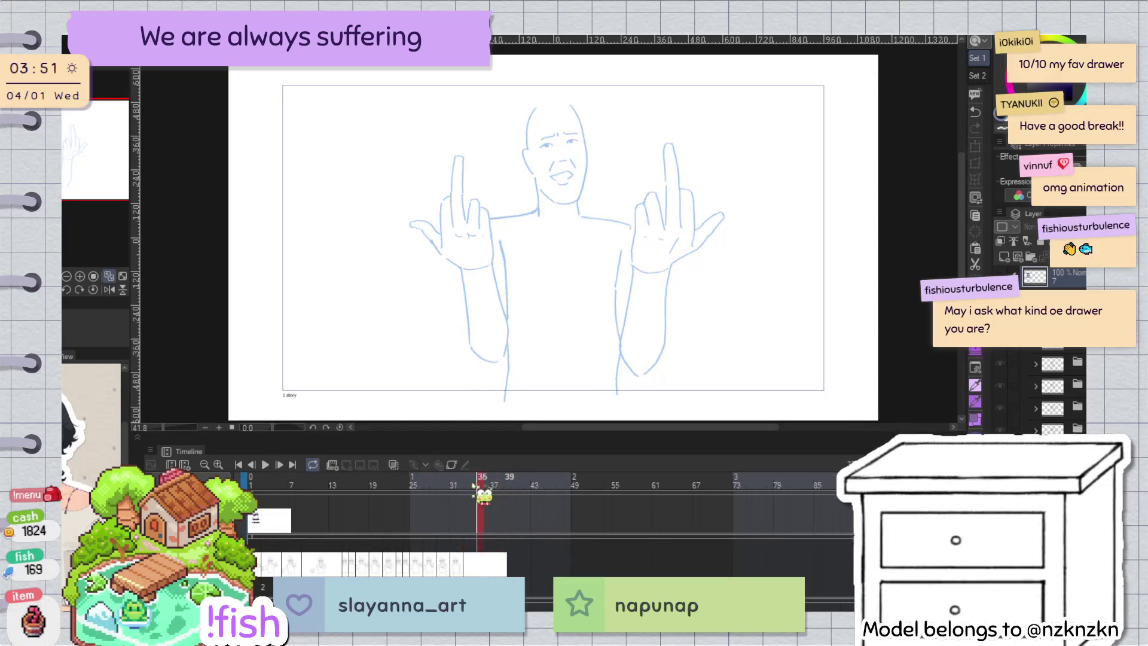
scroll(614, 217, up, 1)
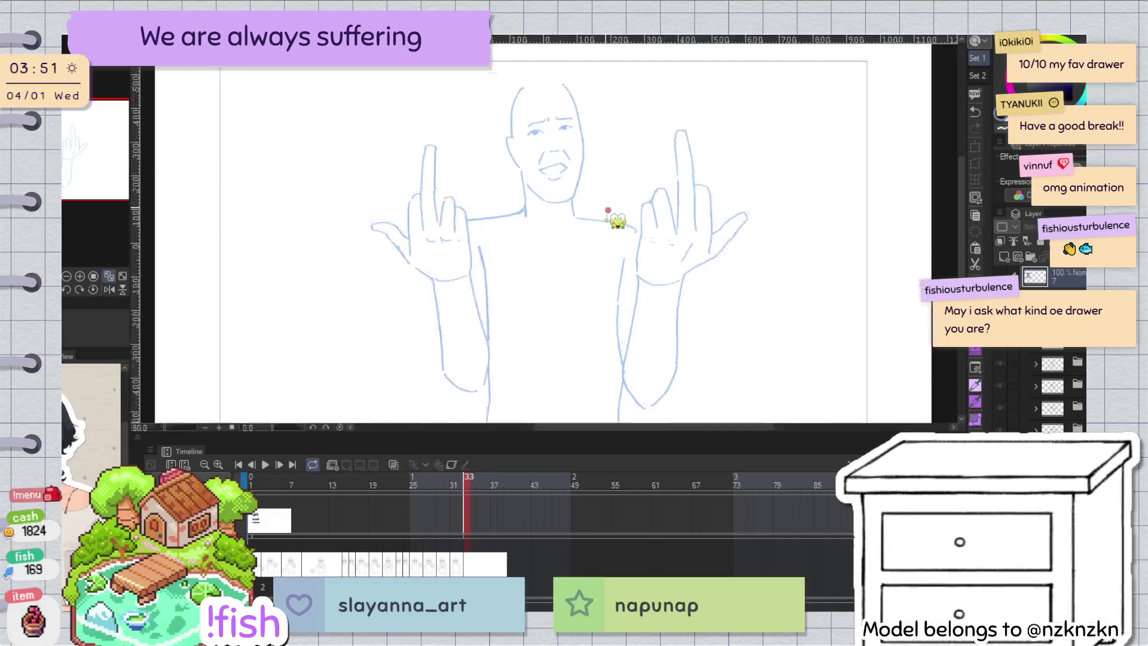
click(459, 543)
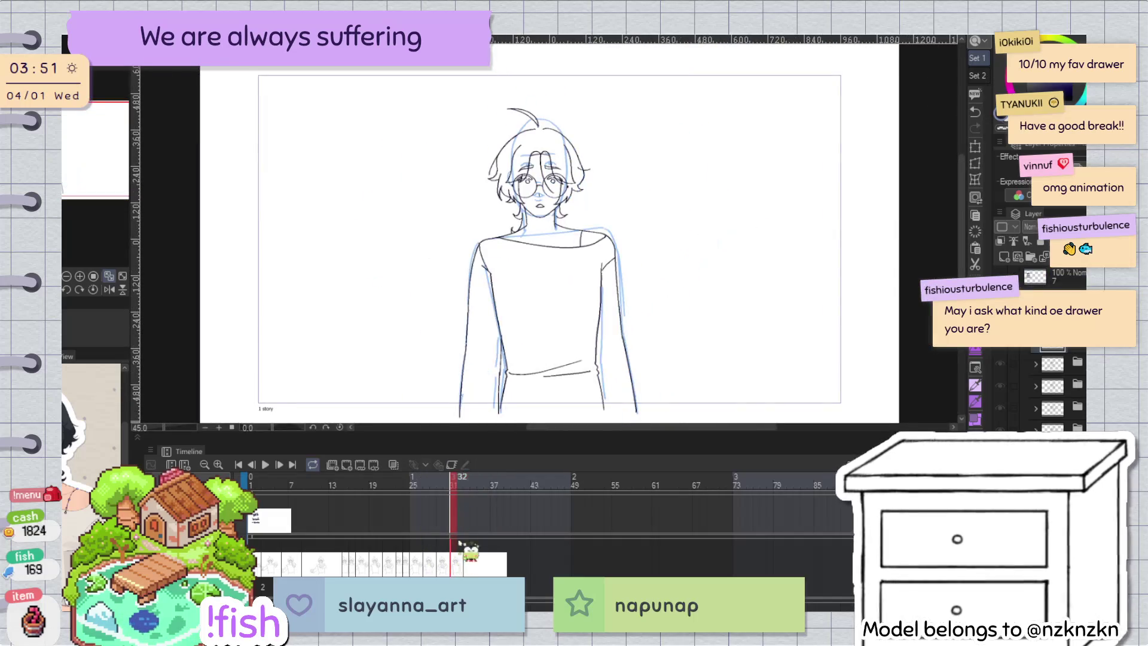
drag(454, 485, 468, 487)
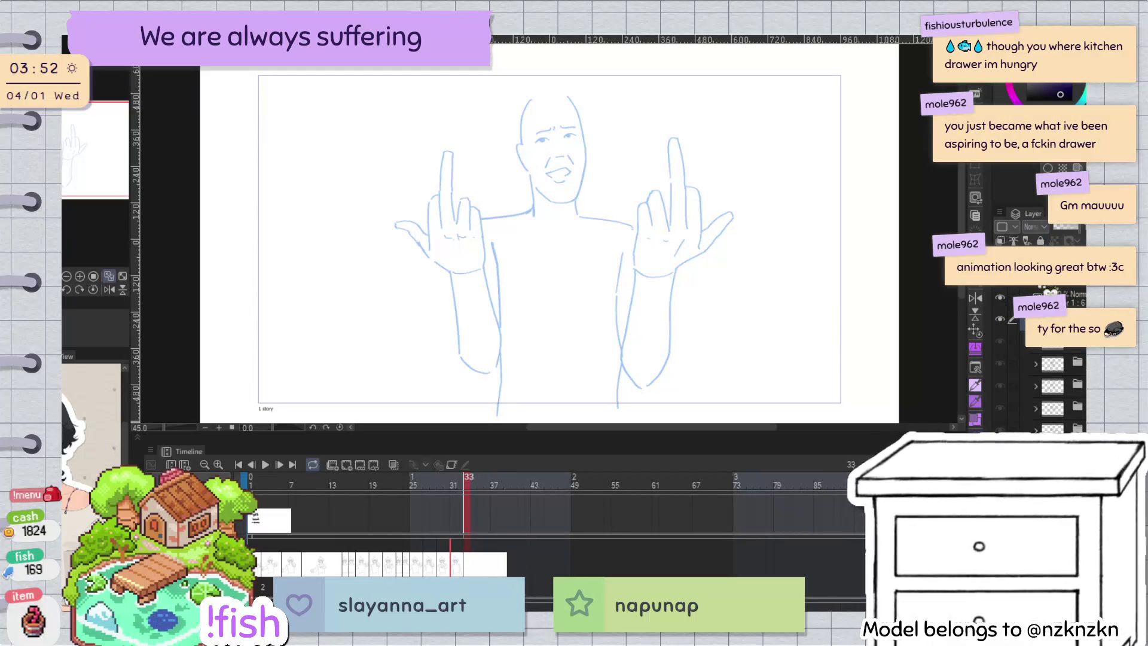
click(1052, 340)
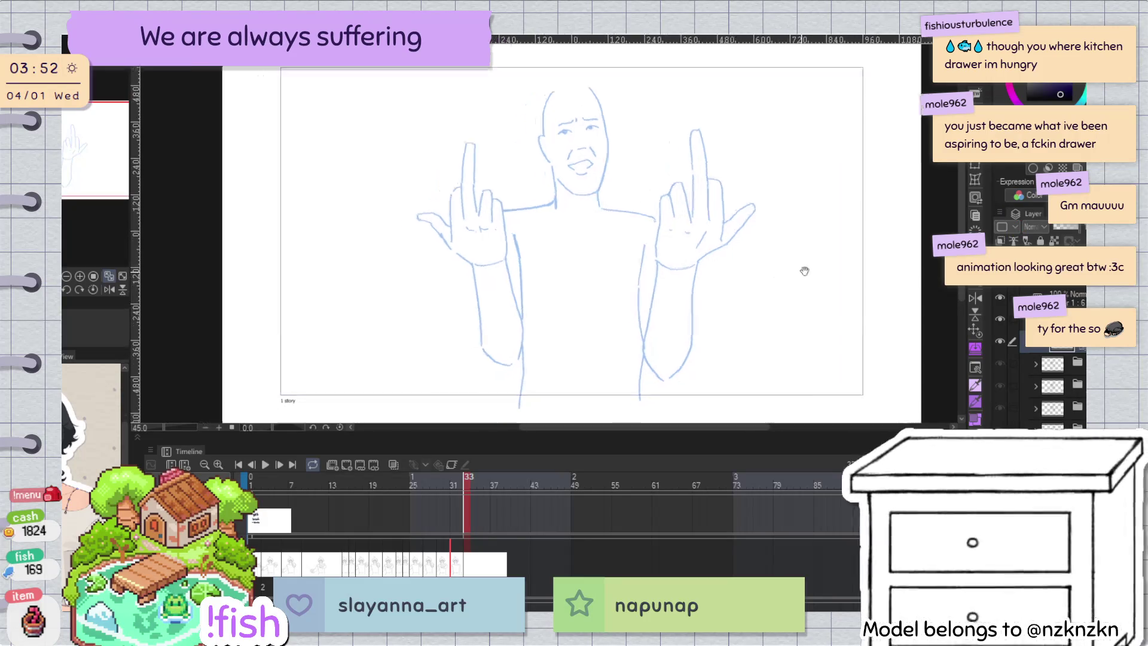
Step: Step to frame 32's glasses character and hide the blue rough sketch layer
drag(780, 245, 825, 225)
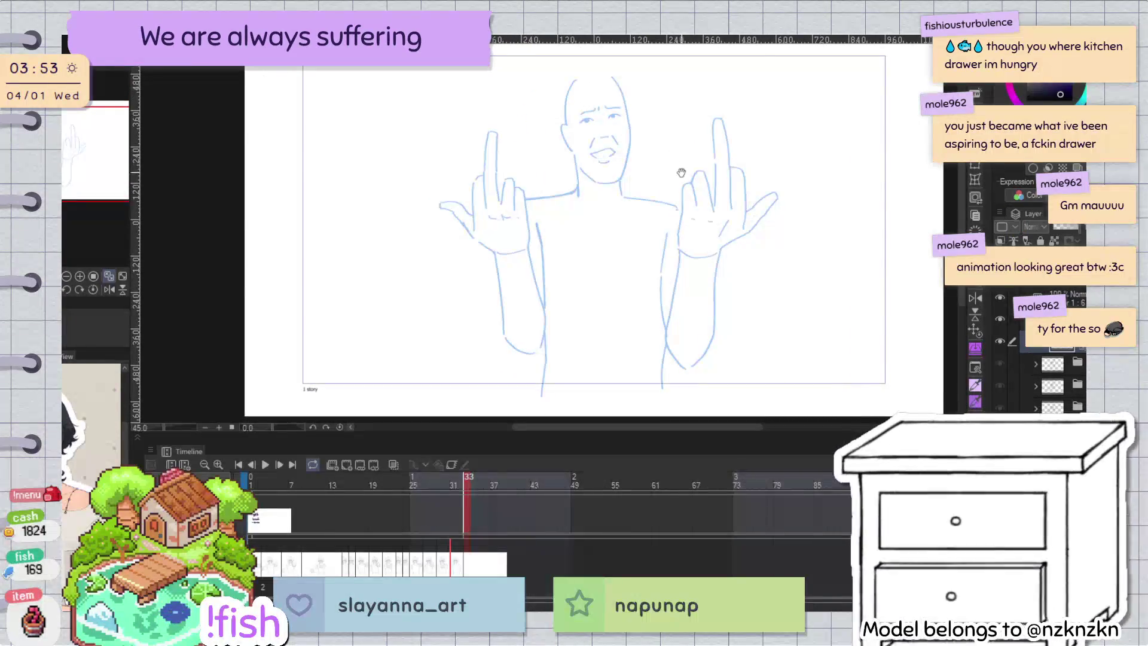
scroll(682, 173, up, 2)
click(453, 481)
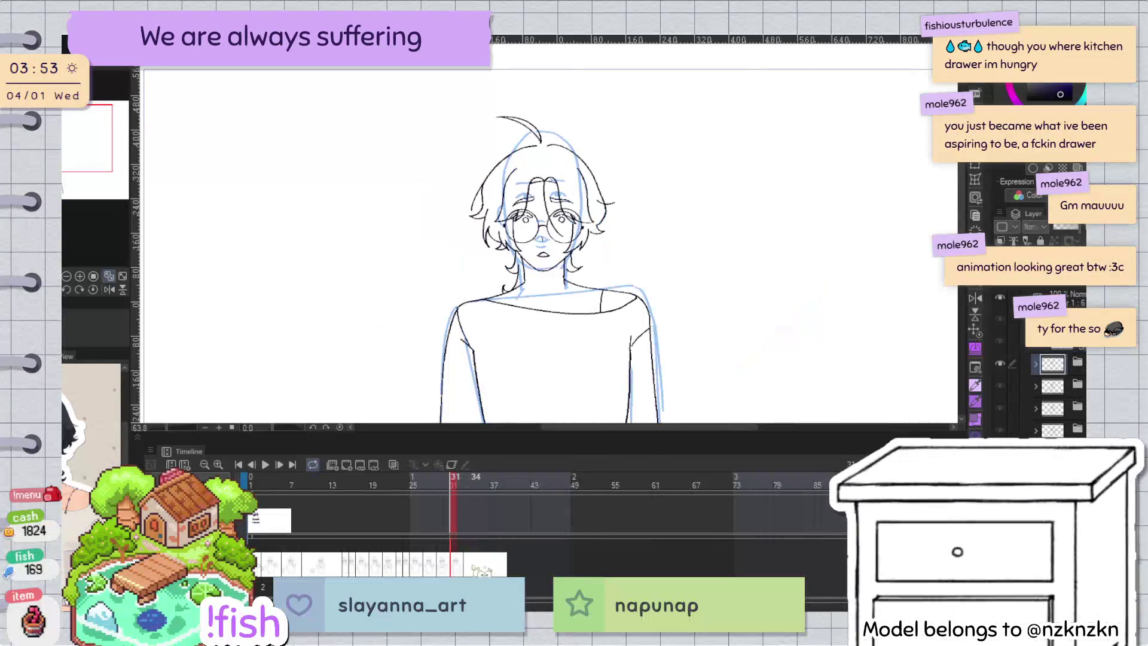
scroll(607, 195, up, 2)
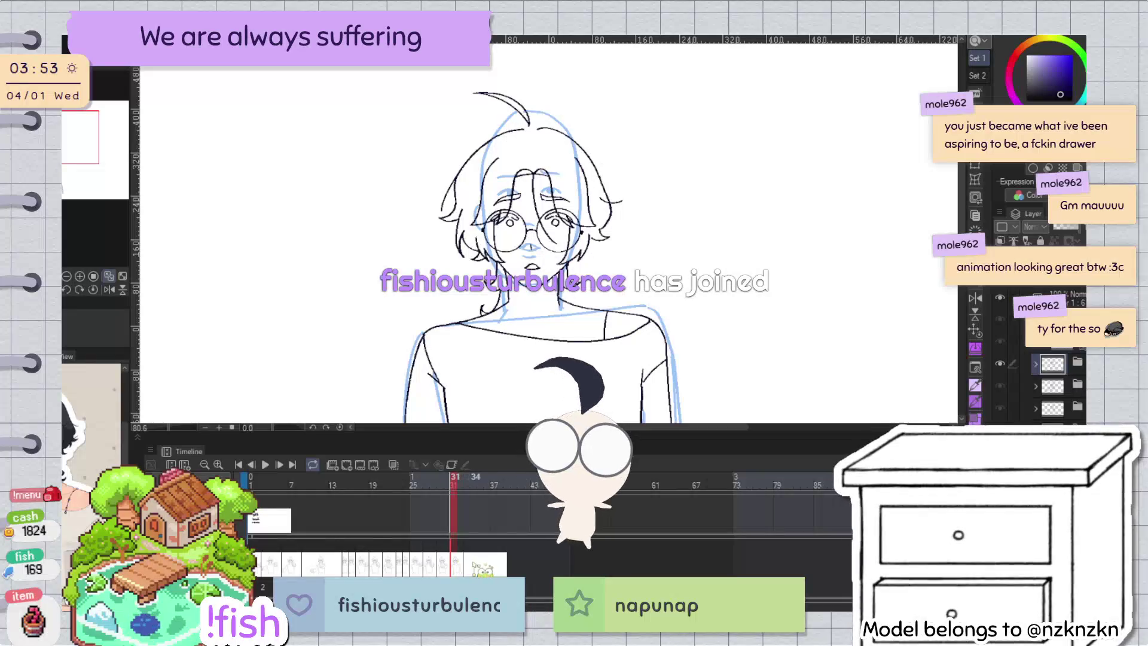
click(475, 478)
click(465, 478)
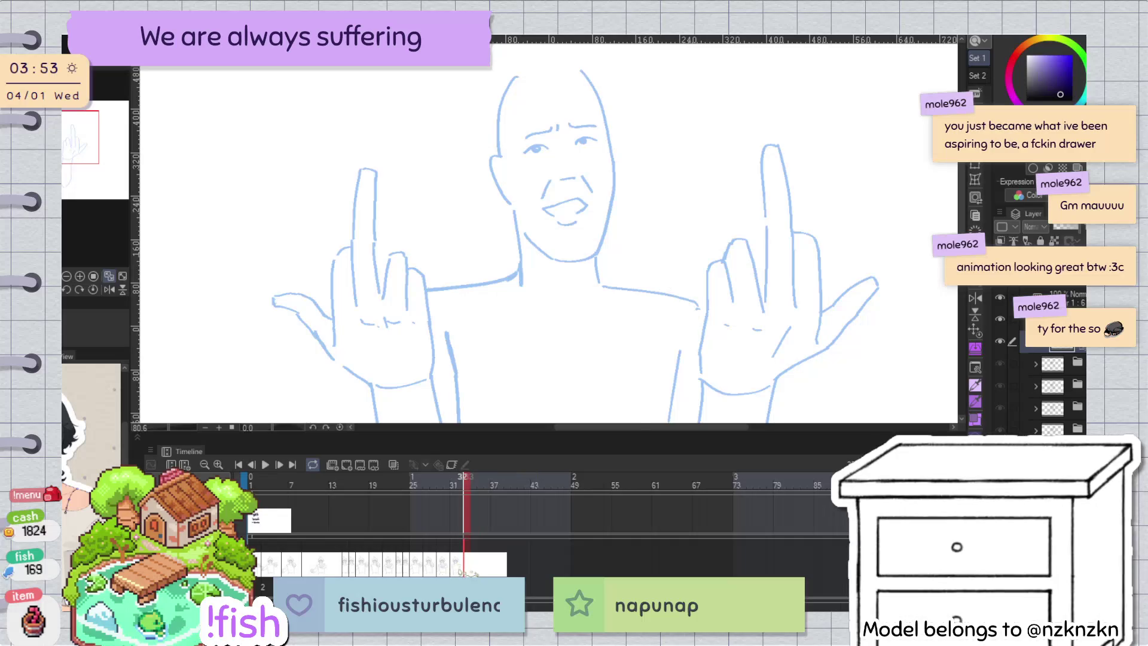
key(Left)
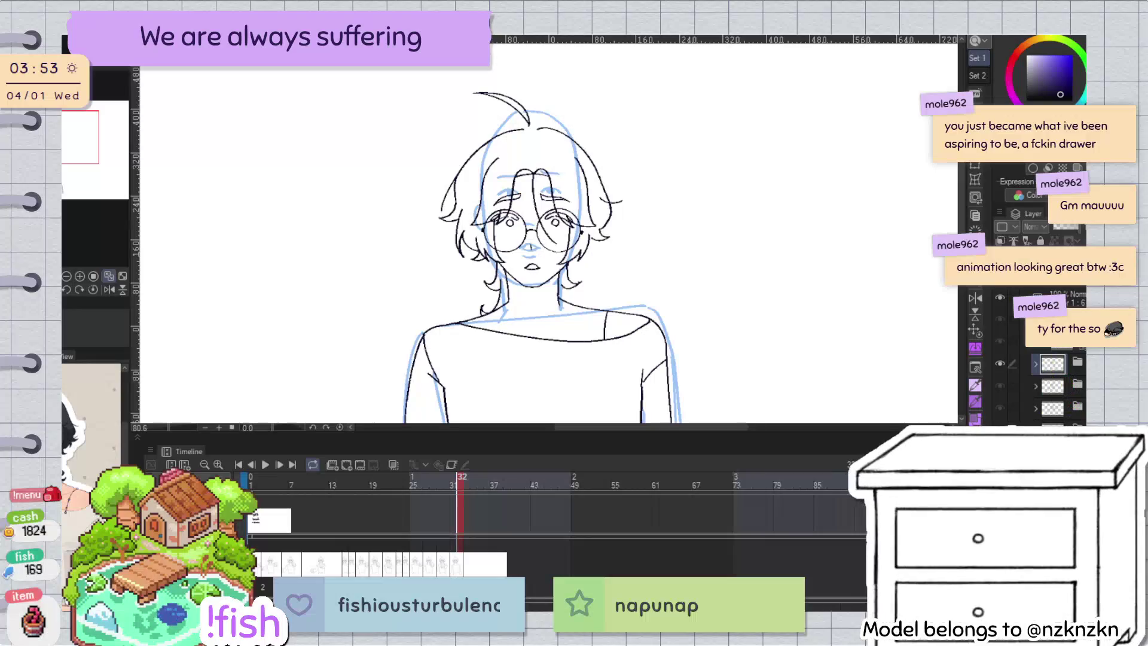
click(1070, 428)
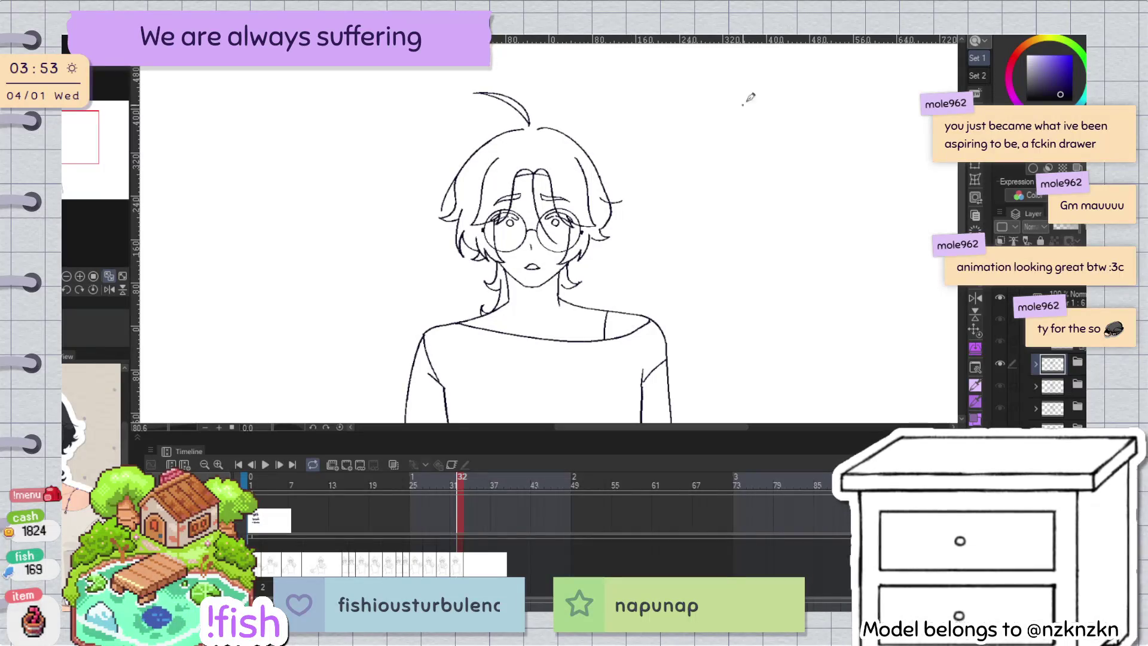
Step: Select the lineart layer inside the folder and toggle the pink onion skin on and off
click(469, 573)
drag(584, 309, 578, 290)
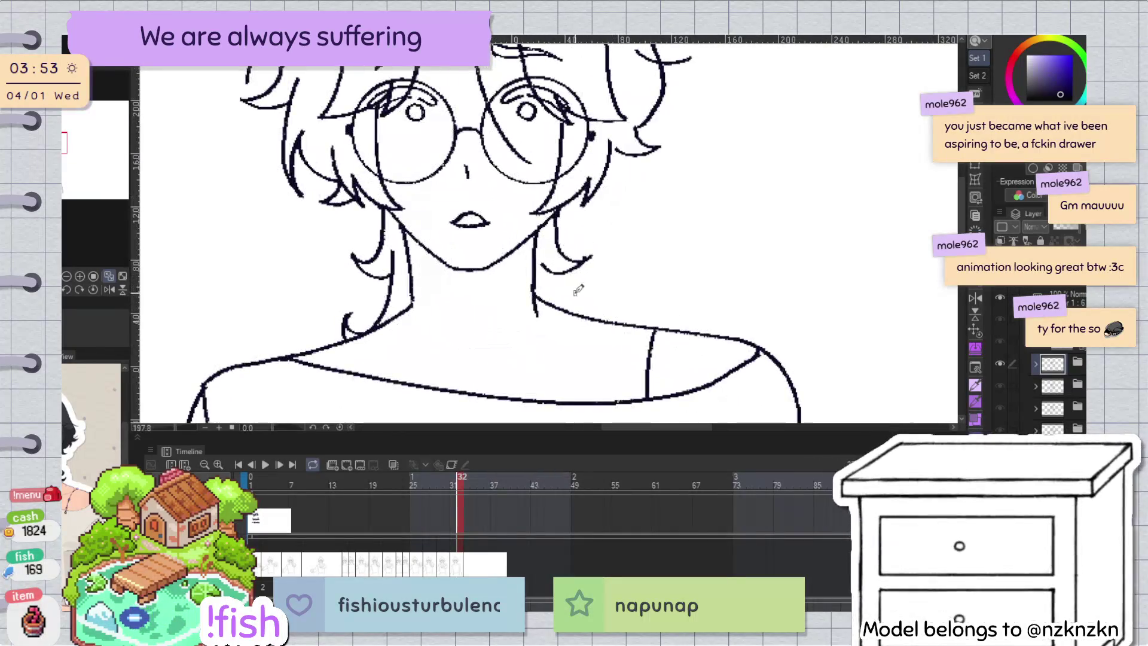
ctrl+shift+click(555, 269)
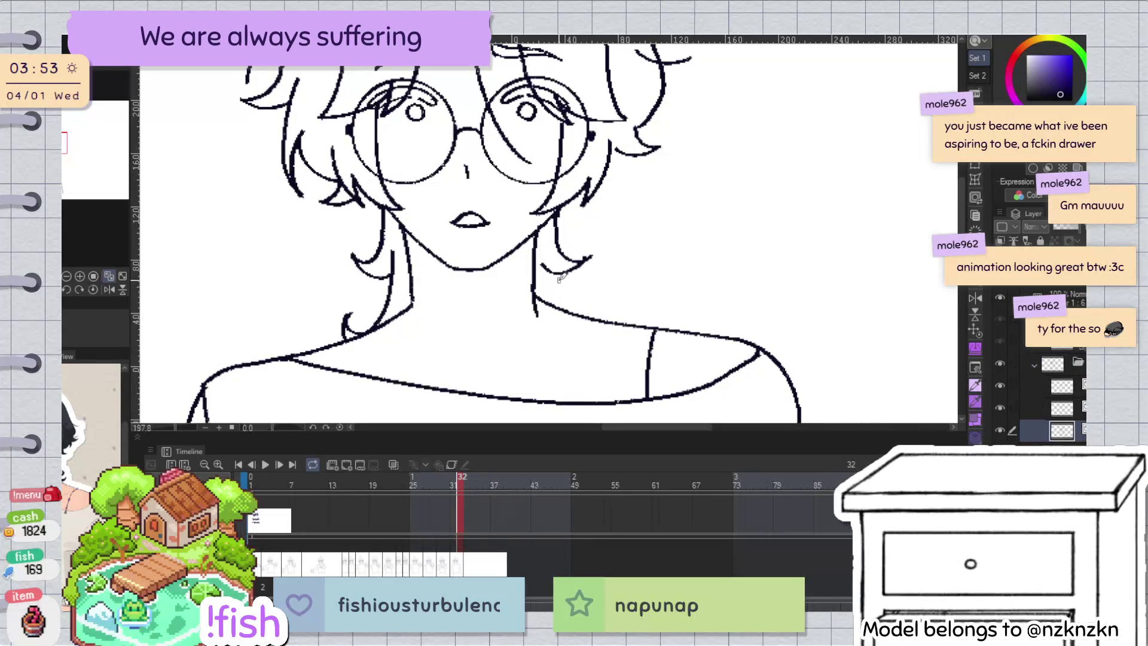
key(o)
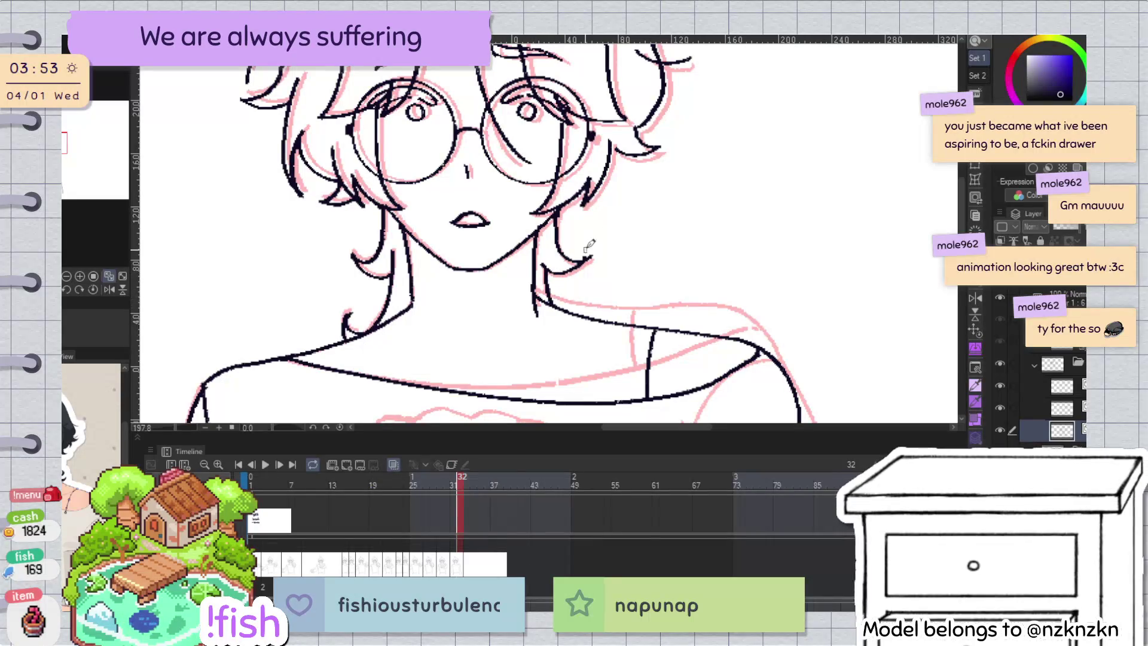
mouse_move(561, 285)
mouse_down()
mouse_move(596, 345)
mouse_move(630, 244)
mouse_up()
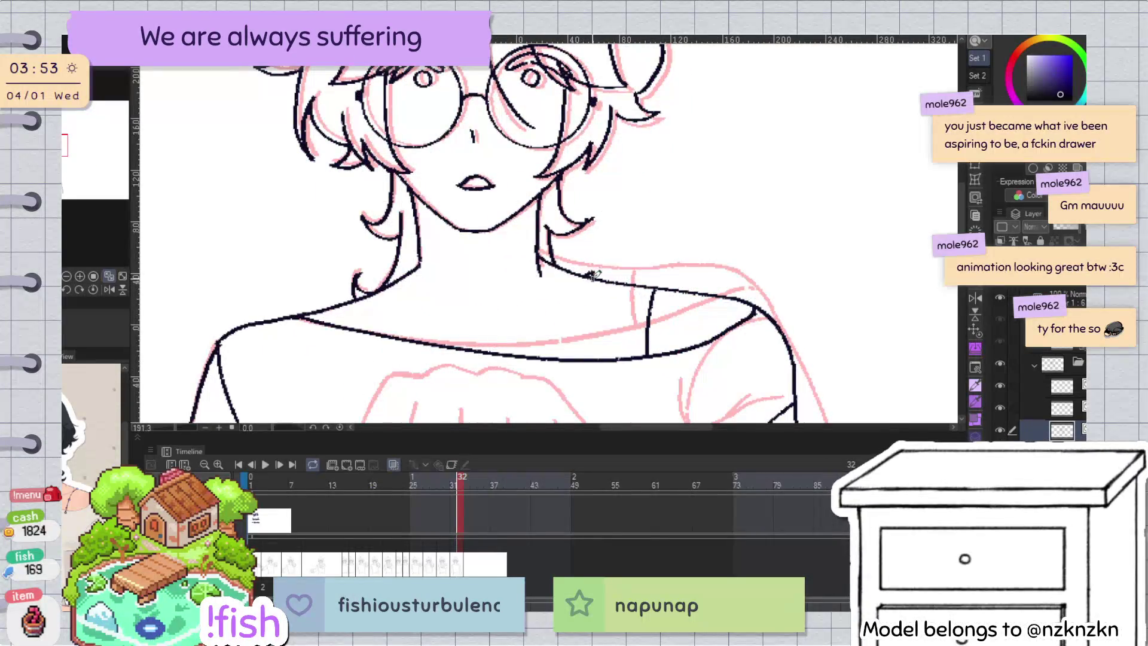
scroll(630, 243, down, 2)
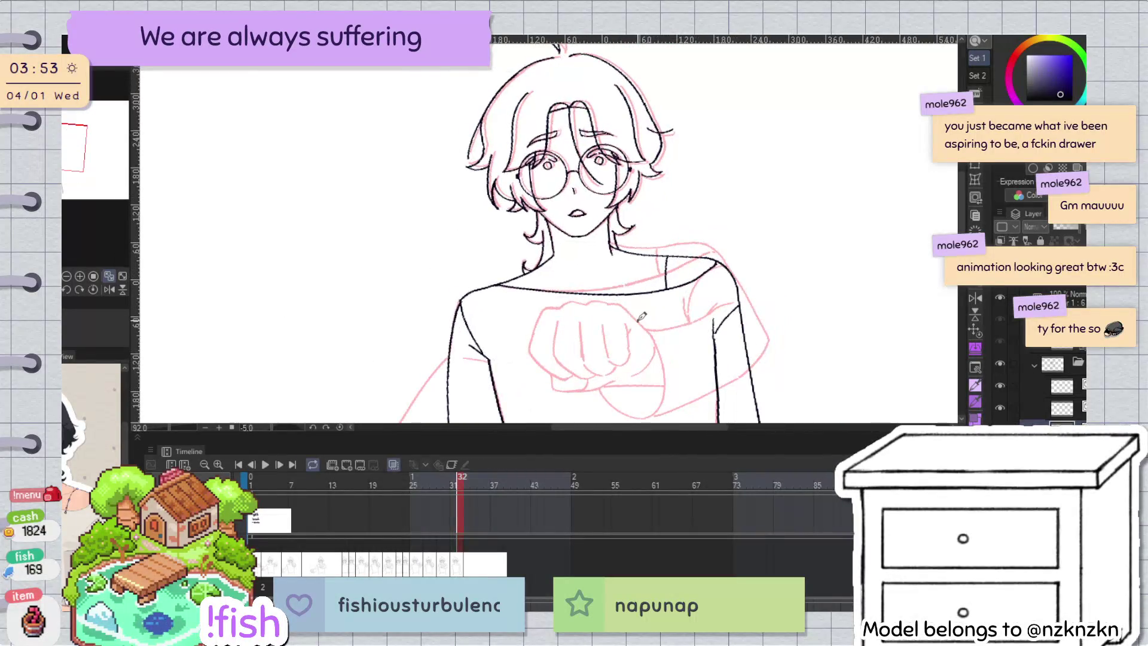
click(590, 483)
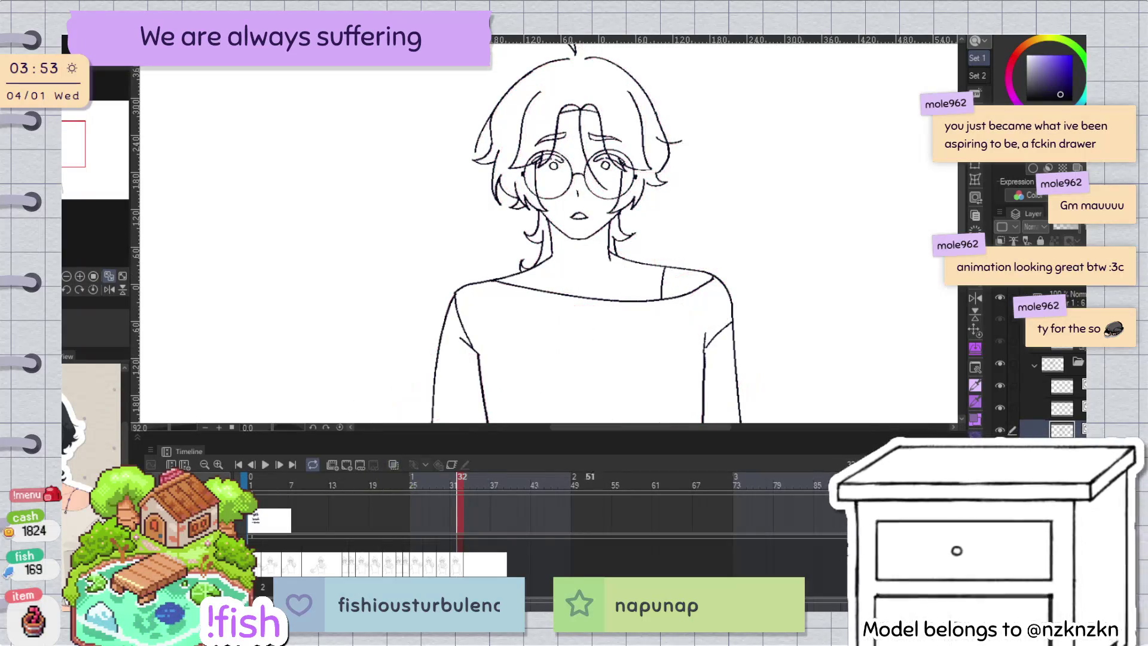
Step: Advance to the empty next frame and paste the character's head drawing into the corner
key(Right)
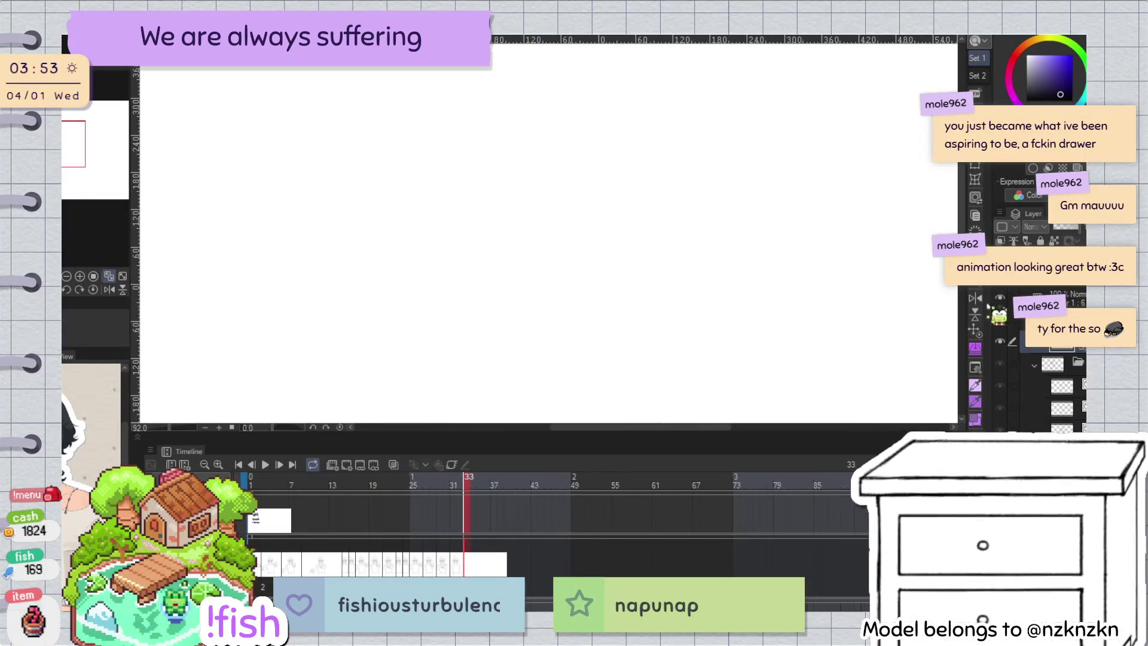
scroll(660, 228, down, 5)
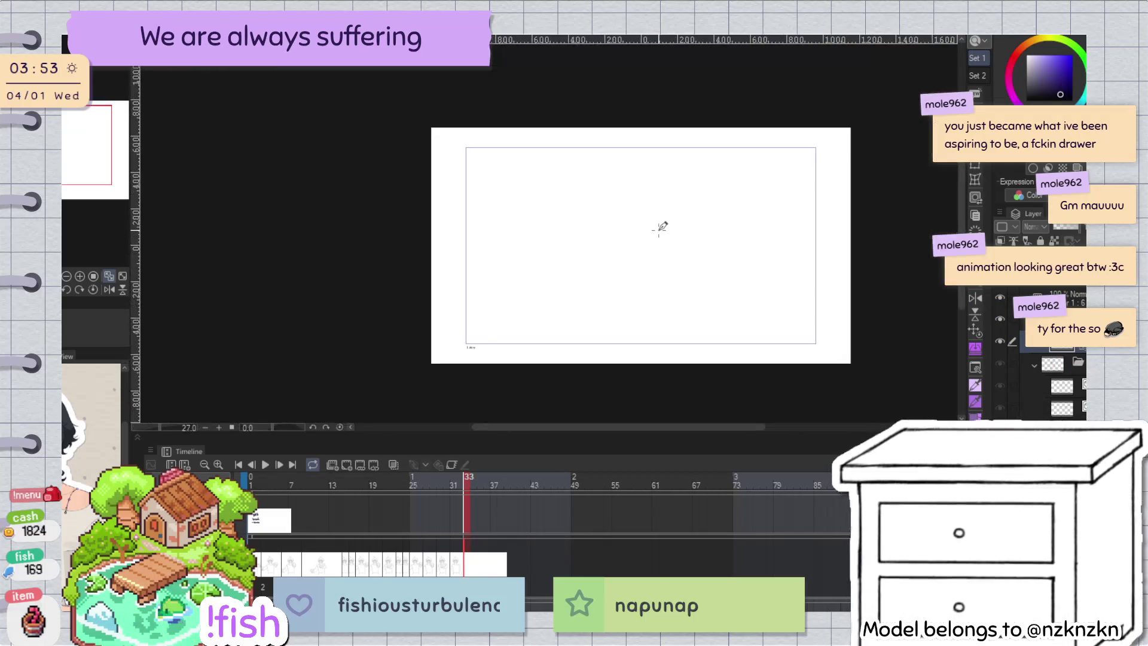
scroll(661, 228, down, 2)
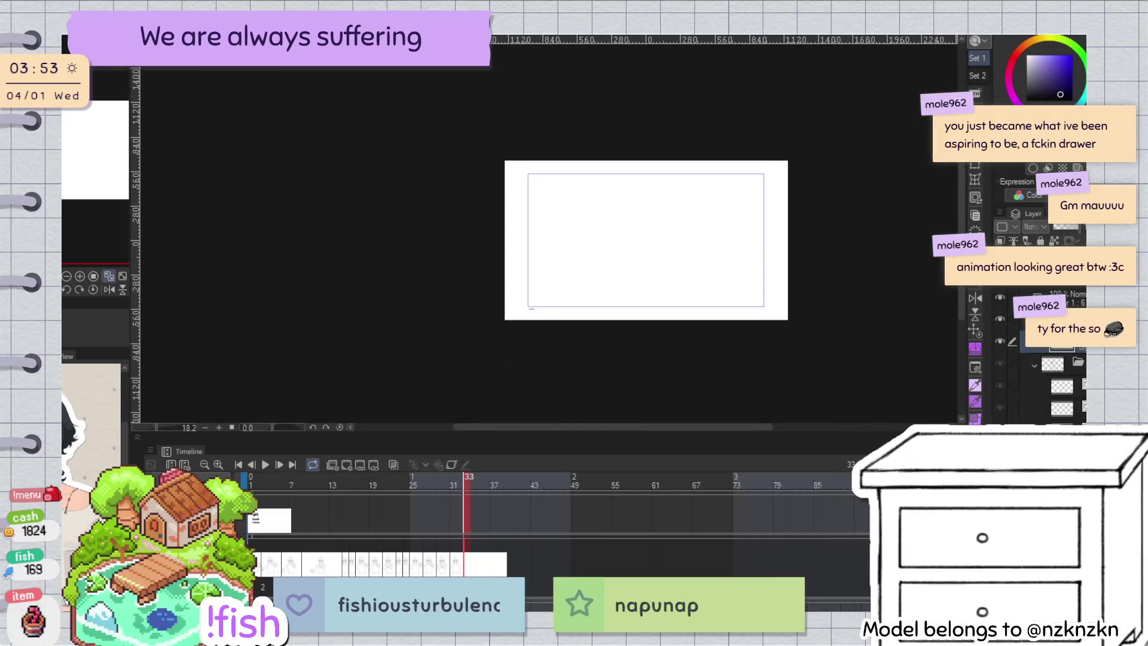
key(ctrl+v)
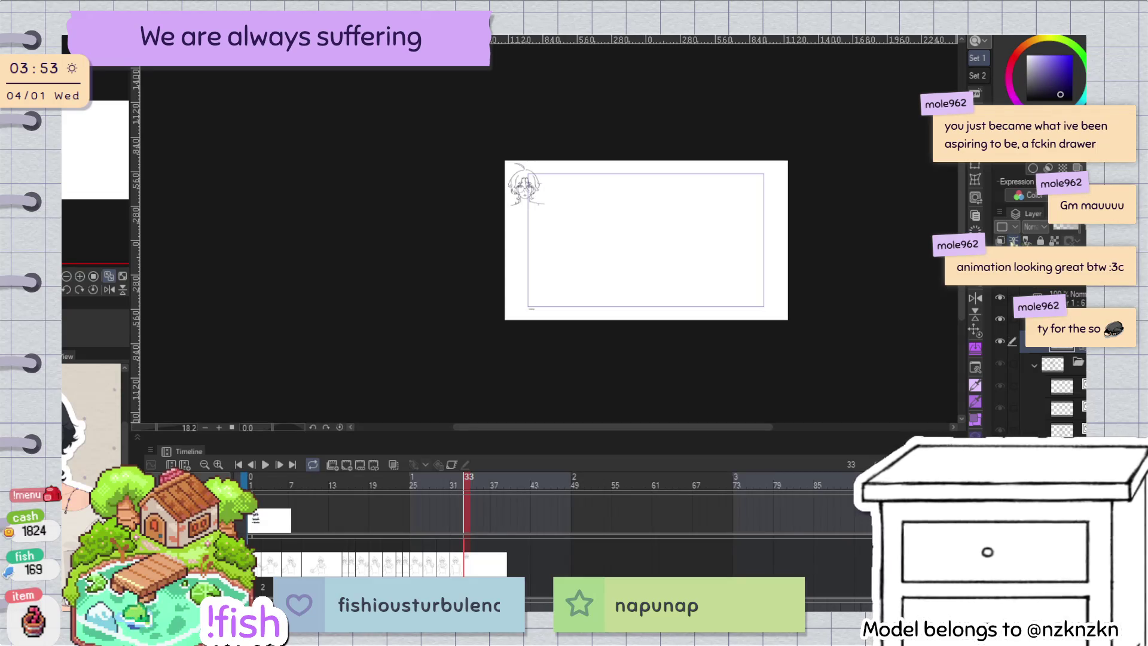
Step: Add a new layer above the pasted head drawing
key(ctrl+shift+n)
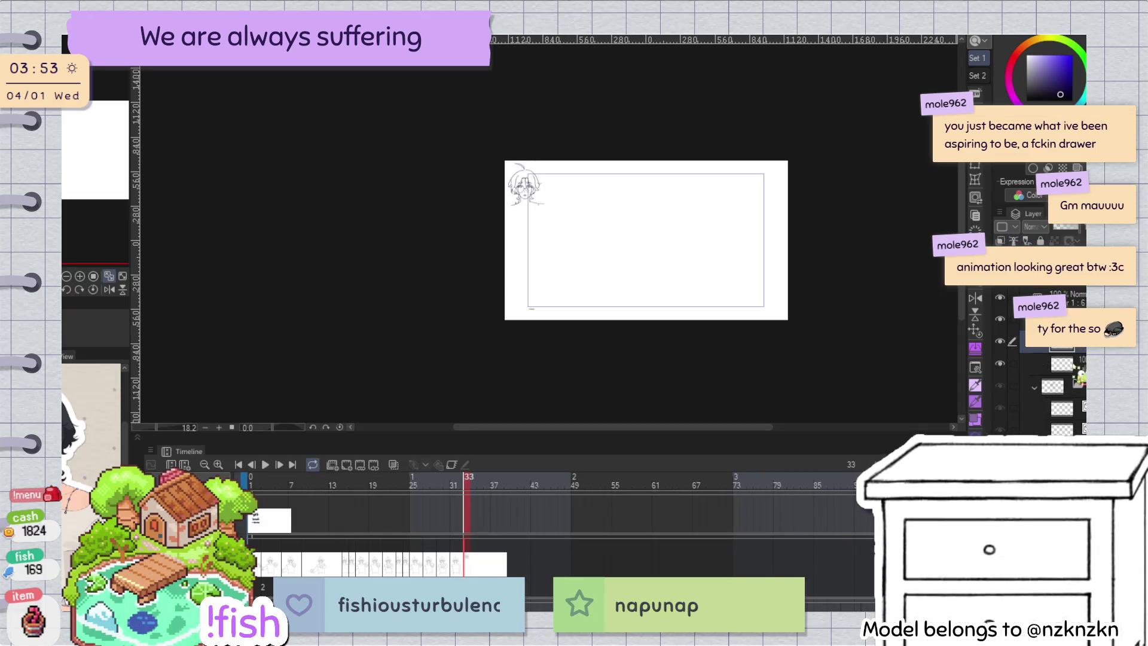
scroll(765, 205, up, 3)
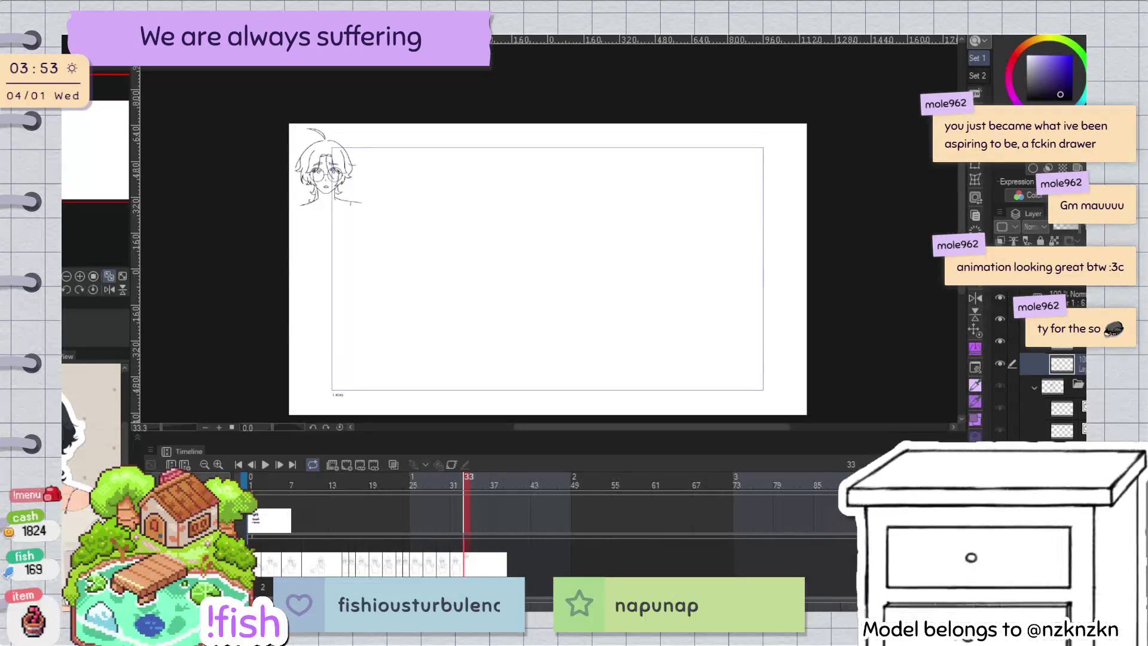
scroll(681, 245, up, 3)
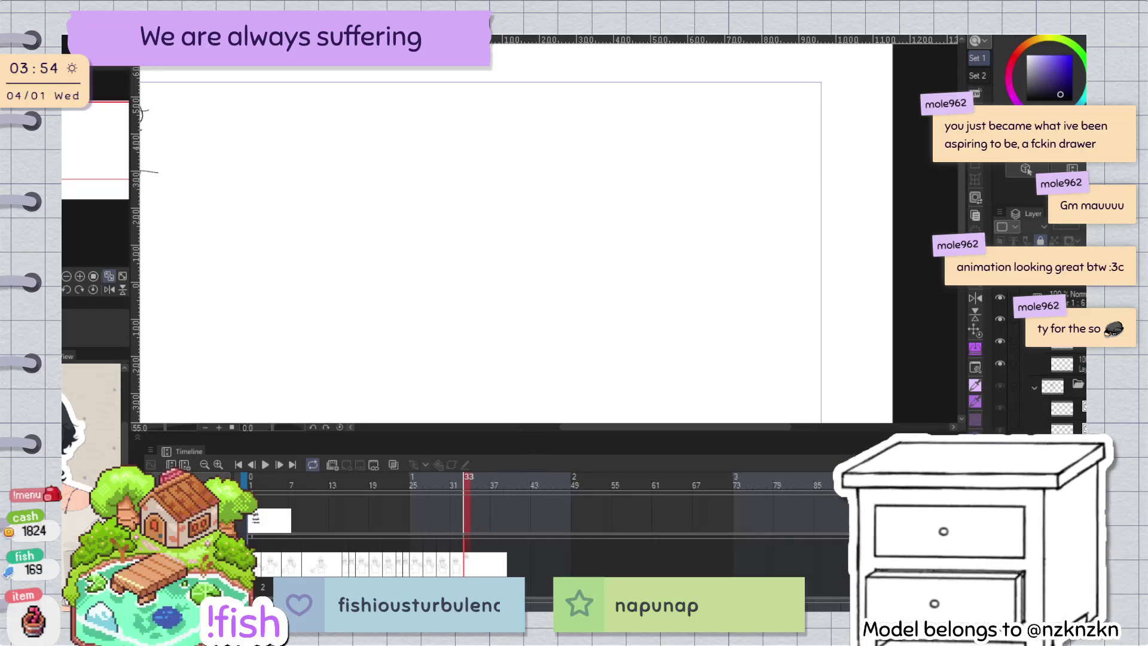
scroll(524, 118, down, 2)
scroll(524, 117, up, 1)
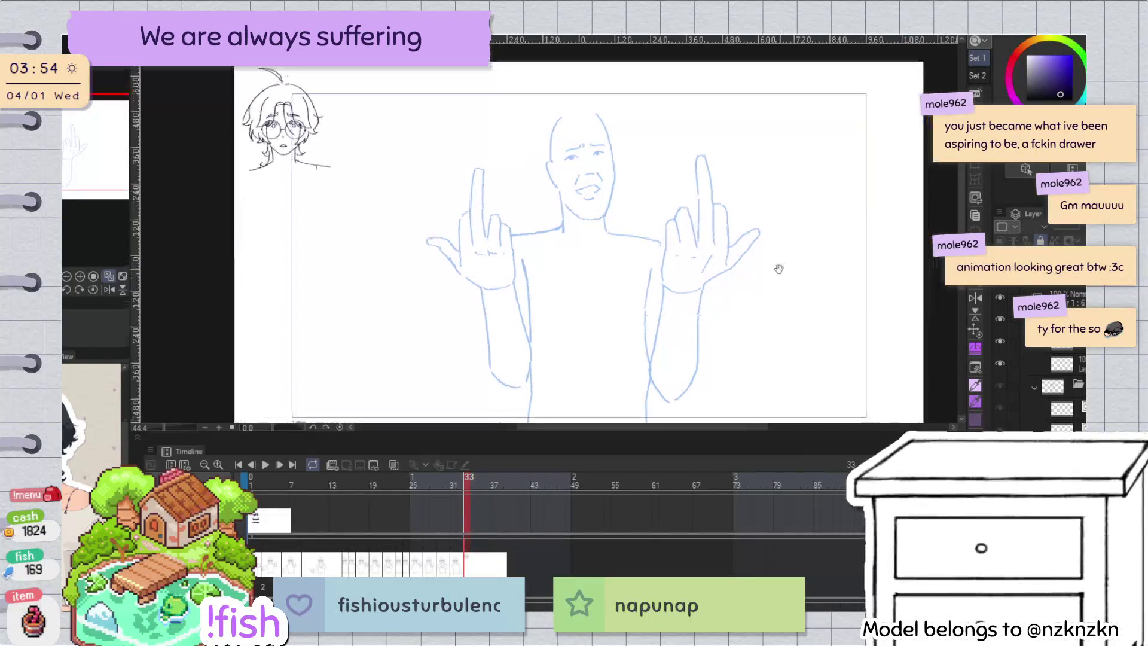
scroll(779, 263, down, 1)
scroll(848, 264, up, 1)
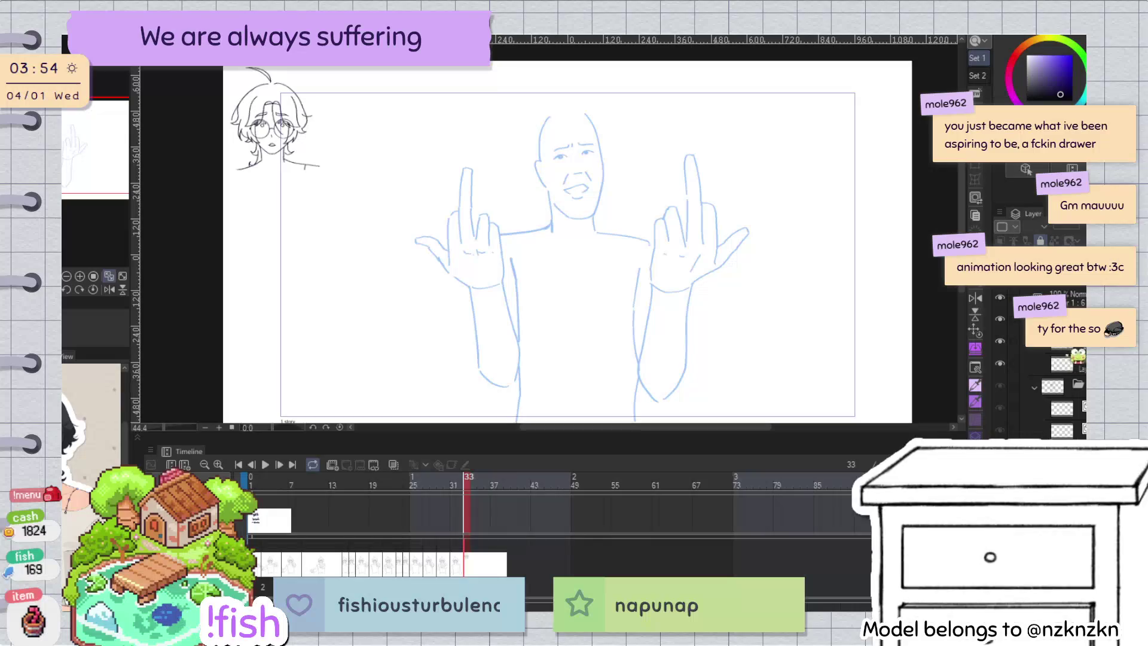
Step: Select the small head sketch layer, try enlarging it, then cancel the transform
click(1062, 346)
click(1061, 364)
key(ctrl+t)
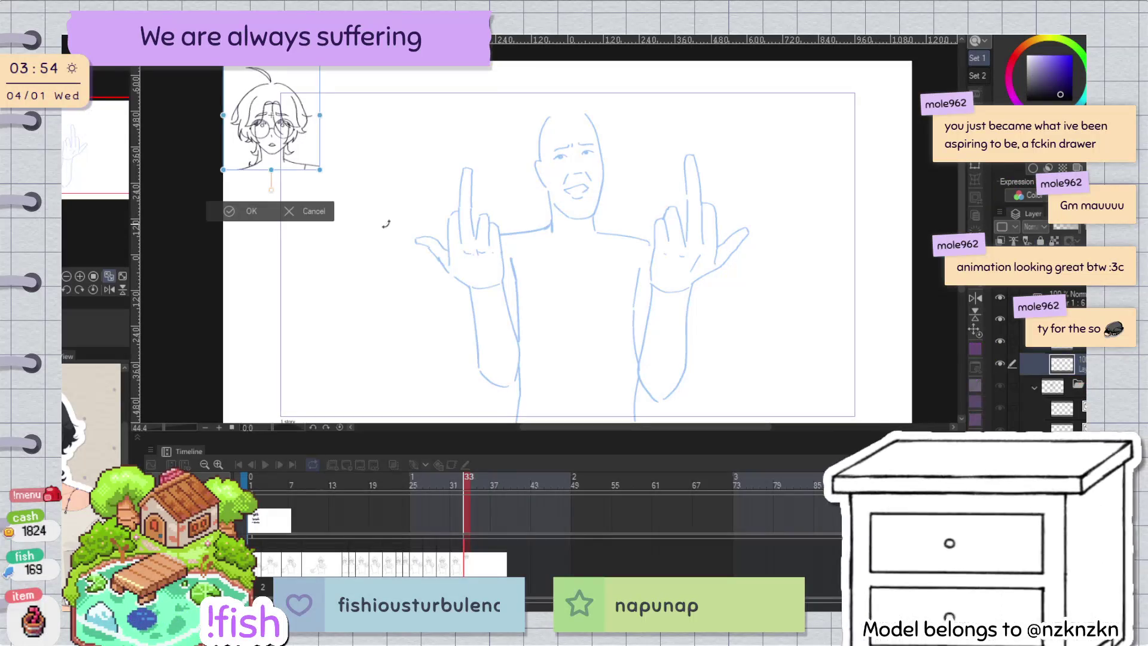
drag(332, 205, 641, 238)
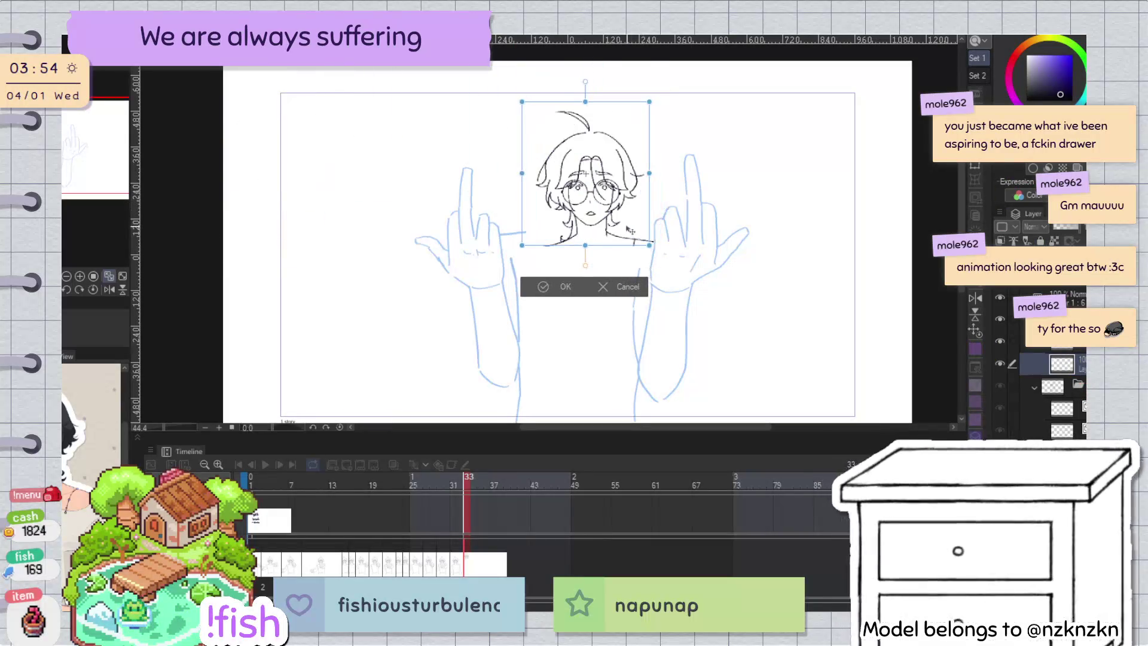
click(632, 284)
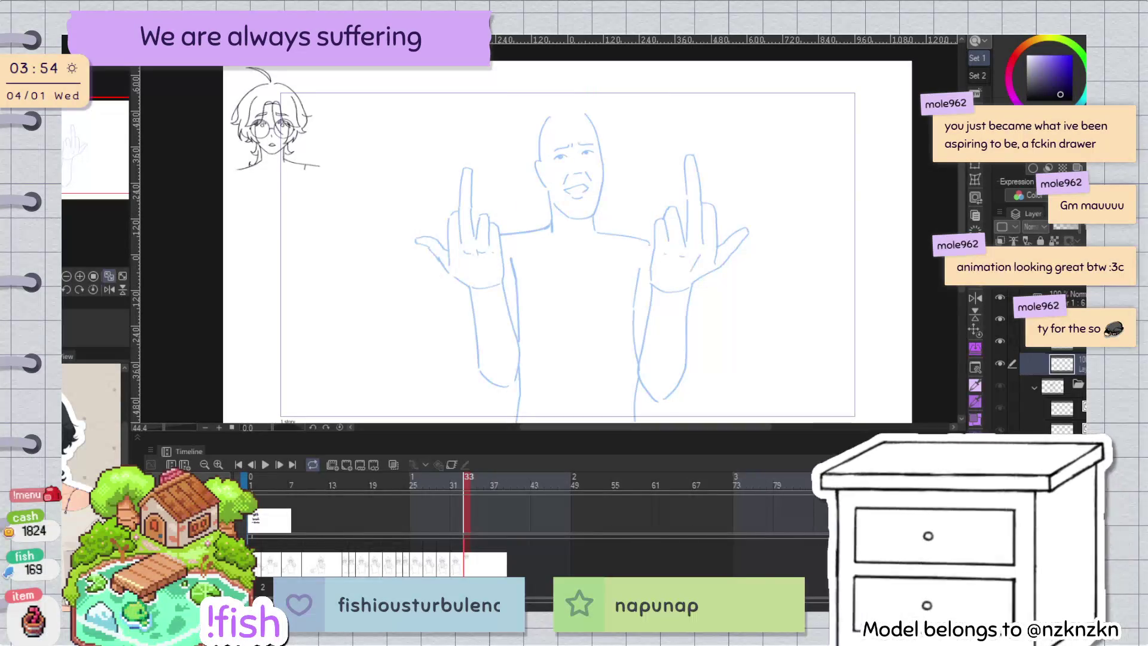
Step: Scale, move and slightly rotate the head sketch over the bald figure's face, then confirm
key(ctrl+t)
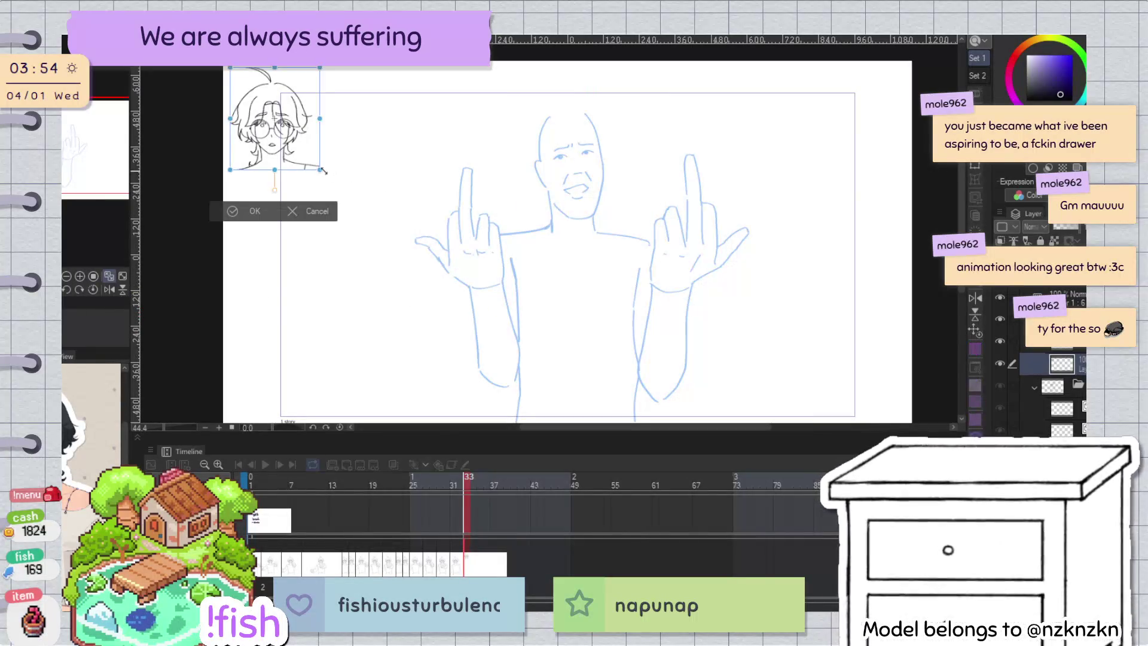
mouse_move(326, 194)
mouse_down()
mouse_move(583, 199)
mouse_move(610, 223)
mouse_up()
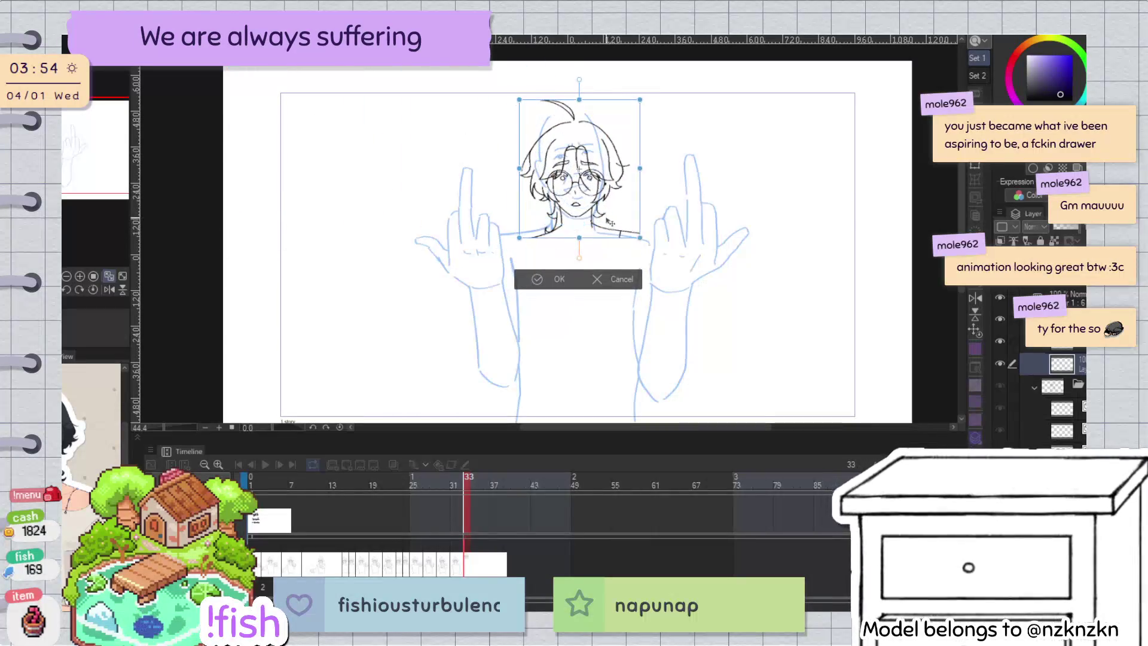
mouse_move(579, 99)
mouse_down()
mouse_move(583, 70)
mouse_move(580, 83)
mouse_up()
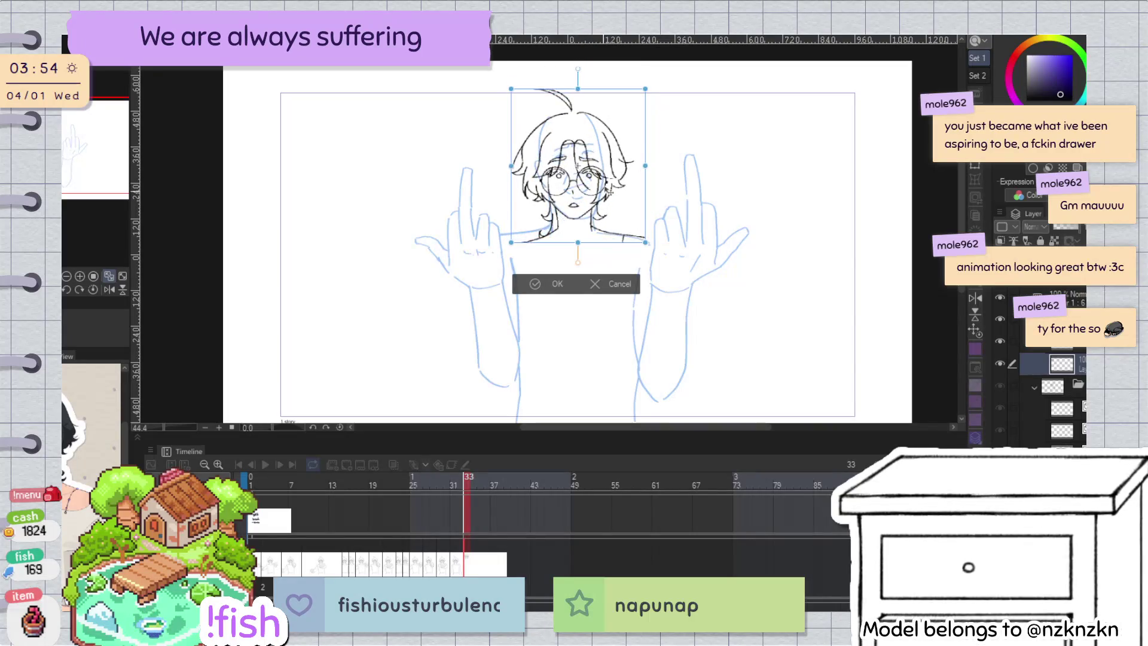
drag(606, 189, 605, 195)
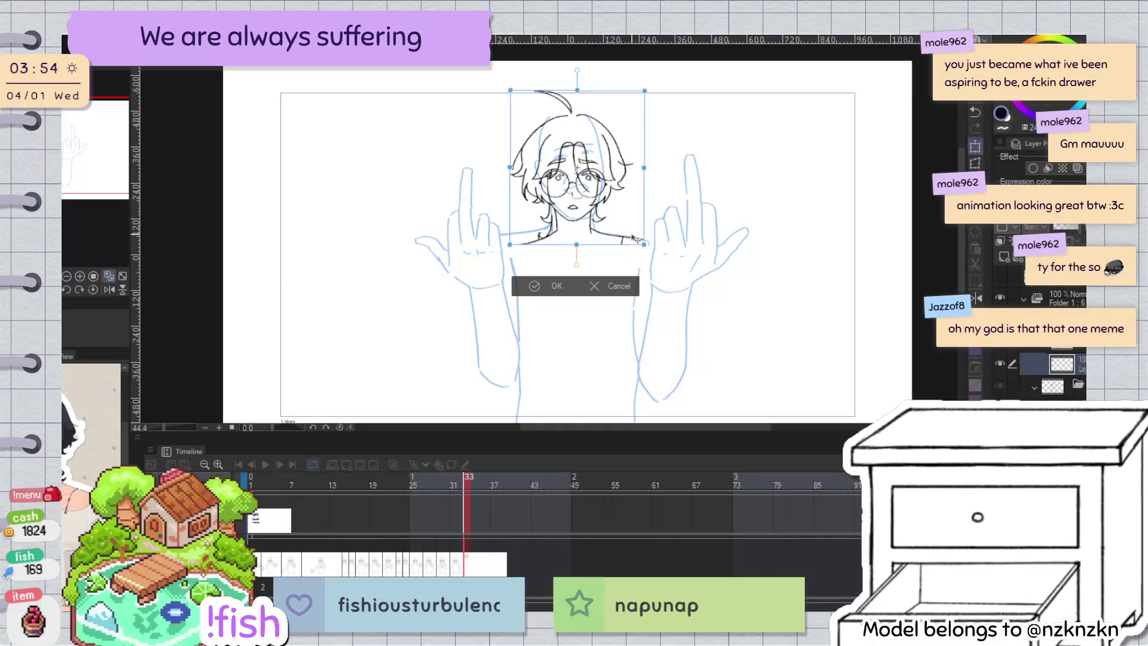
drag(628, 231, 634, 230)
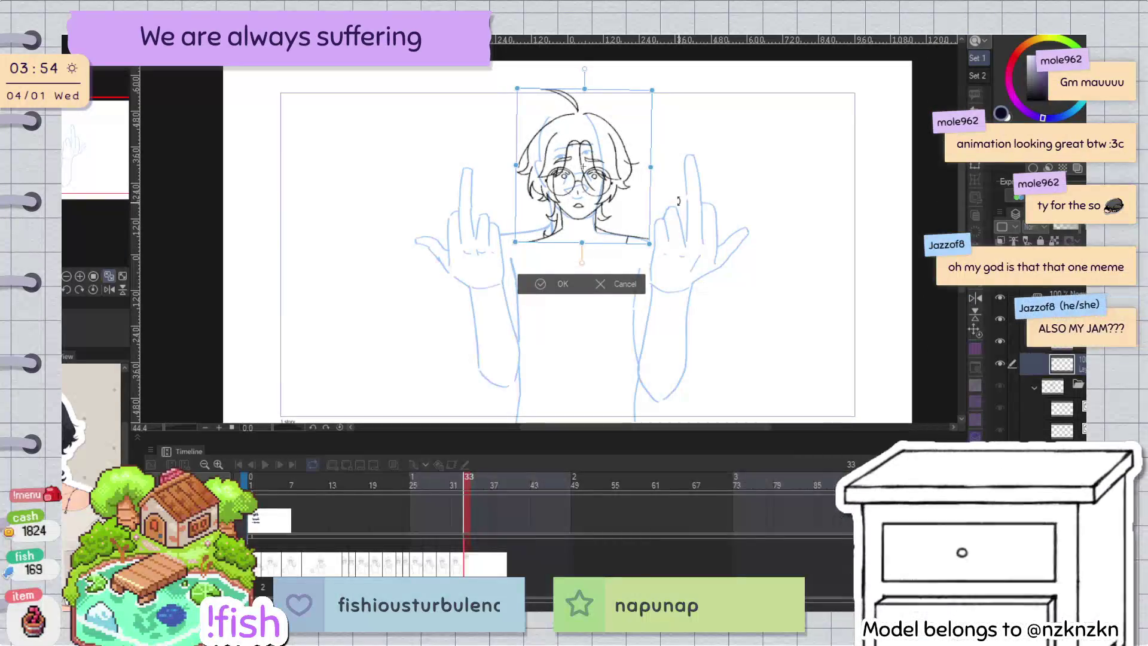
drag(678, 200, 673, 197)
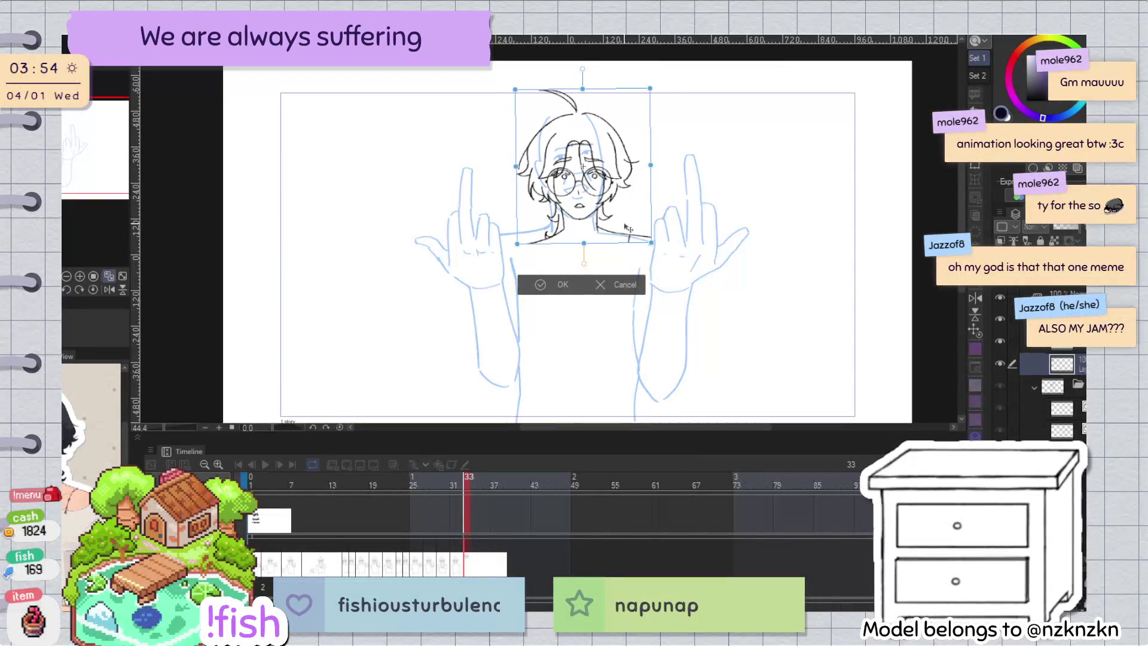
drag(628, 228, 627, 225)
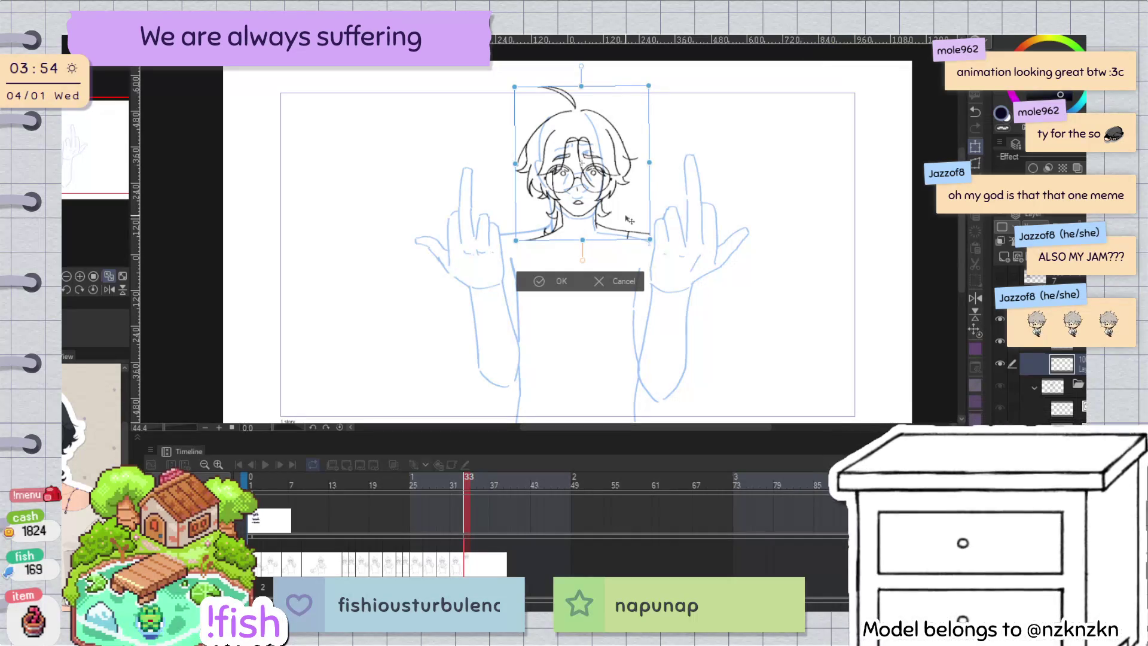
mouse_move(626, 222)
mouse_down()
mouse_move(678, 202)
mouse_move(625, 213)
mouse_up()
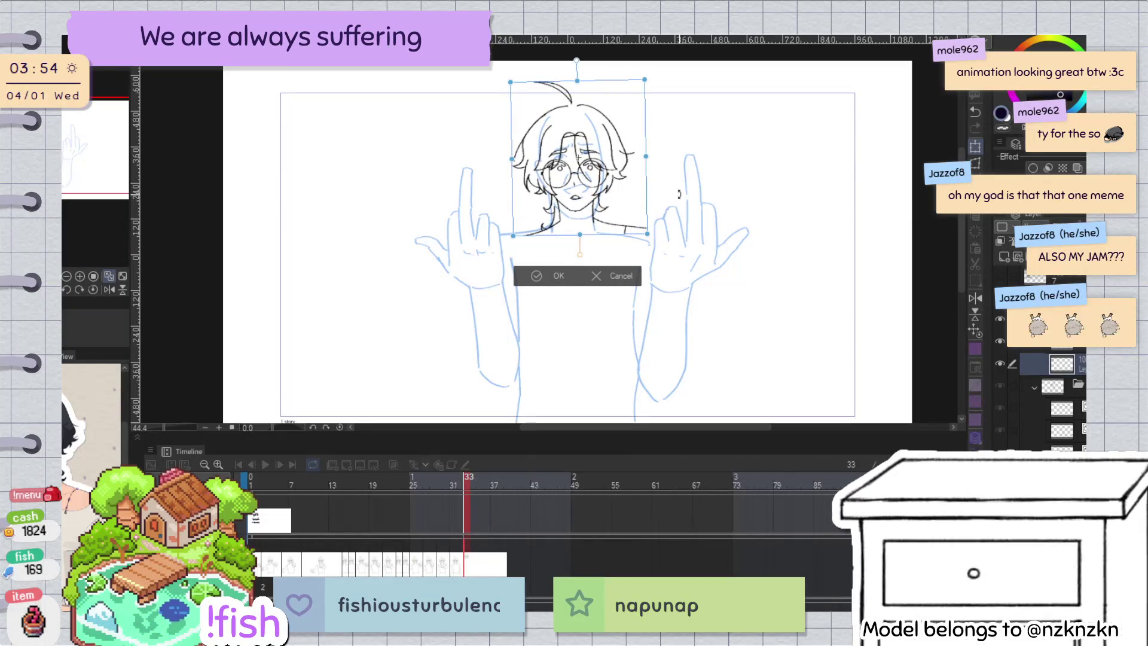
click(562, 276)
key(ctrl+z)
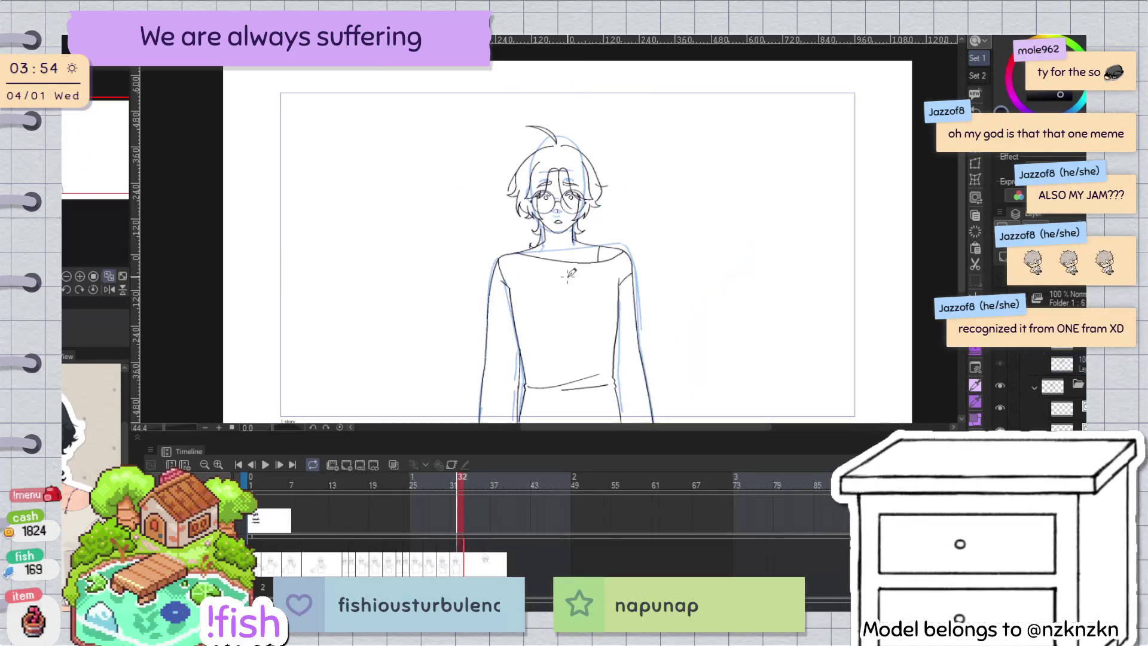
Step: Return to frame 33 and display the head line art in red as a guide
key(ctrl+y)
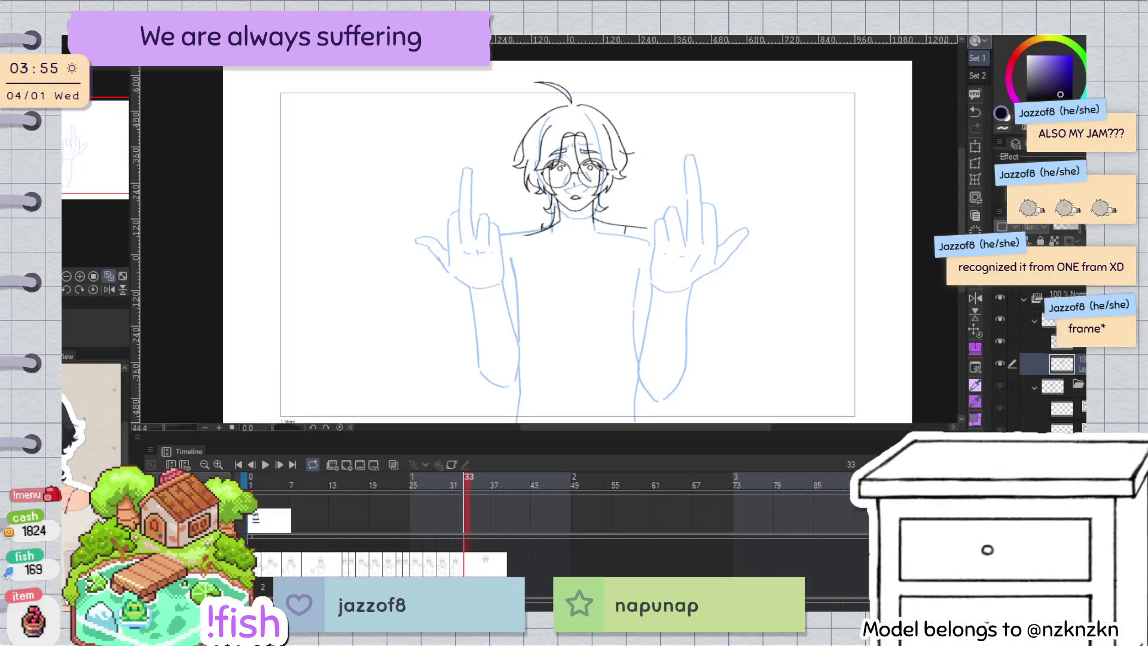
key(Delete)
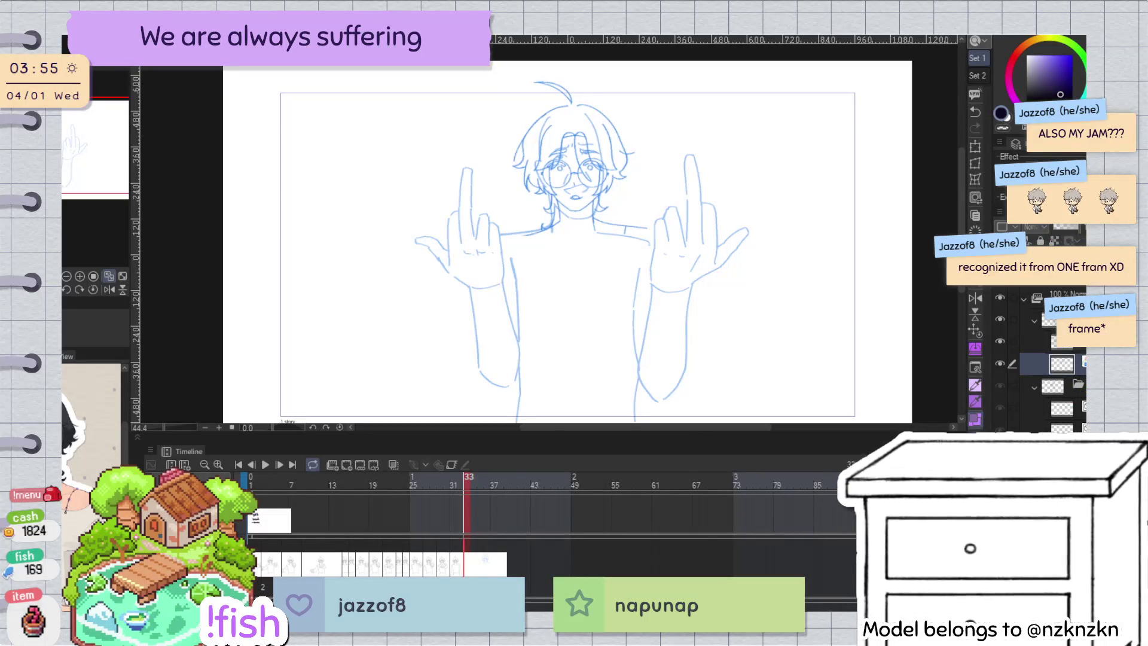
key(x)
key(ctrl+z)
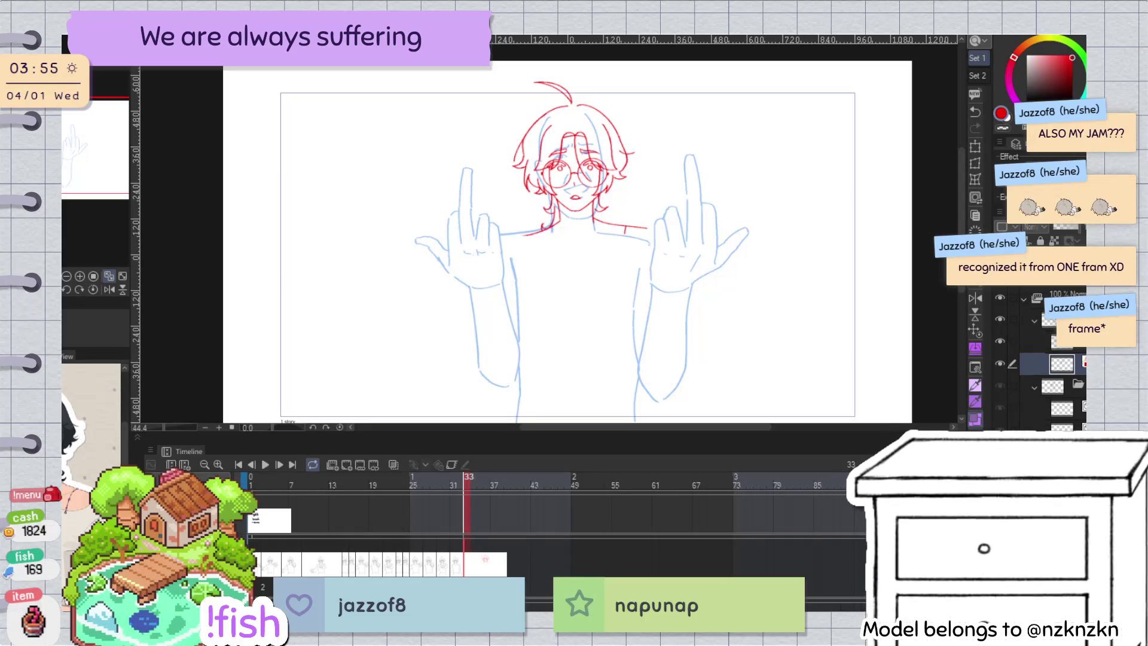
key(x)
Step: Select the empty layer above the red guide and draw a trial stroke on the face
scroll(574, 147, up, 3)
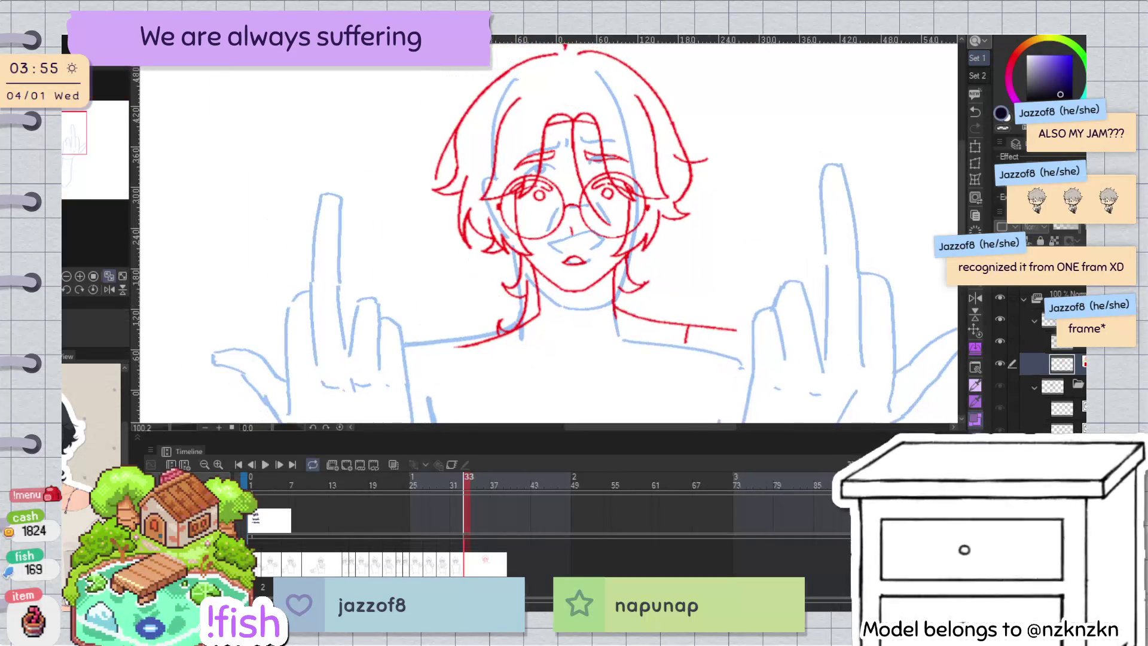
click(1000, 363)
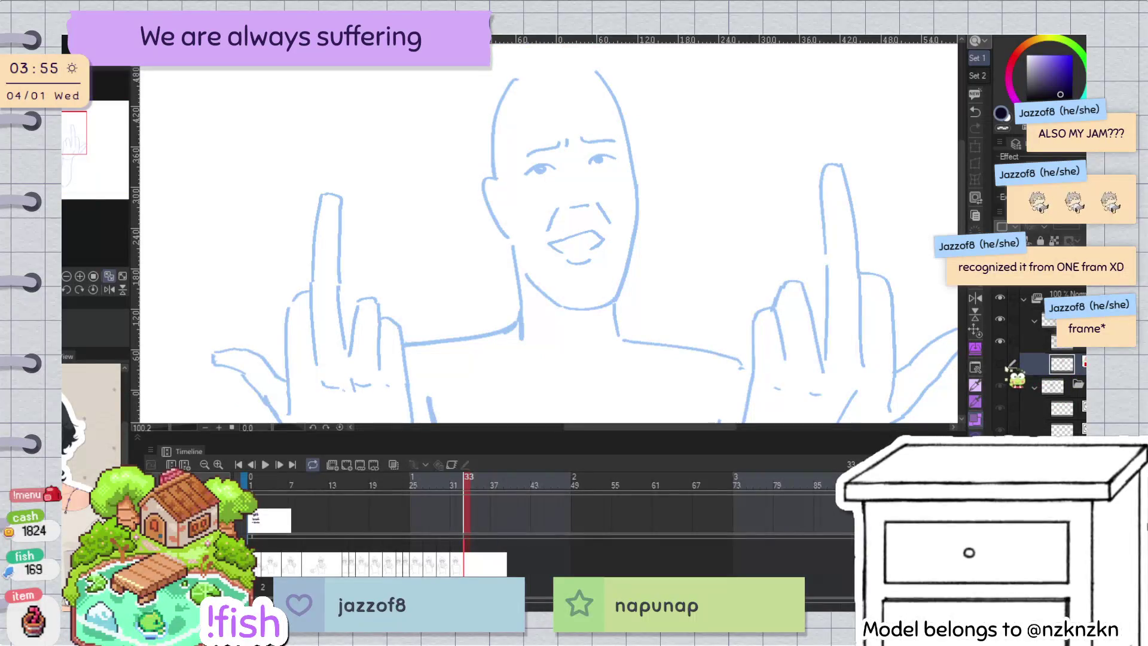
click(1044, 351)
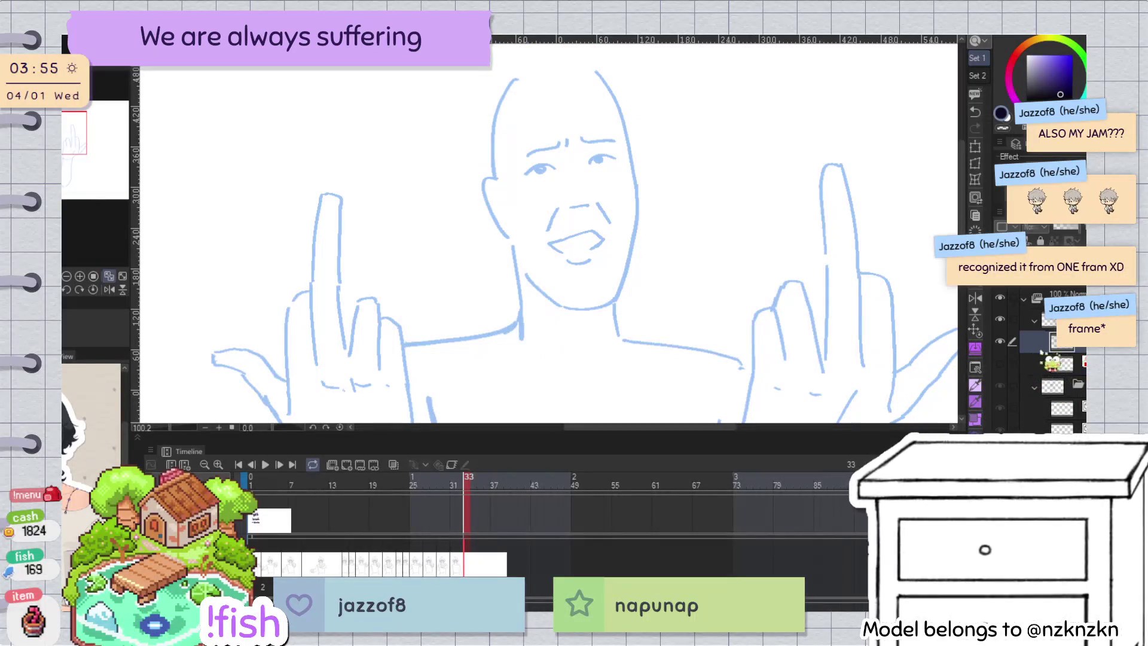
click(1000, 365)
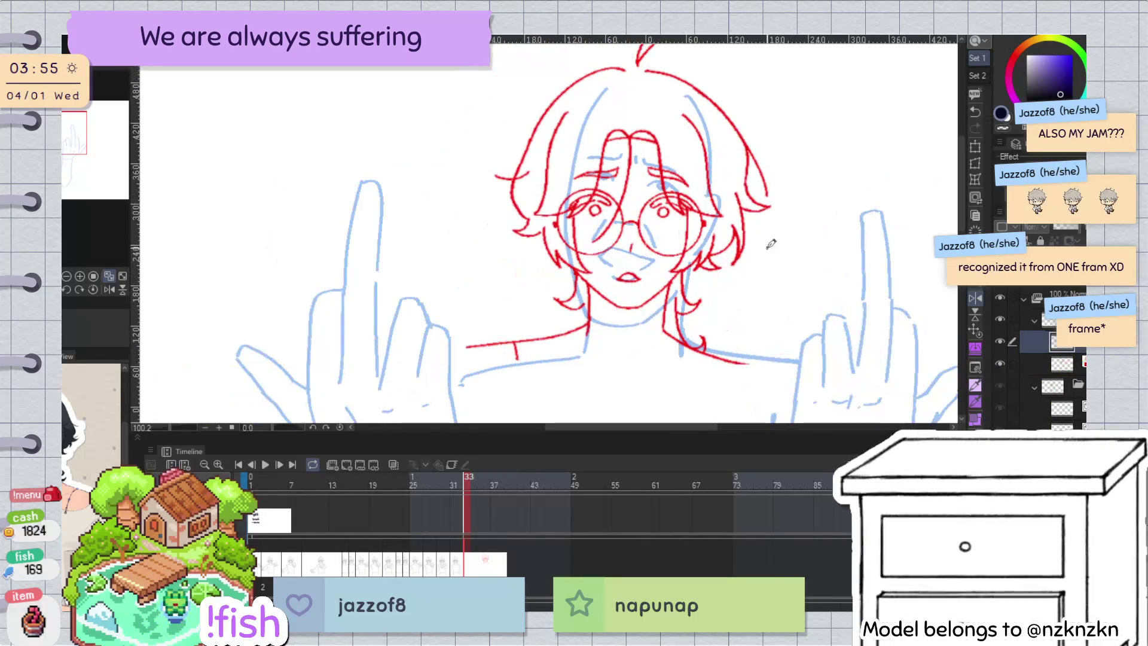
click(1063, 363)
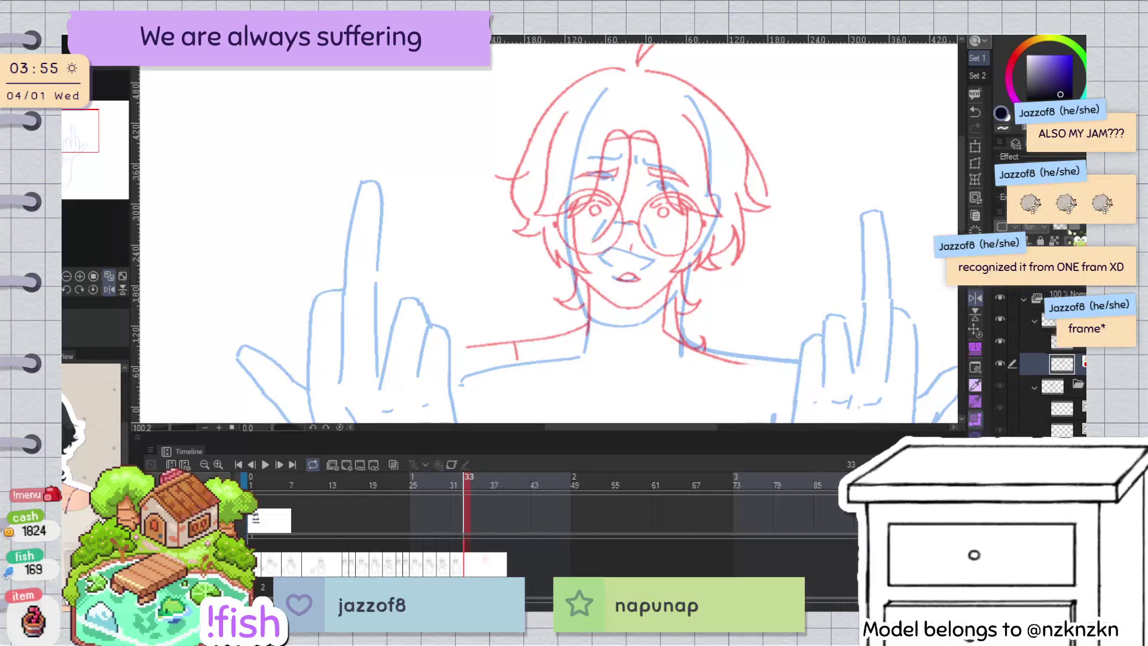
click(1063, 341)
drag(578, 143, 570, 194)
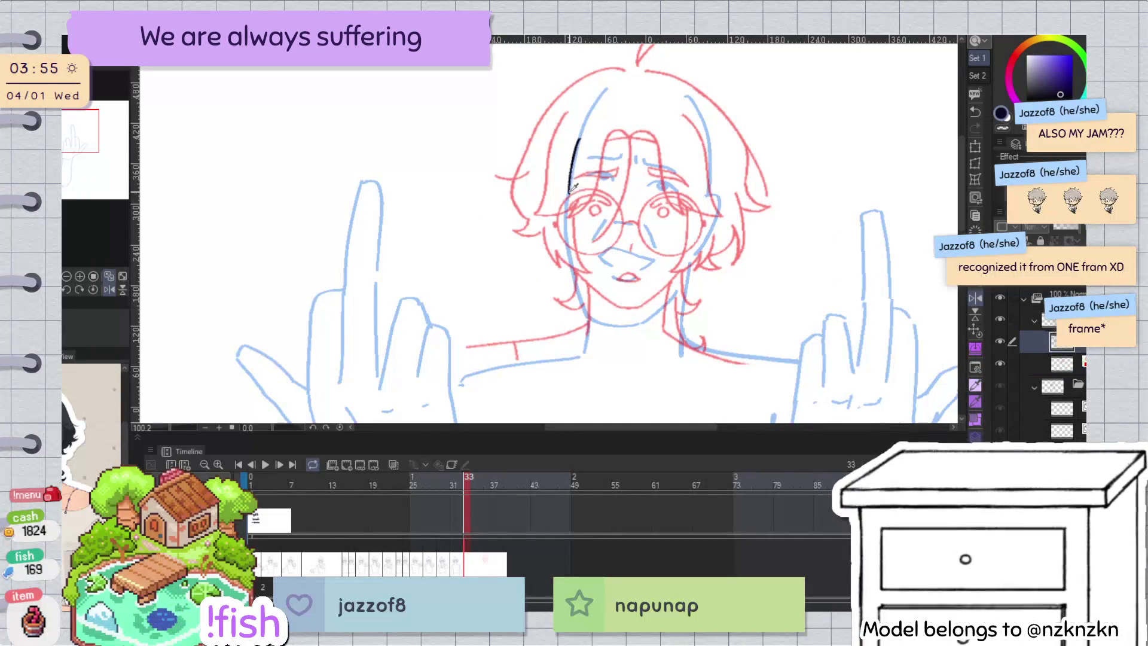
Step: Undo the trial strokes and ink the first black jaw lines under the chin
key(ctrl+z)
drag(577, 152, 570, 217)
key(ctrl+z)
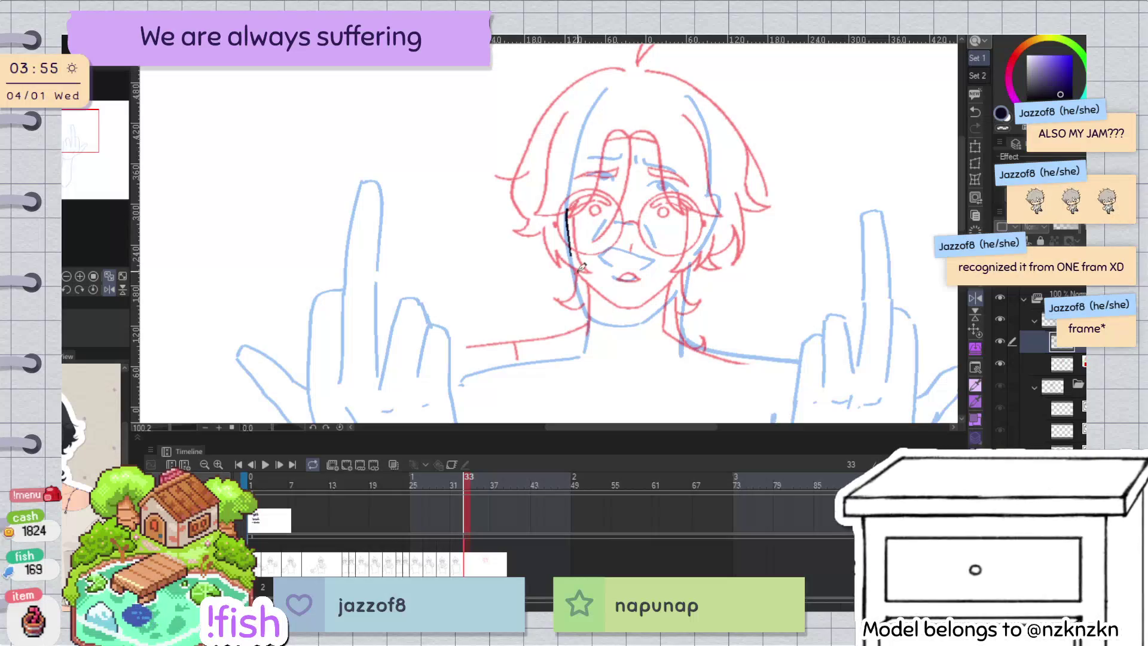
drag(595, 305, 616, 307)
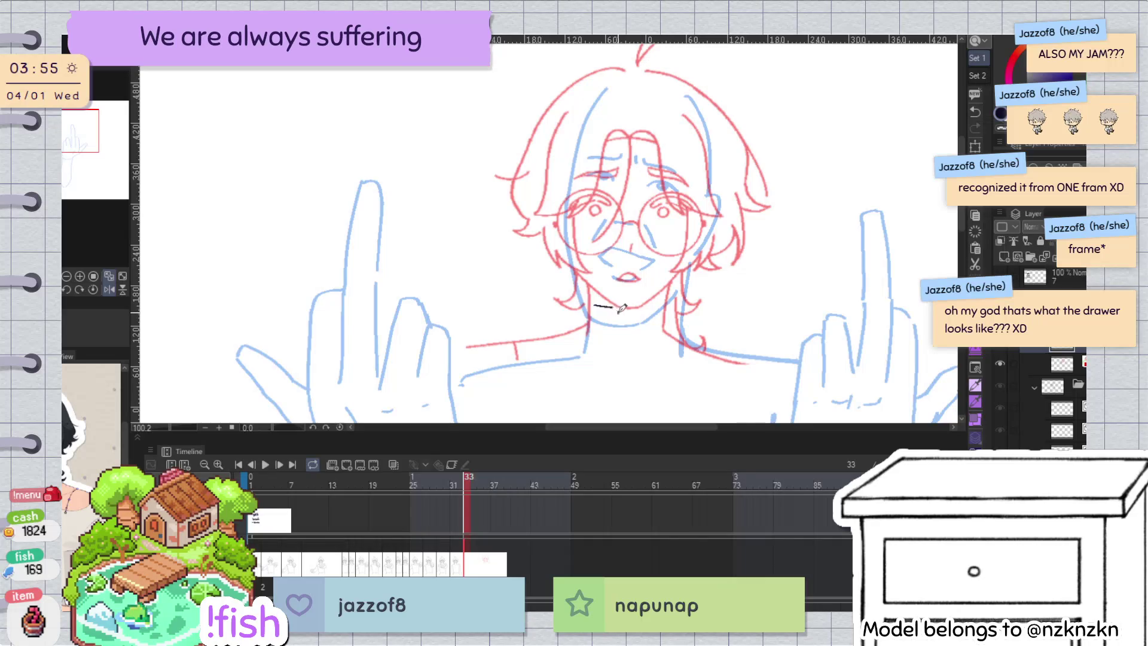
drag(605, 304, 495, 305)
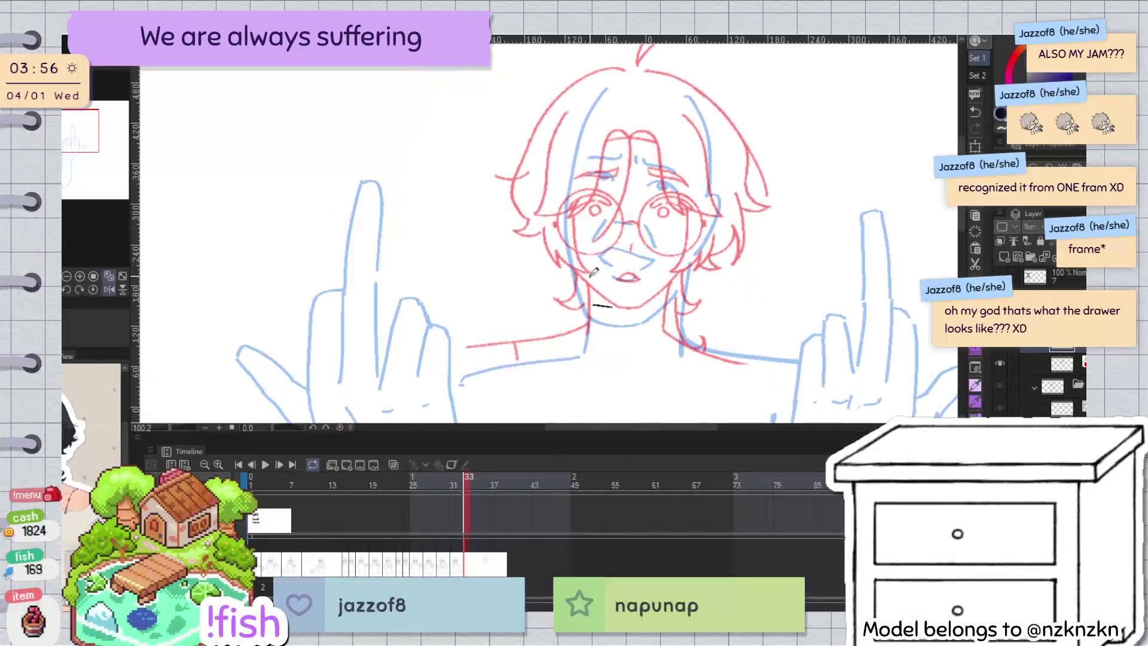
drag(513, 270, 672, 271)
drag(611, 305, 568, 253)
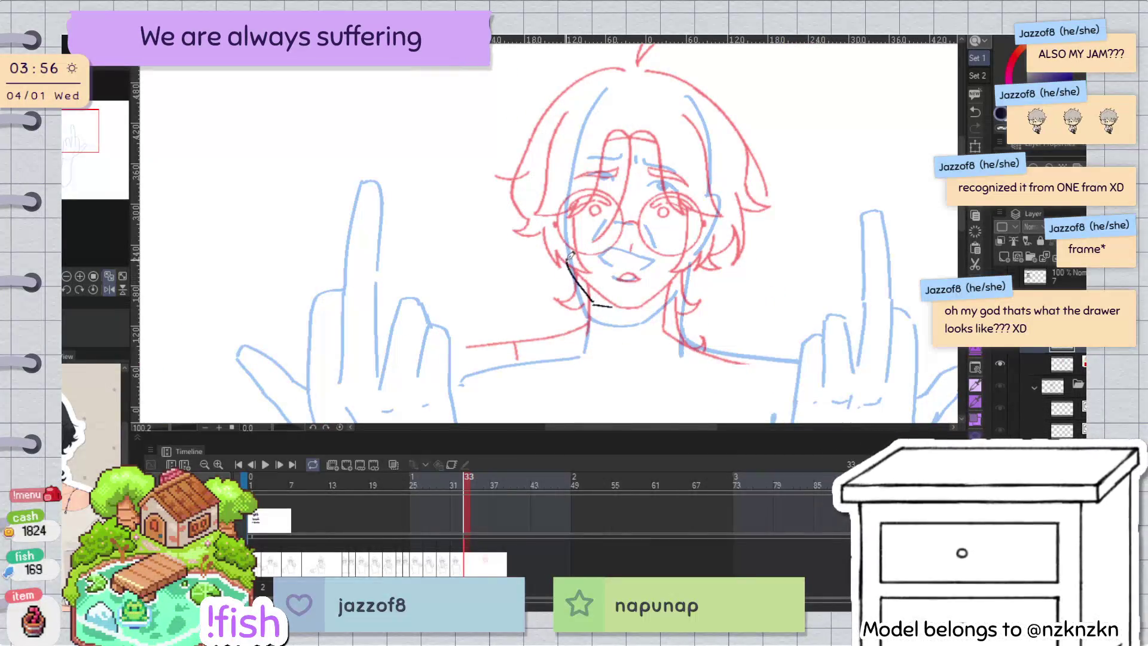
drag(596, 303, 582, 291)
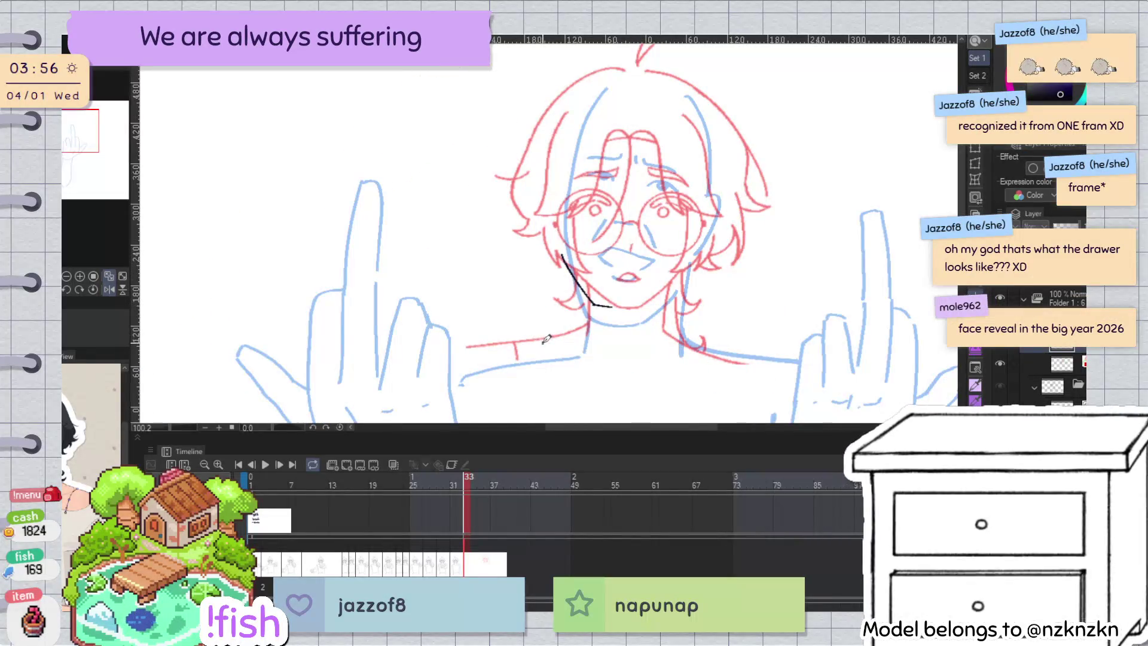
Step: Redraw the jaw line straighter and ink the chin curving up to the right
scroll(585, 314, up, 2)
key(ctrl+z)
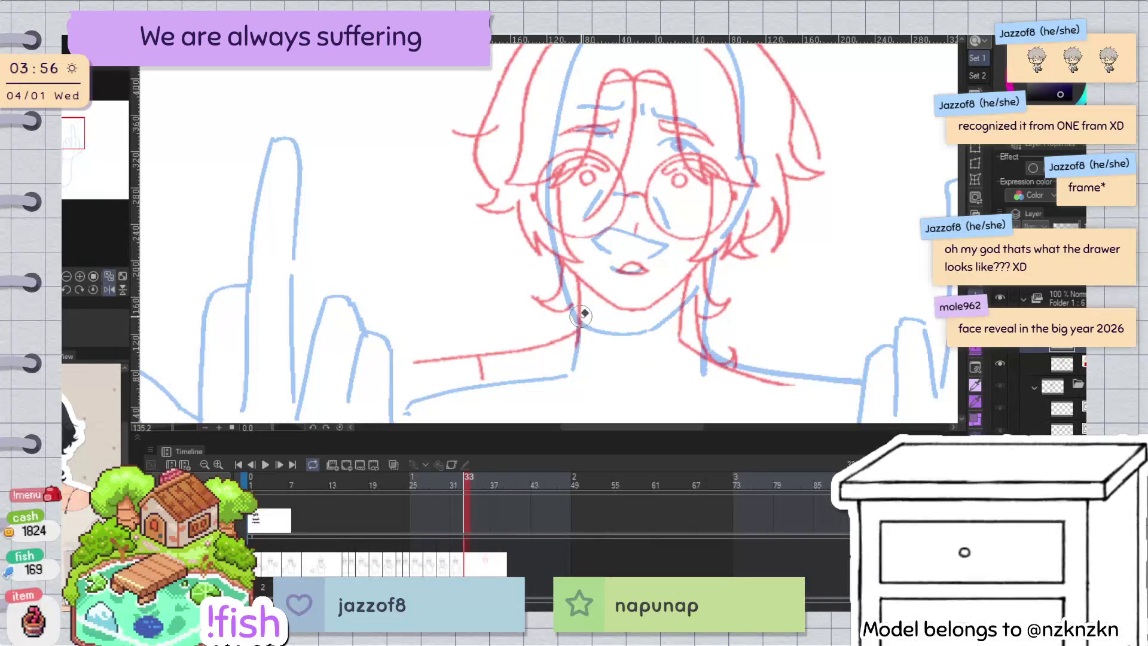
drag(542, 238, 605, 324)
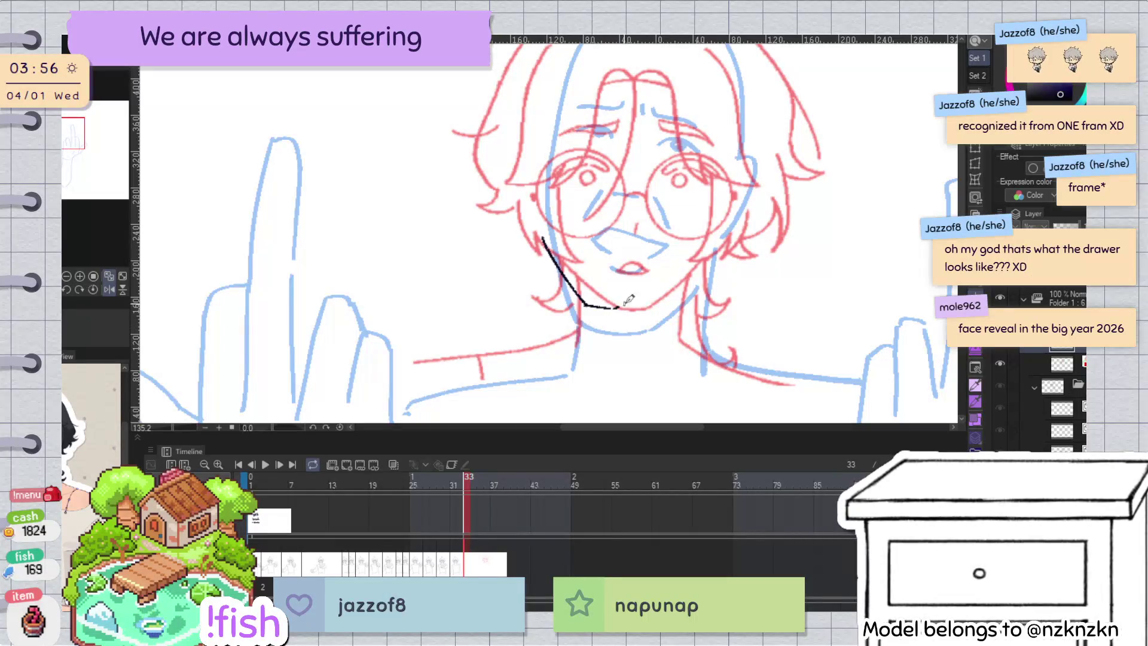
key(ctrl+z)
ctrl+click(600, 313)
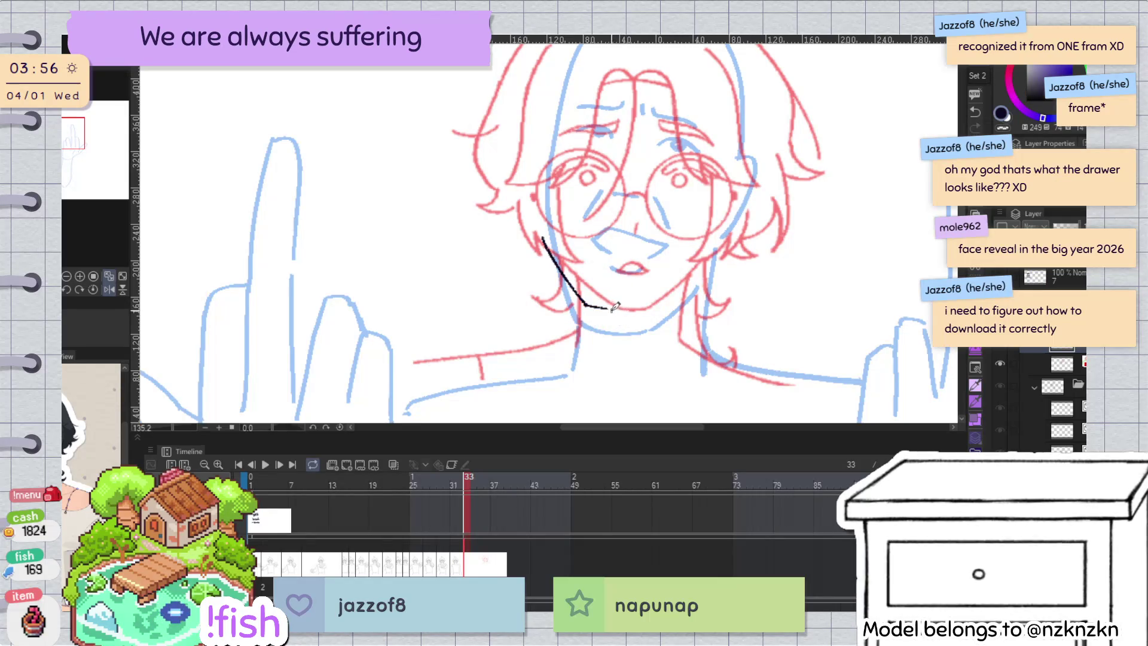
key(ctrl+z)
drag(610, 309, 679, 267)
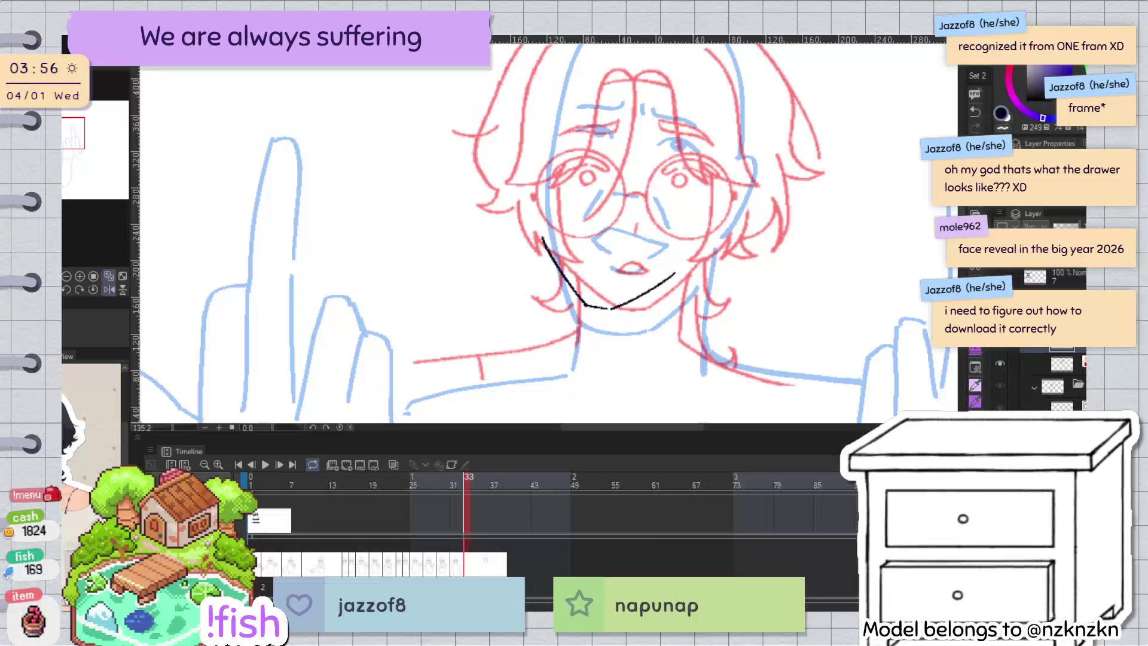
Step: Erase the upper part of the black jaw line and zoom out to see the sketch
drag(679, 246, 676, 304)
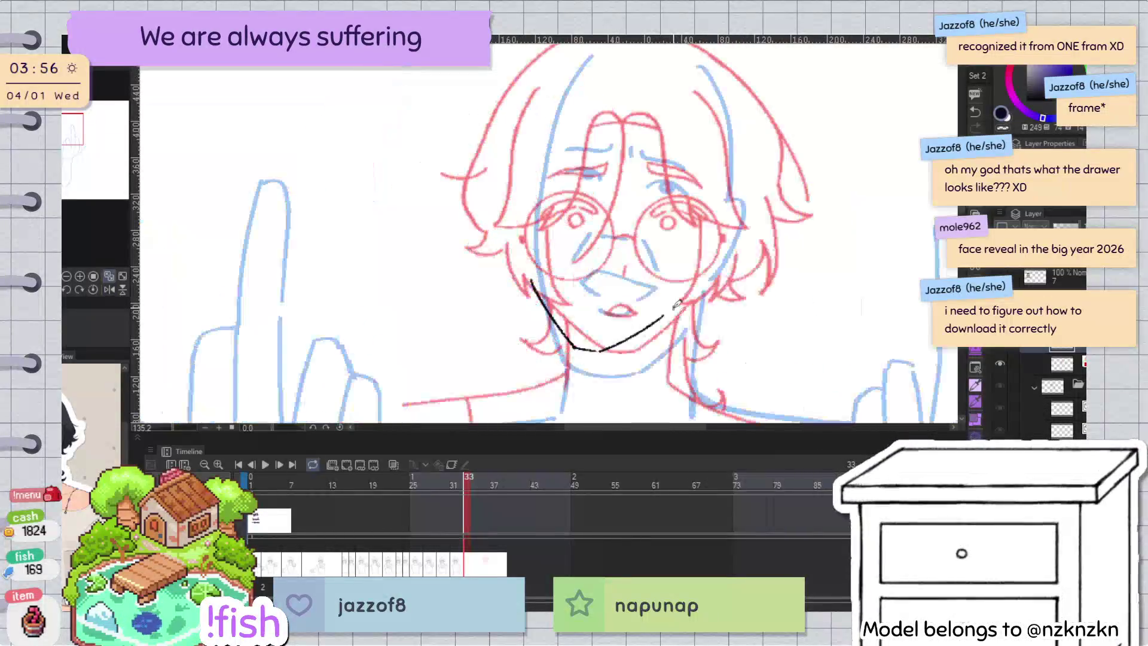
drag(536, 194, 542, 271)
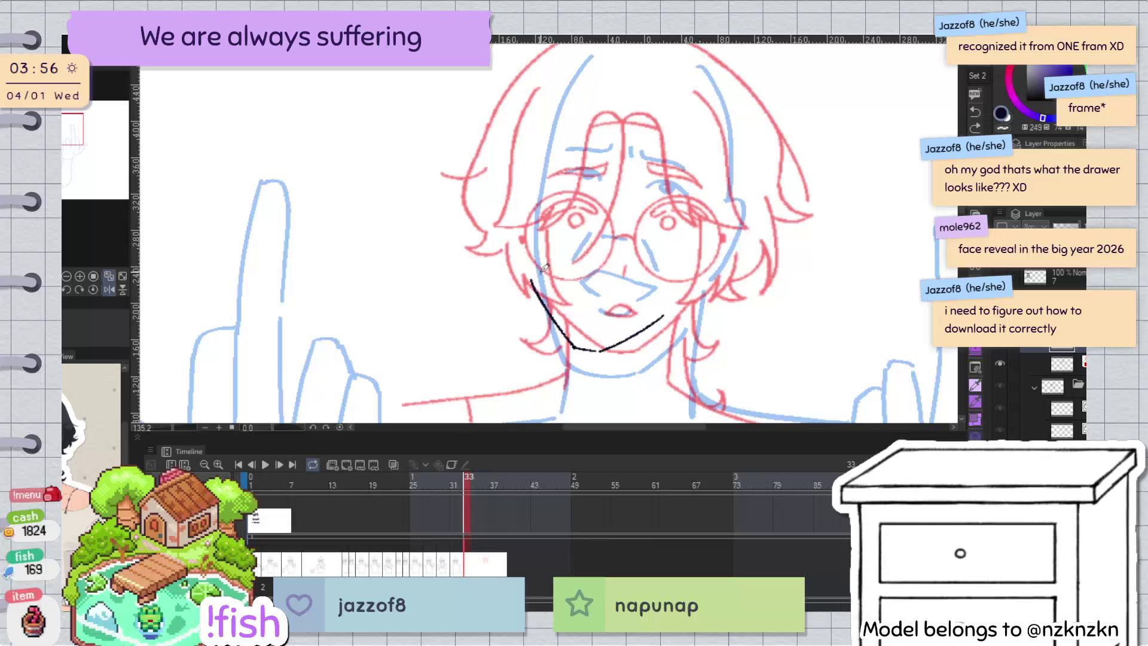
scroll(611, 368, down, 2)
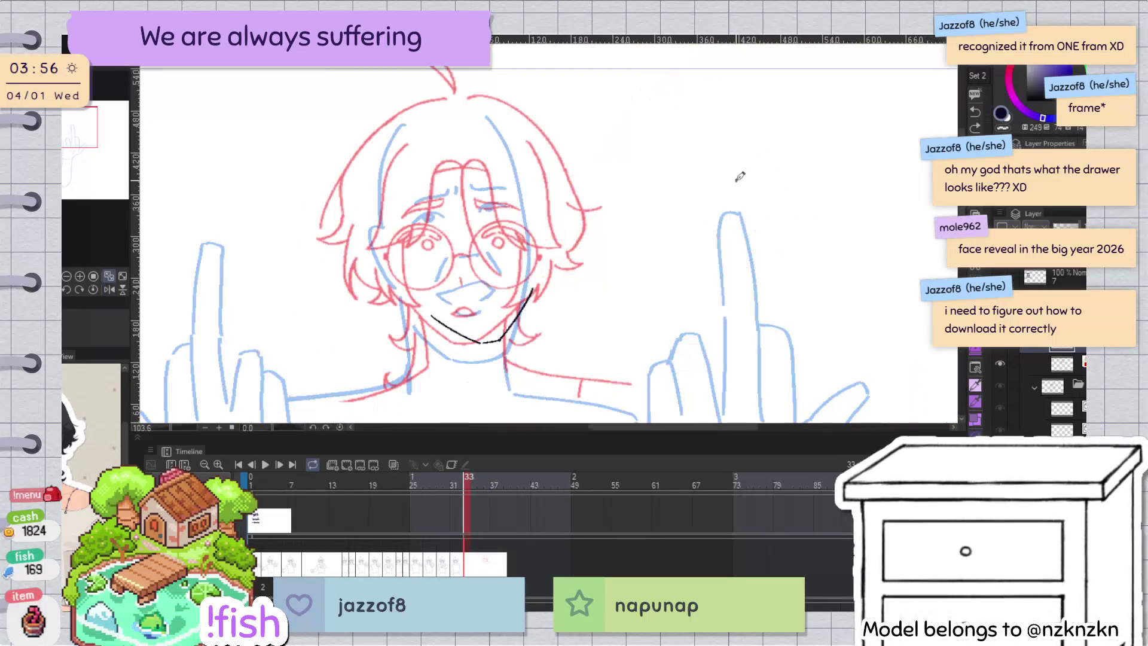
drag(736, 177, 605, 278)
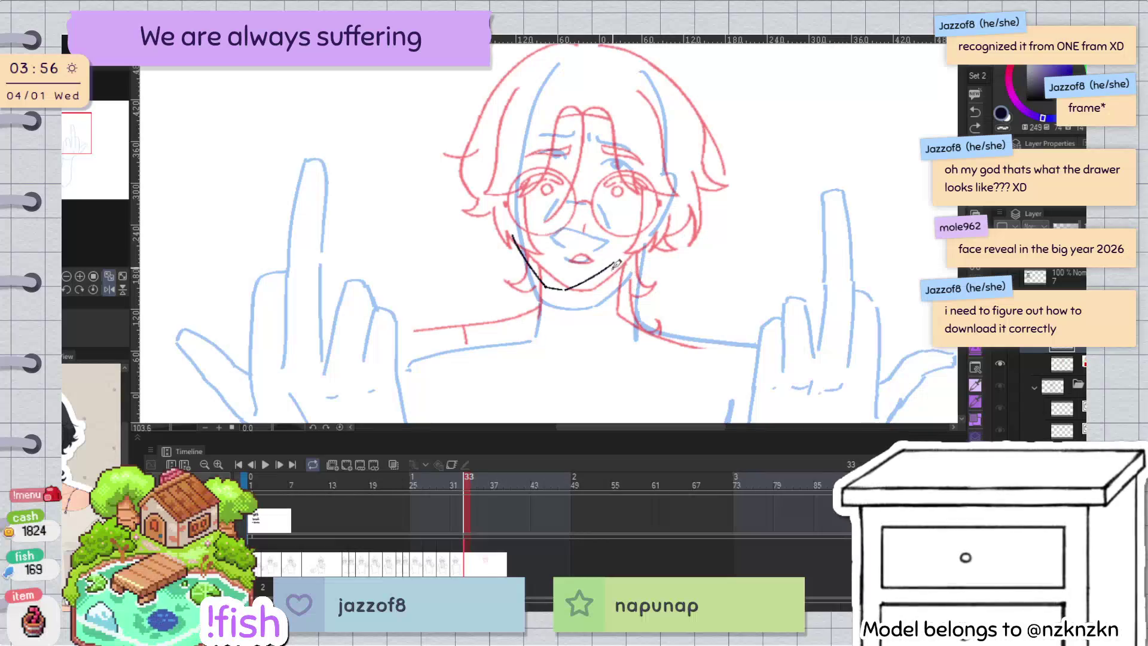
click(612, 270)
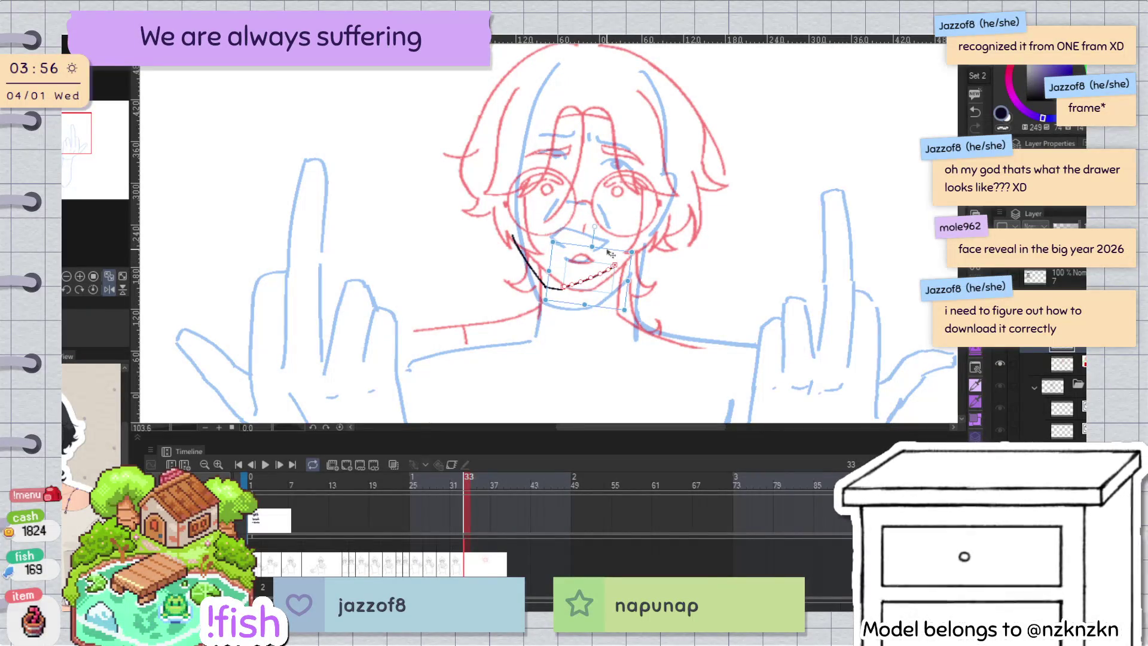
Step: Rotate the black chin stroke slightly clockwise, mirroring the canvas to check the jaw
click(649, 241)
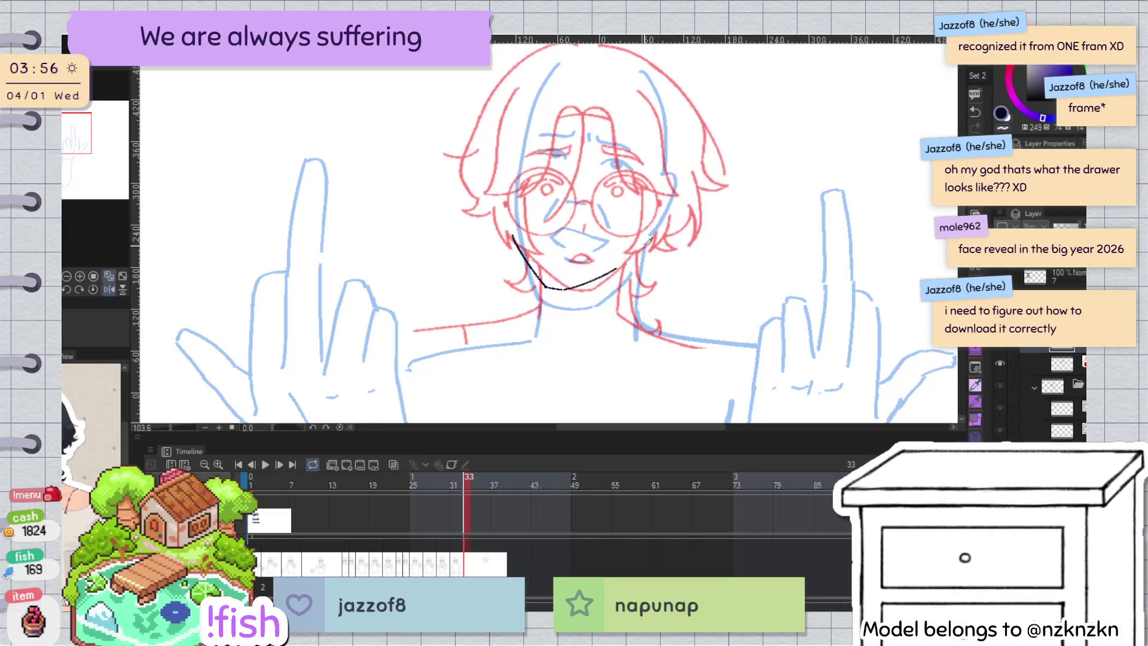
key(h)
key(h)
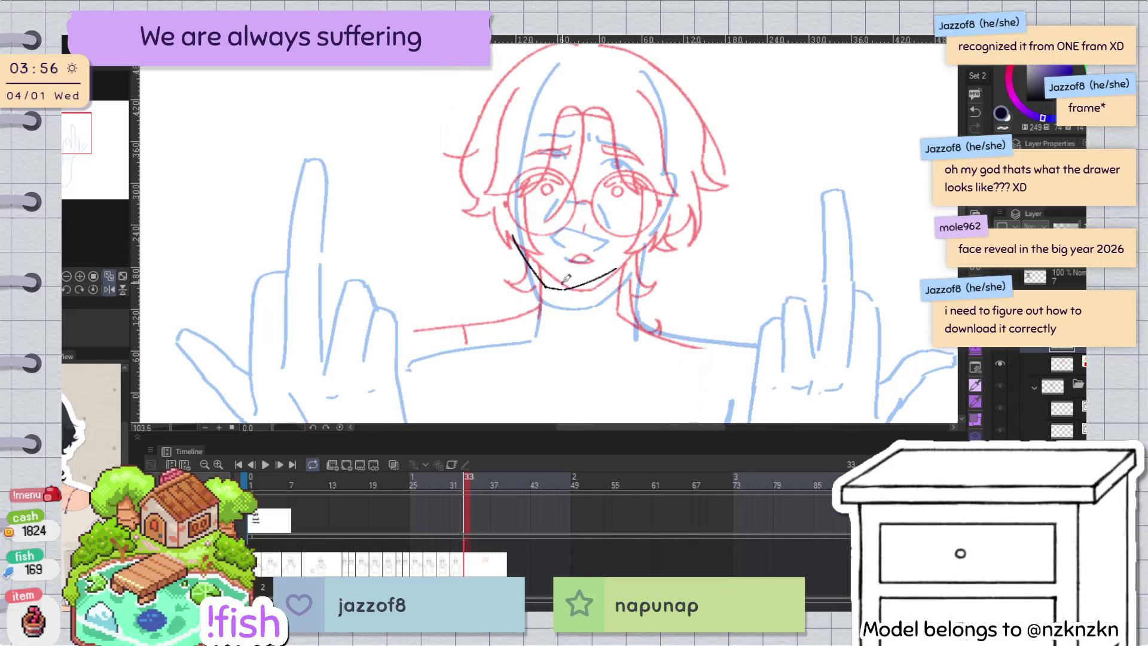
click(544, 281)
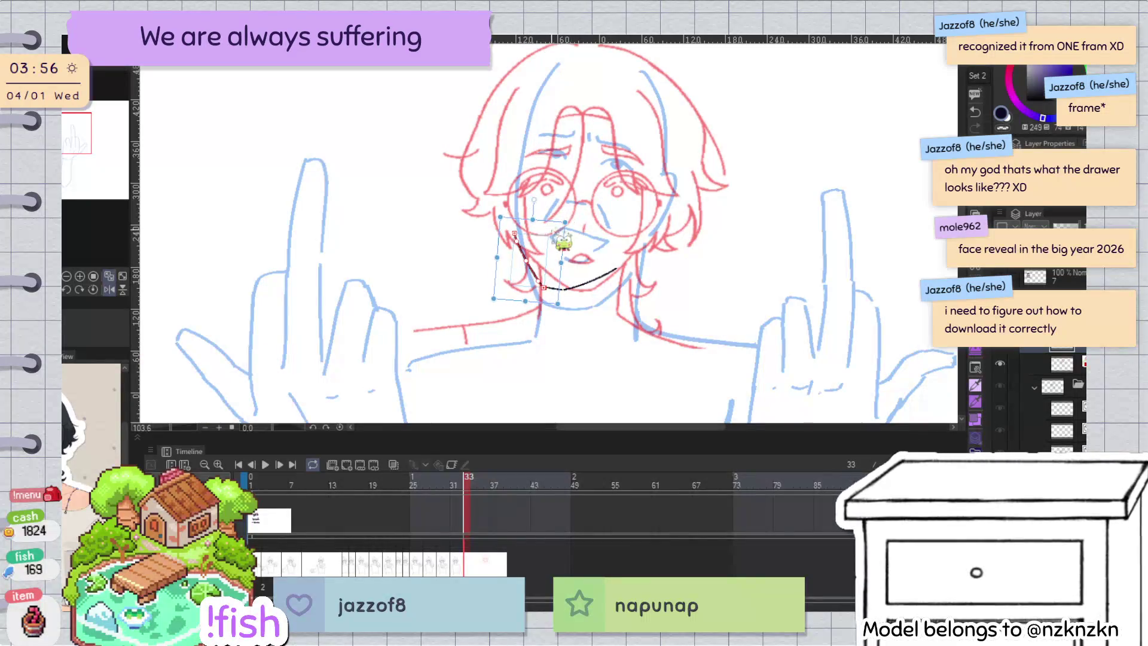
drag(529, 200, 545, 224)
key(p)
key(h)
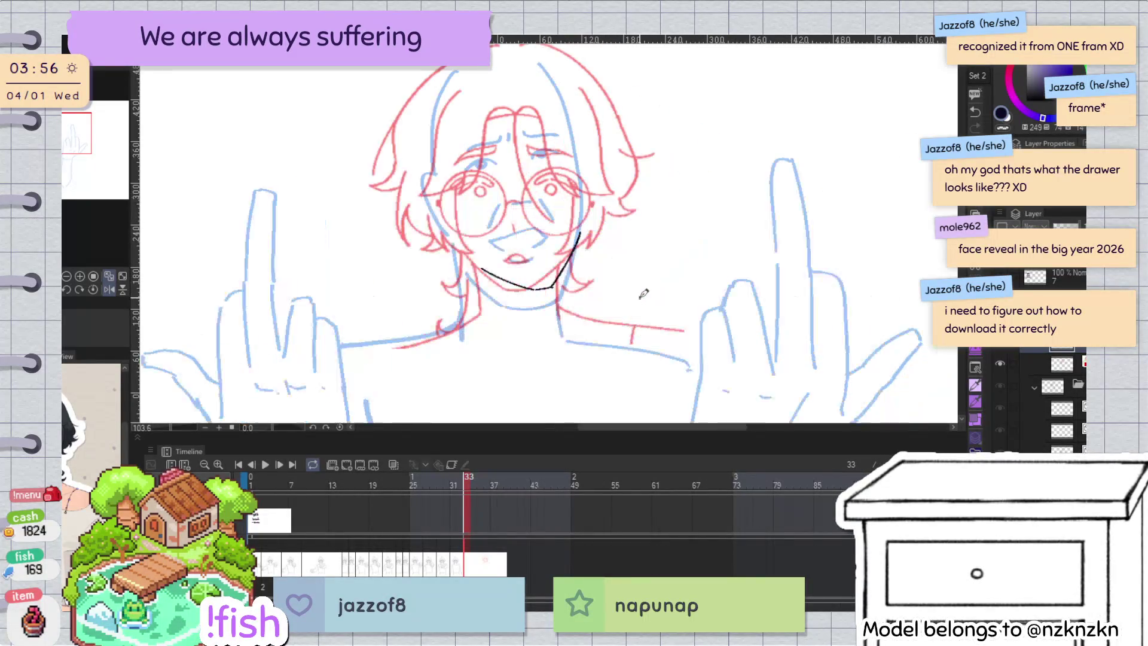
key(h)
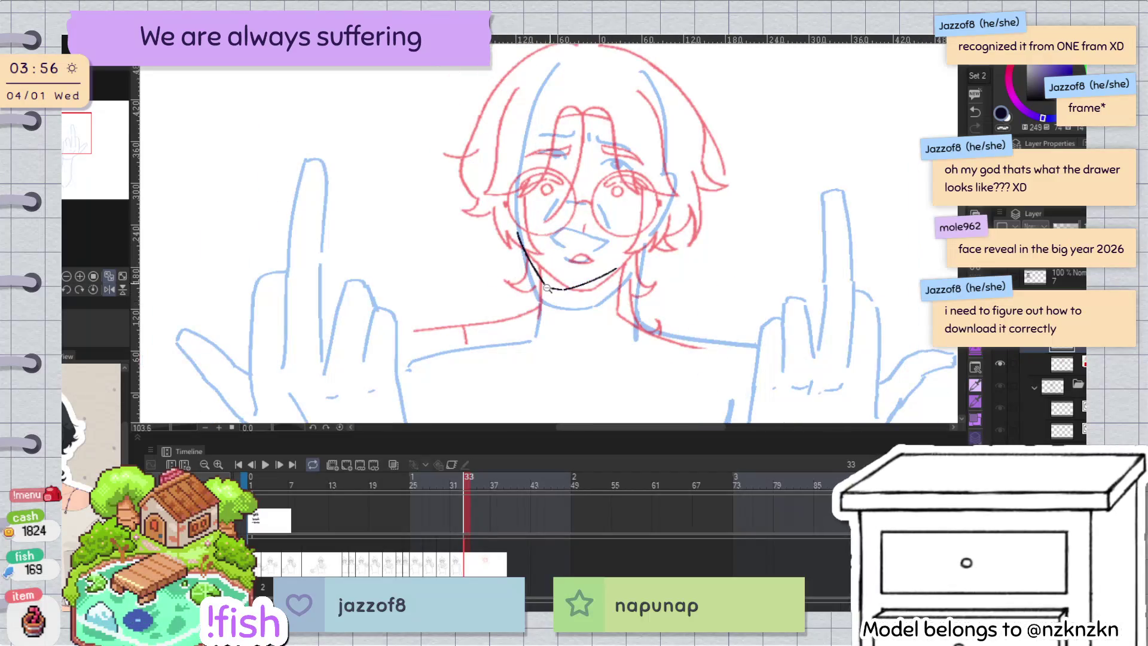
Step: Draw and stretch a stroke joining the two chin lines into one continuous line
scroll(546, 288, up, 5)
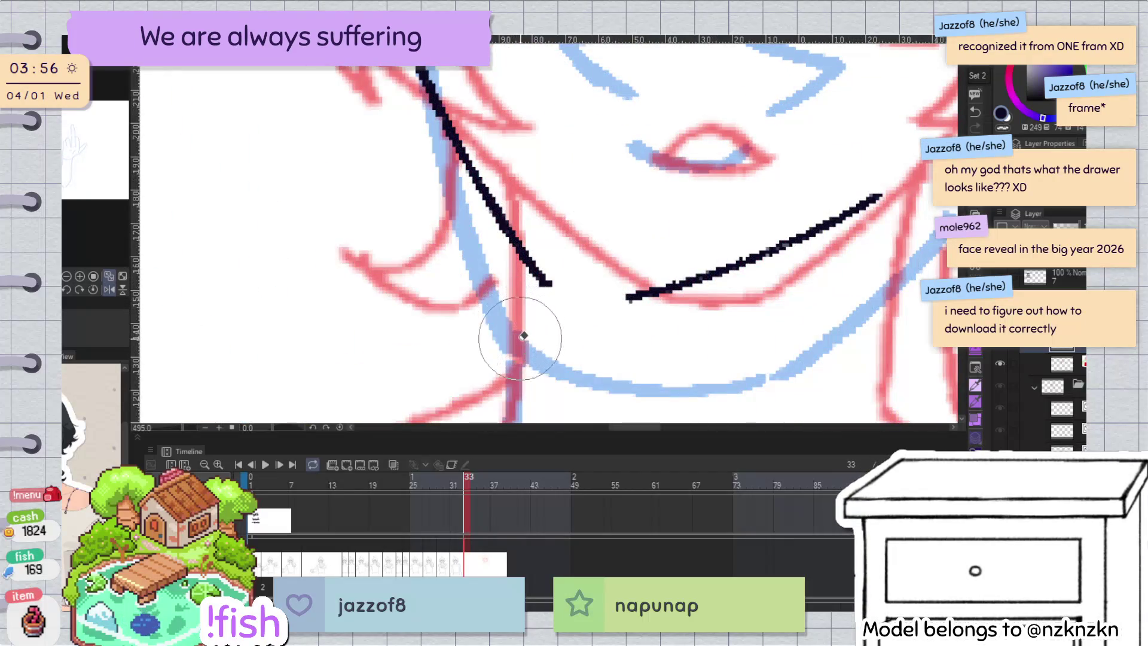
drag(520, 259, 627, 296)
key(o)
click(573, 292)
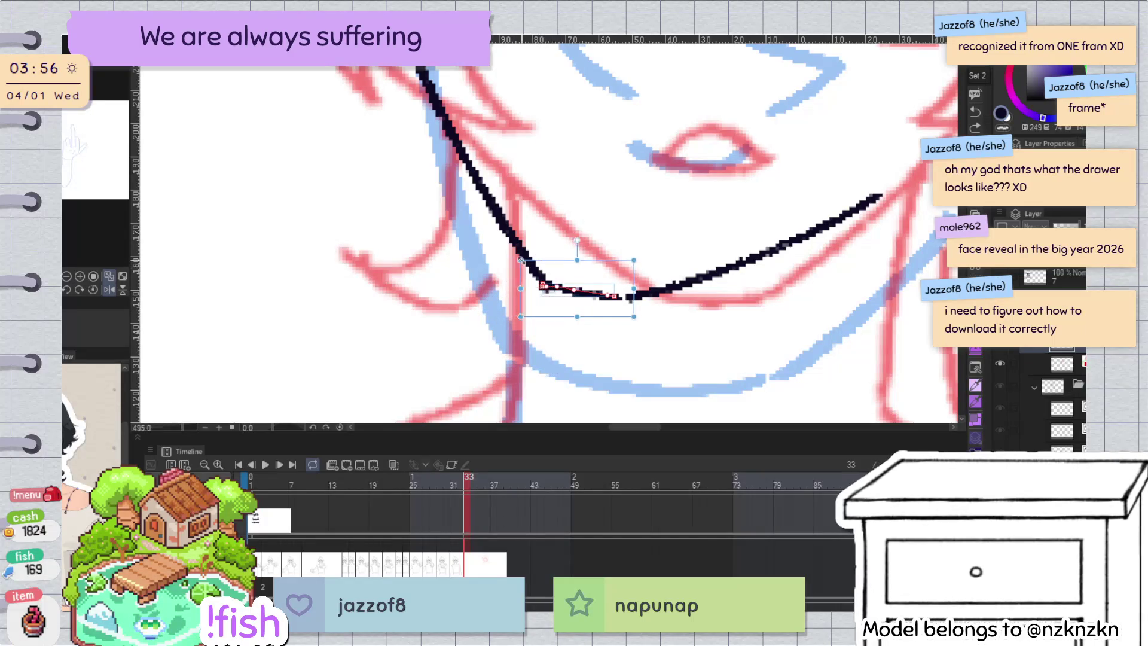
click(623, 307)
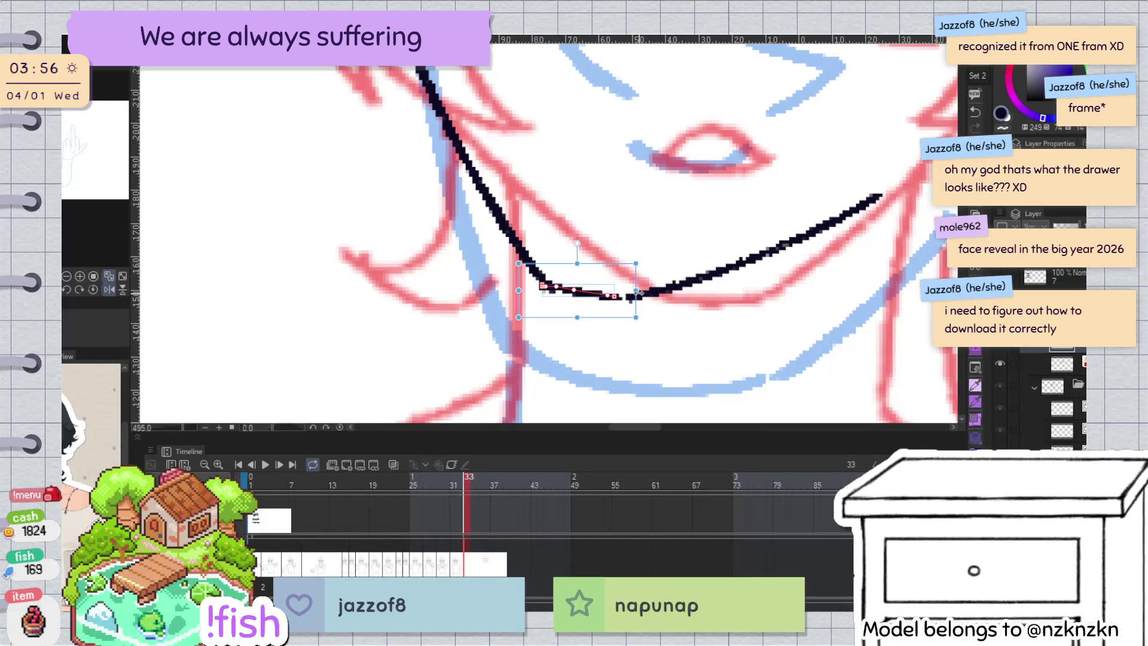
key(p)
scroll(599, 323, down, 3)
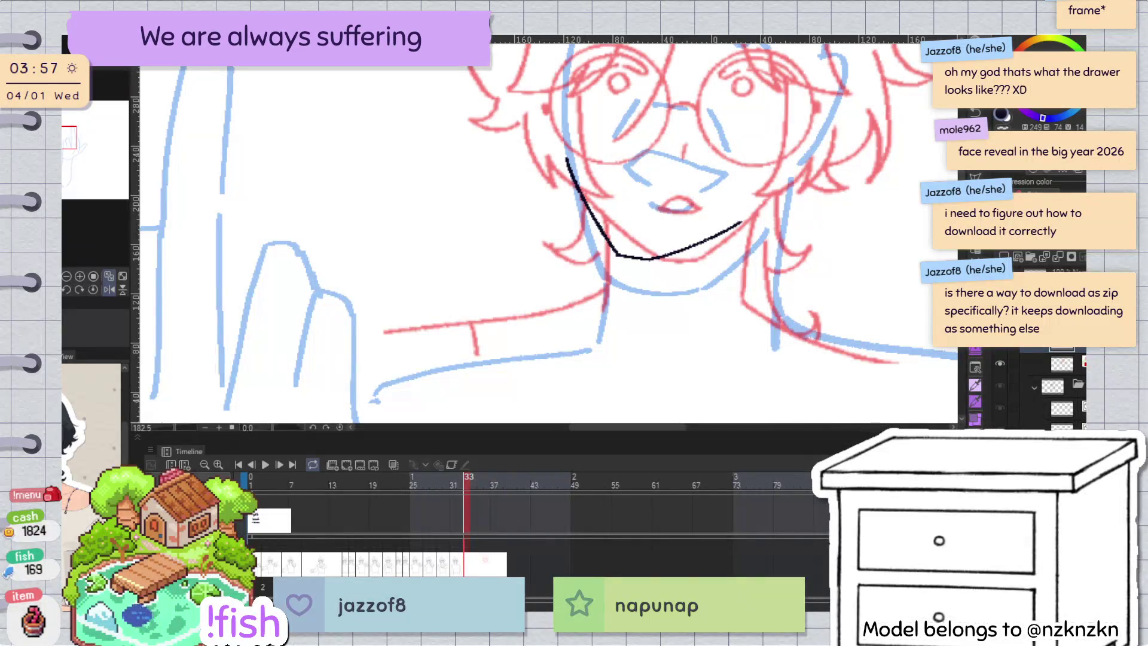
key(ctrl+Tab)
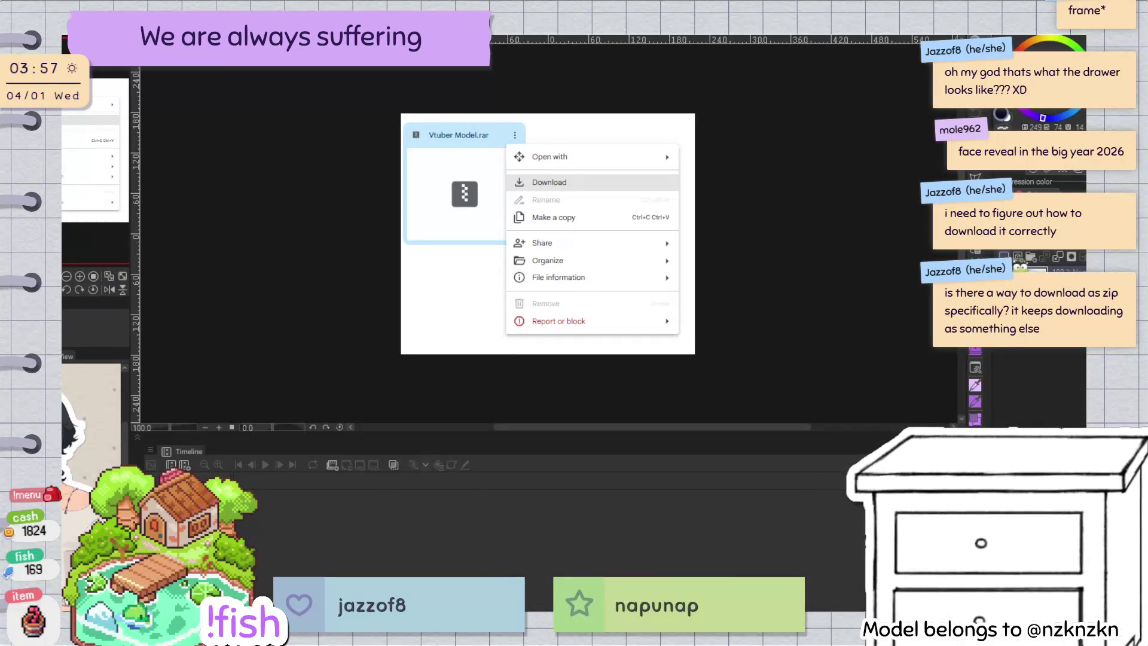
Step: Zoom in on the screenshot and draw a red arrow from the three-dot icon to Download
click(559, 159)
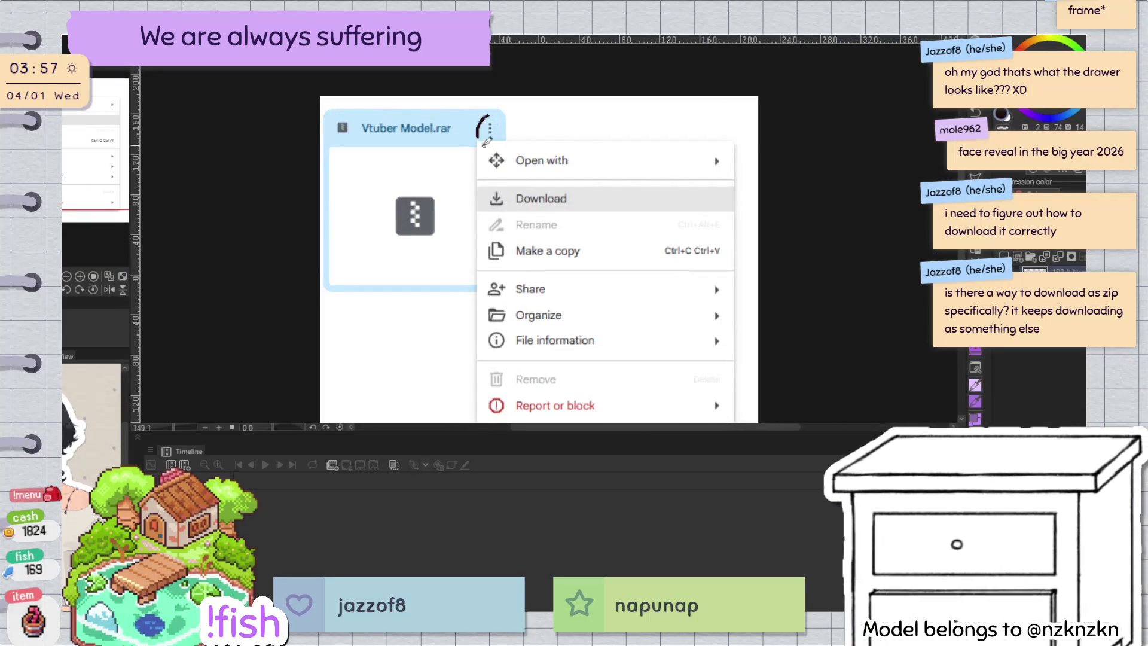
key(ctrl+z)
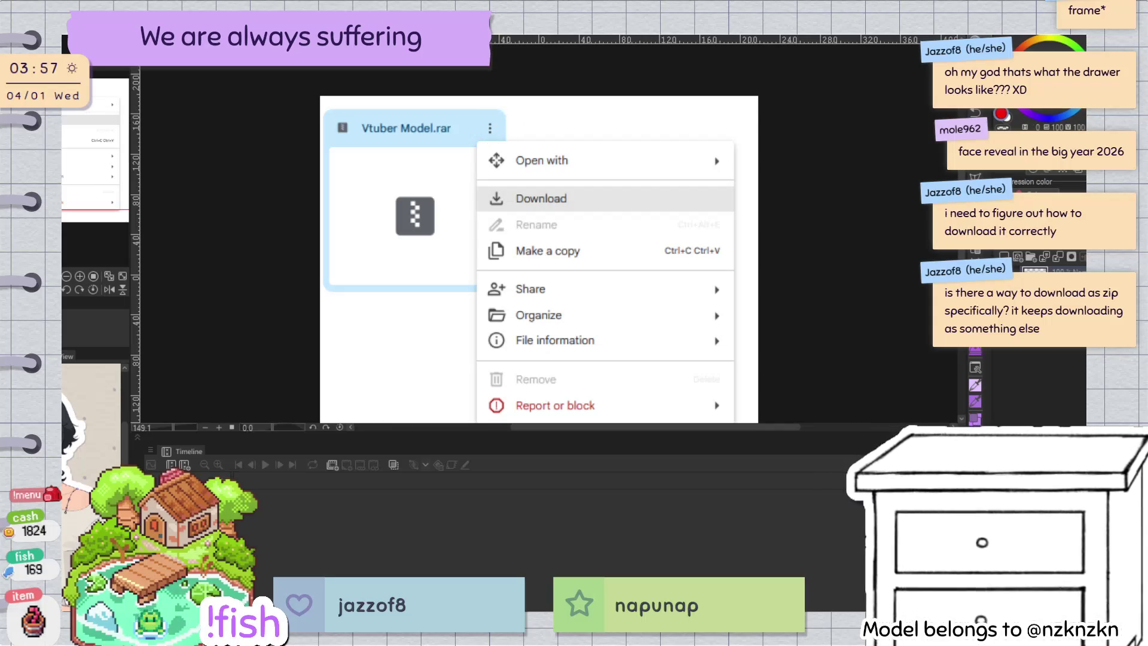
drag(492, 112, 489, 143)
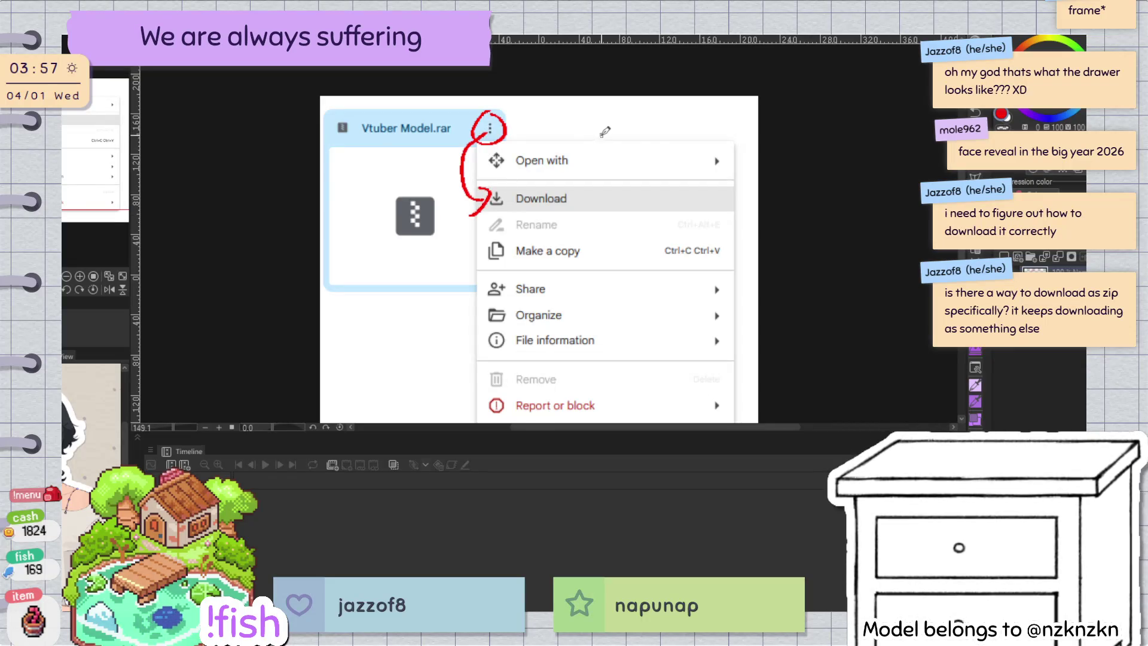
scroll(667, 160, down, 1)
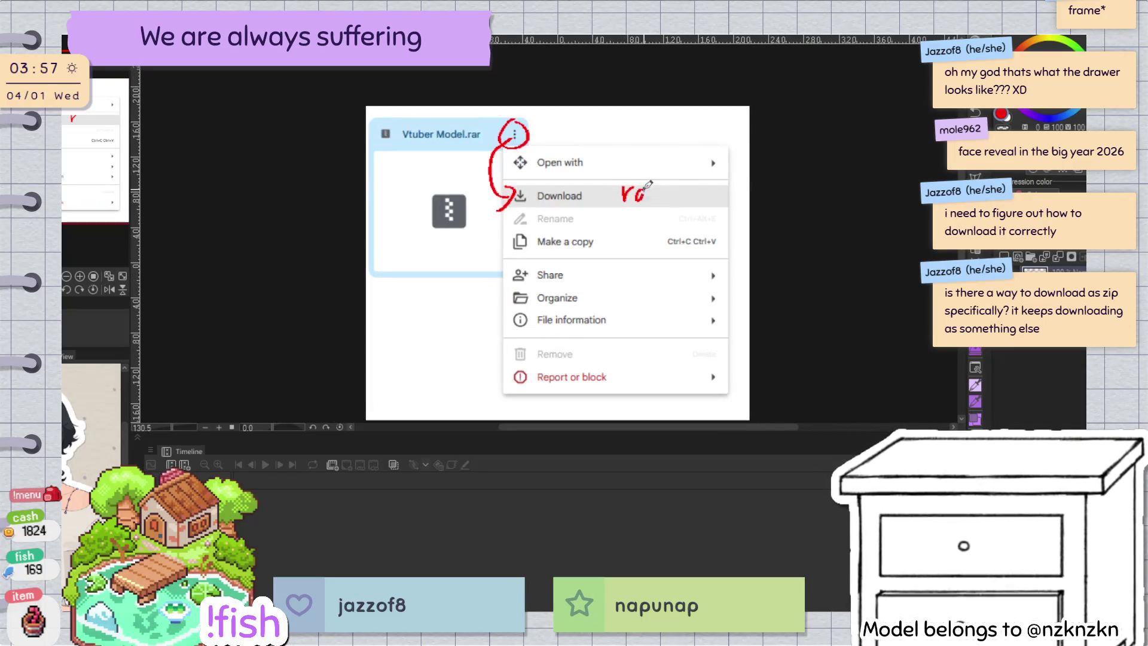
Step: Handwrite 'rawr XD' in red beside the Download option
drag(647, 185, 672, 194)
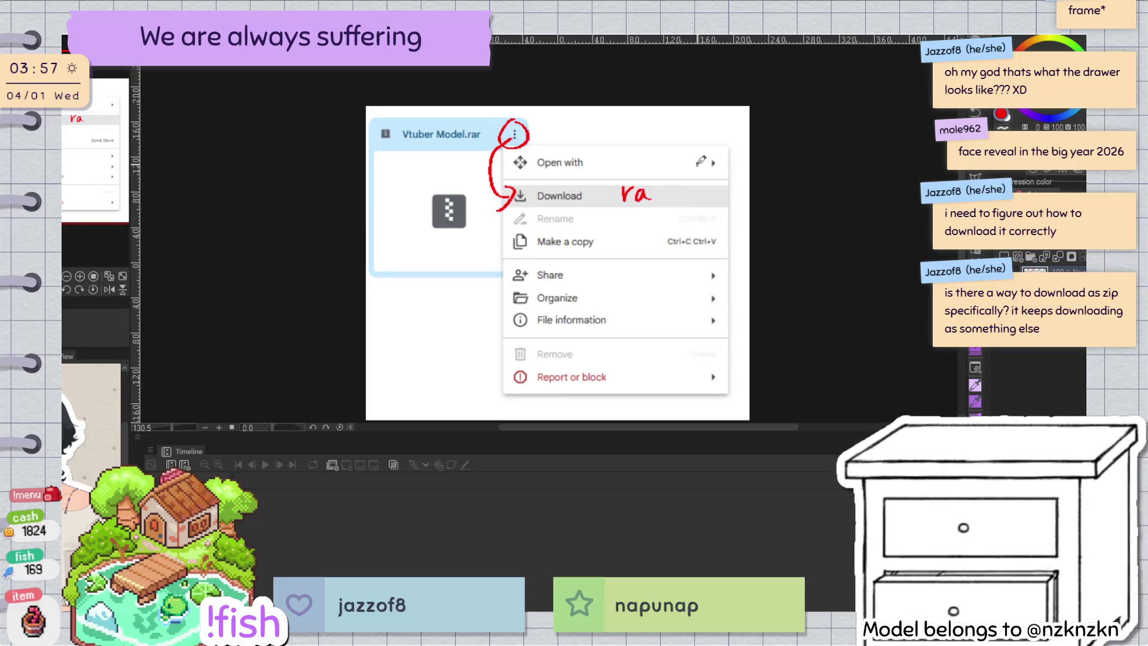
key(ctrl+z)
scroll(672, 191, up, 5)
drag(640, 185, 706, 183)
scroll(746, 182, down, 4)
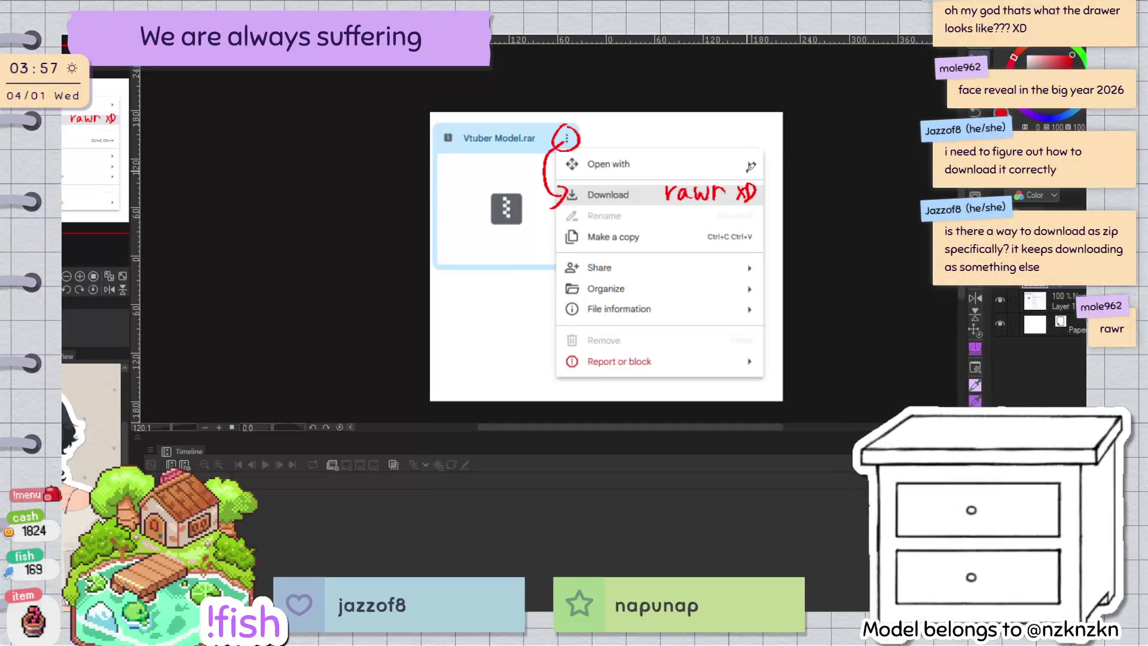
scroll(728, 308, right, 2)
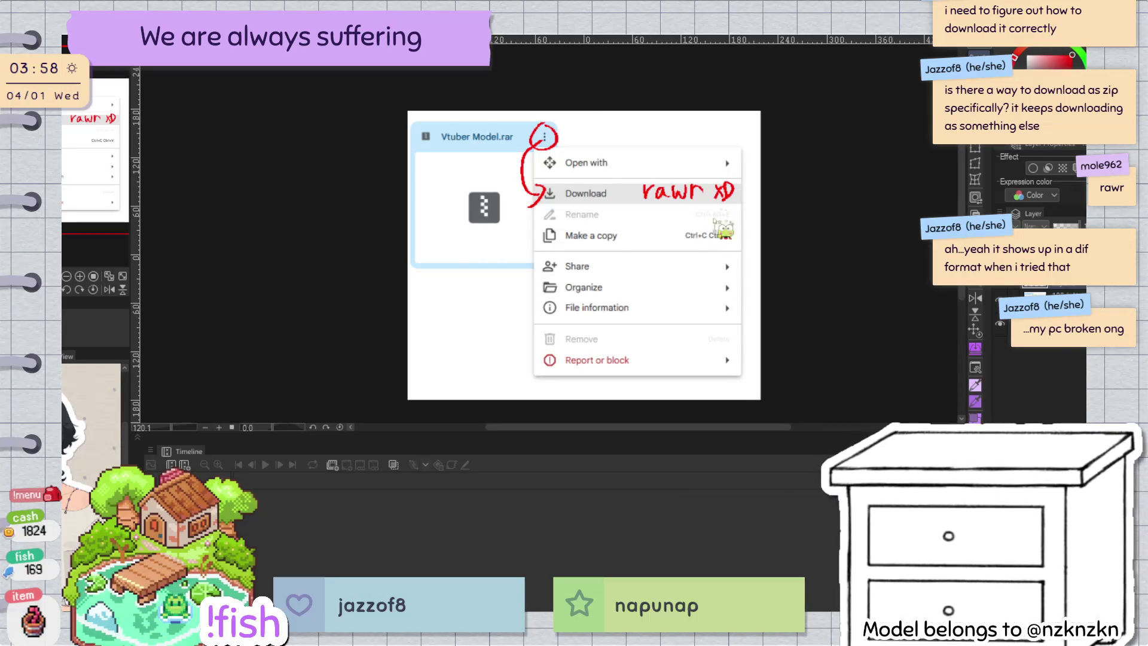
key(ctrl+Tab)
Step: Switch the pen colour from red and extend the jaw line up the right cheek
drag(729, 306, 657, 360)
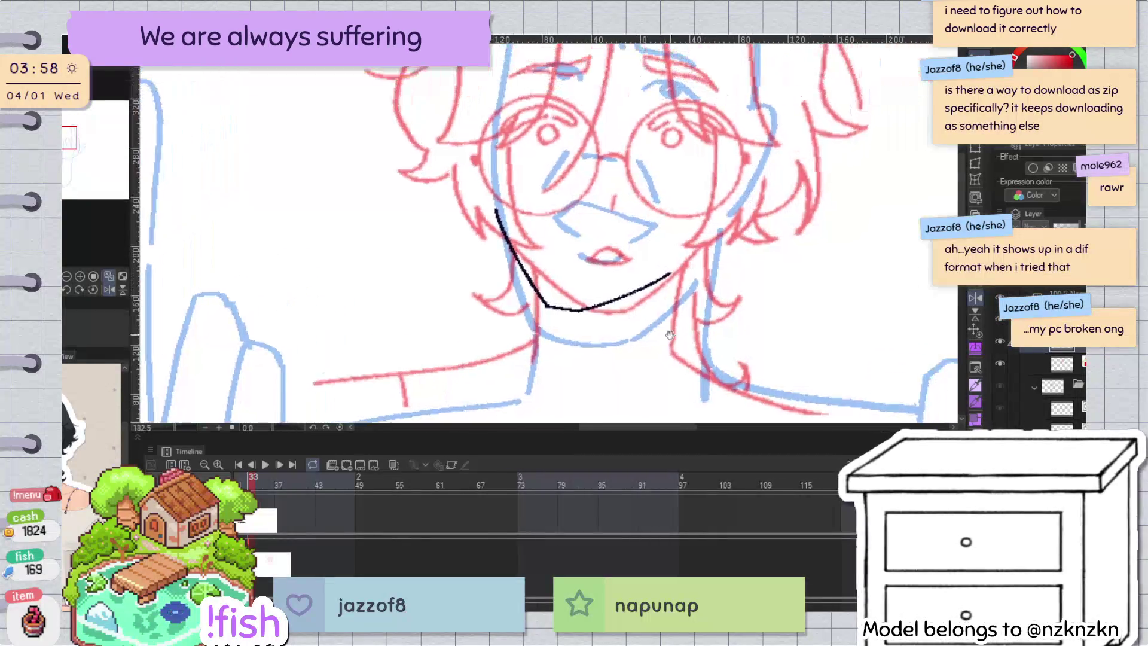
key(x)
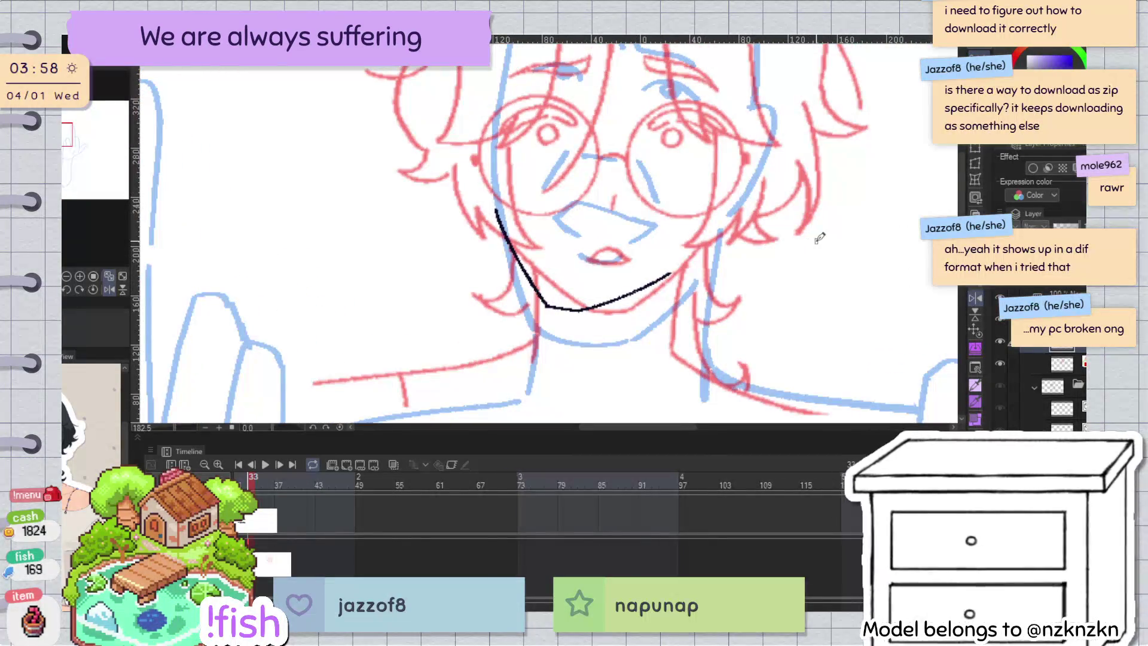
drag(819, 238, 765, 265)
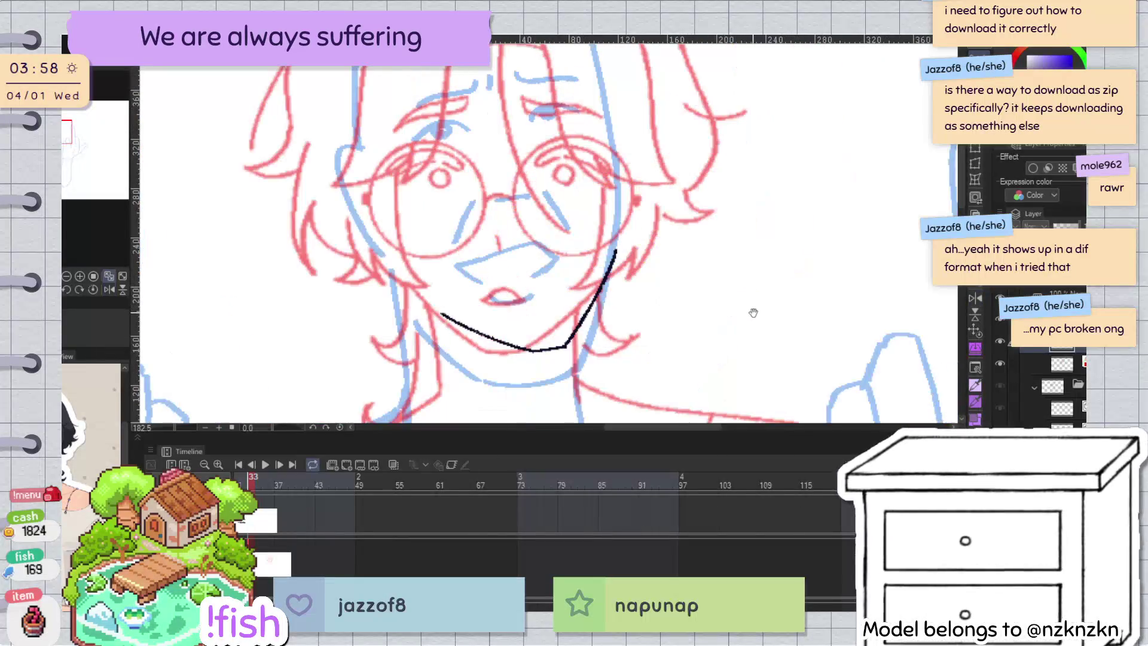
scroll(766, 265, down, 2)
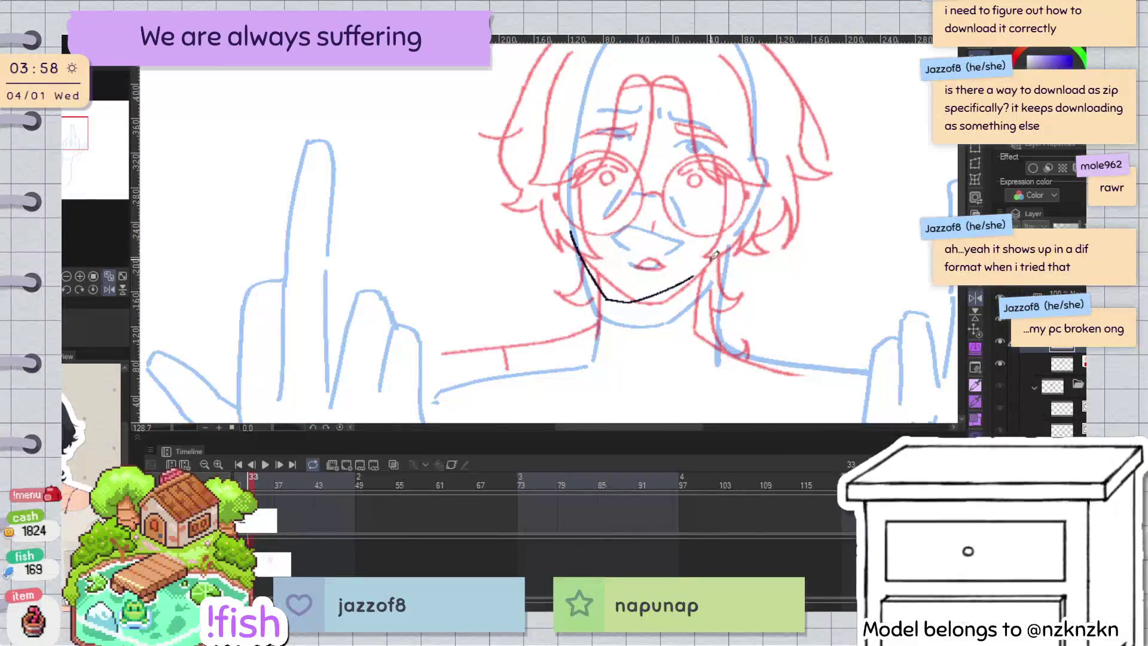
drag(714, 253, 694, 275)
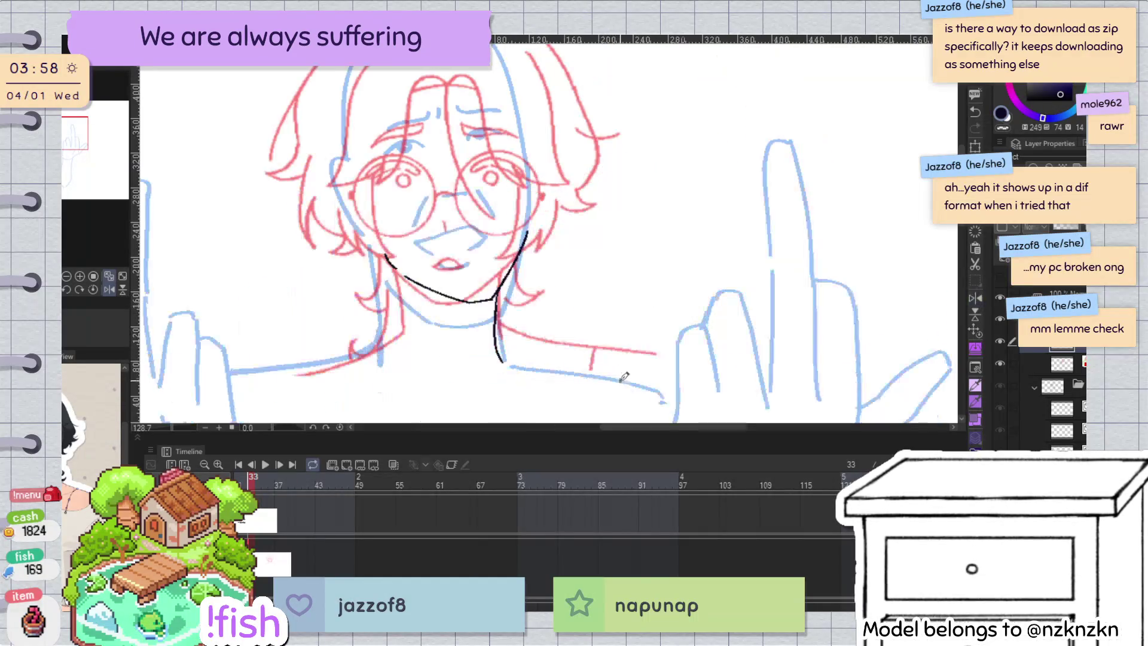
key(h)
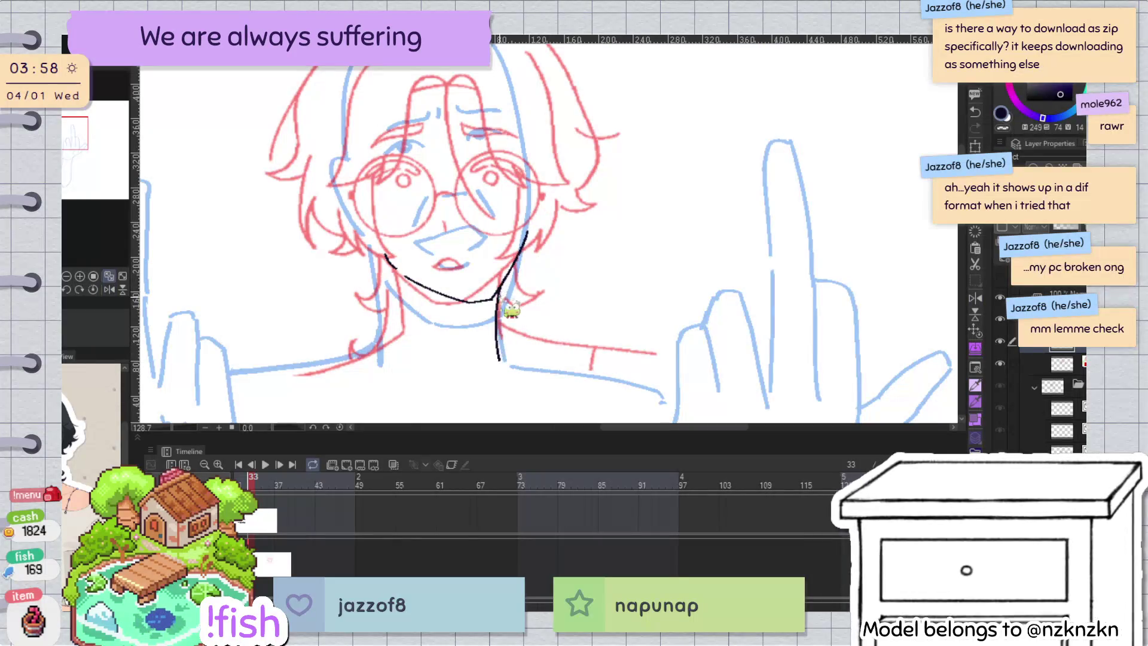
key(ctrl+z)
Step: Draw the left and right neck lines down toward the shoulders, redrawing them after a mirrored check
drag(499, 284, 500, 367)
key(h)
key(ctrl+z)
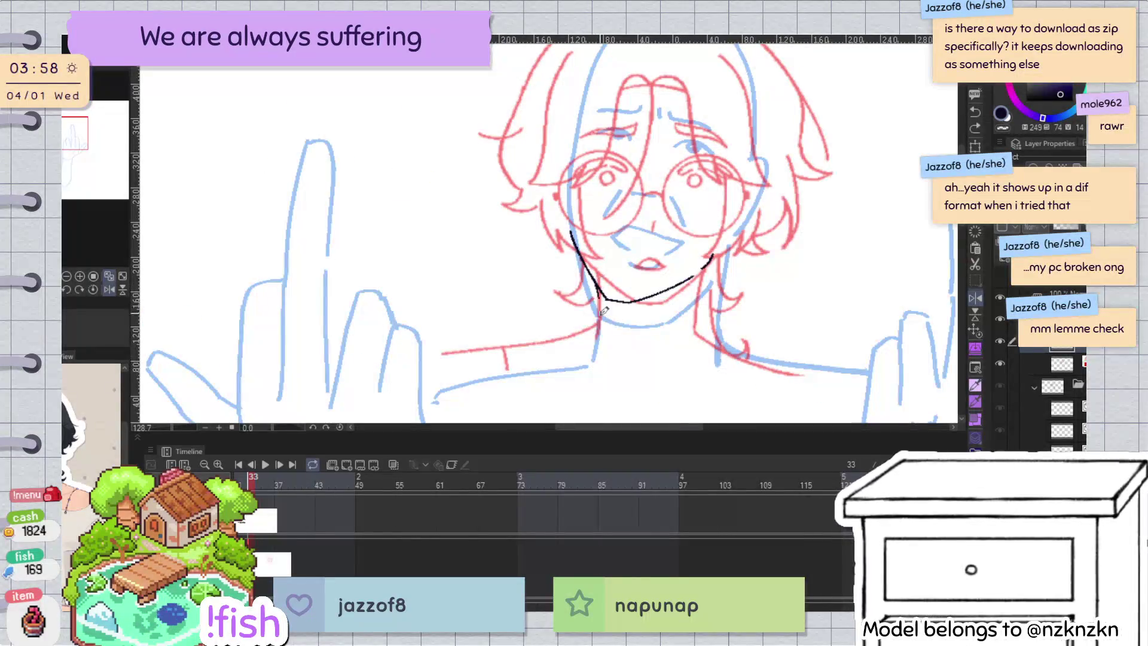
drag(600, 299, 595, 362)
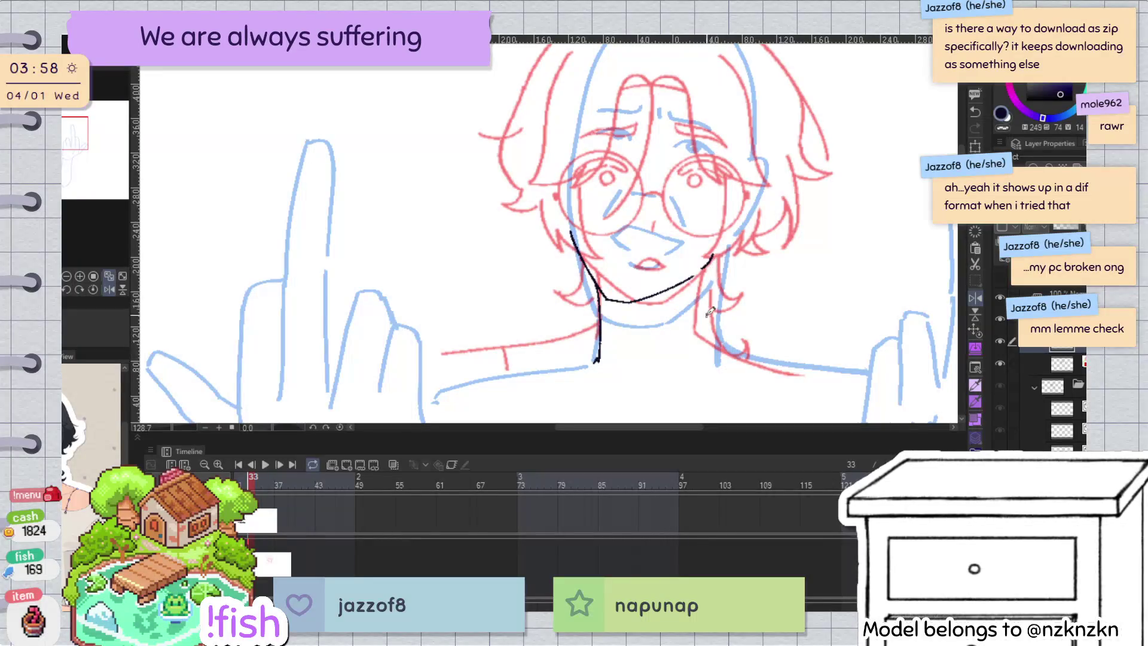
drag(709, 276, 703, 349)
key(ctrl+z)
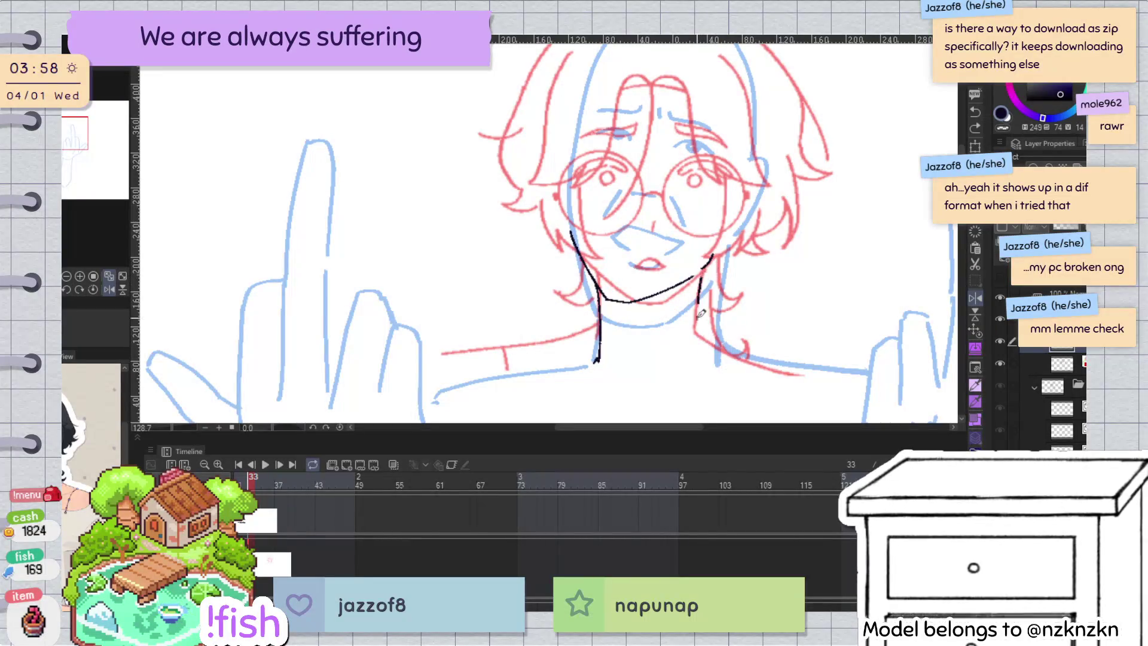
drag(708, 278, 703, 357)
key(h)
key(ctrl+z)
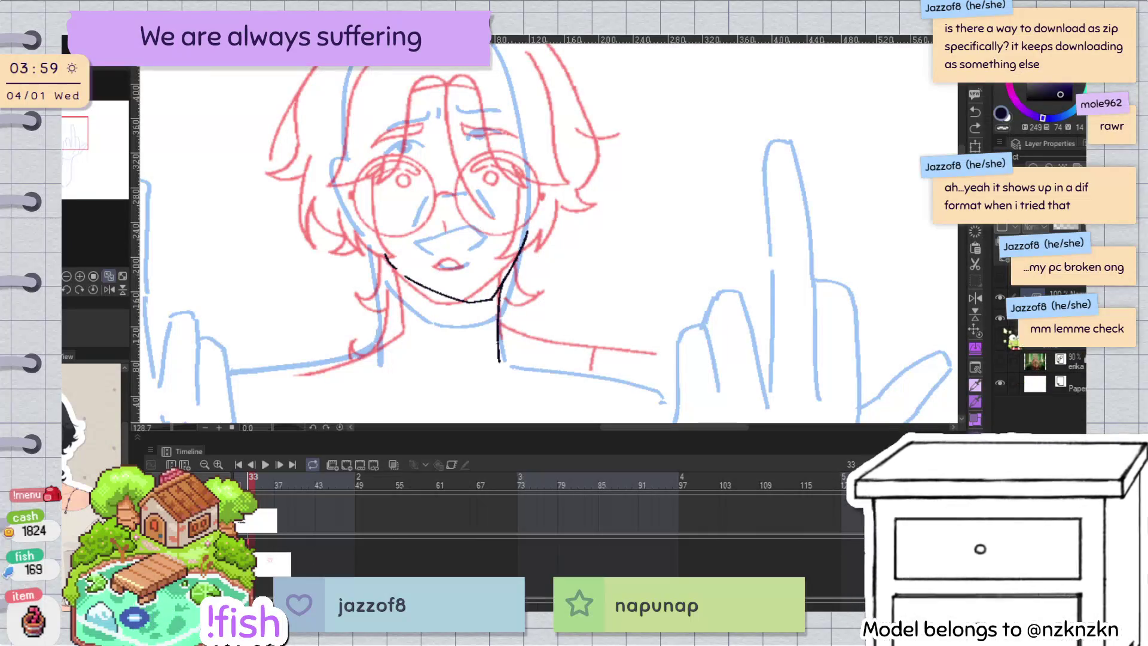
key(h)
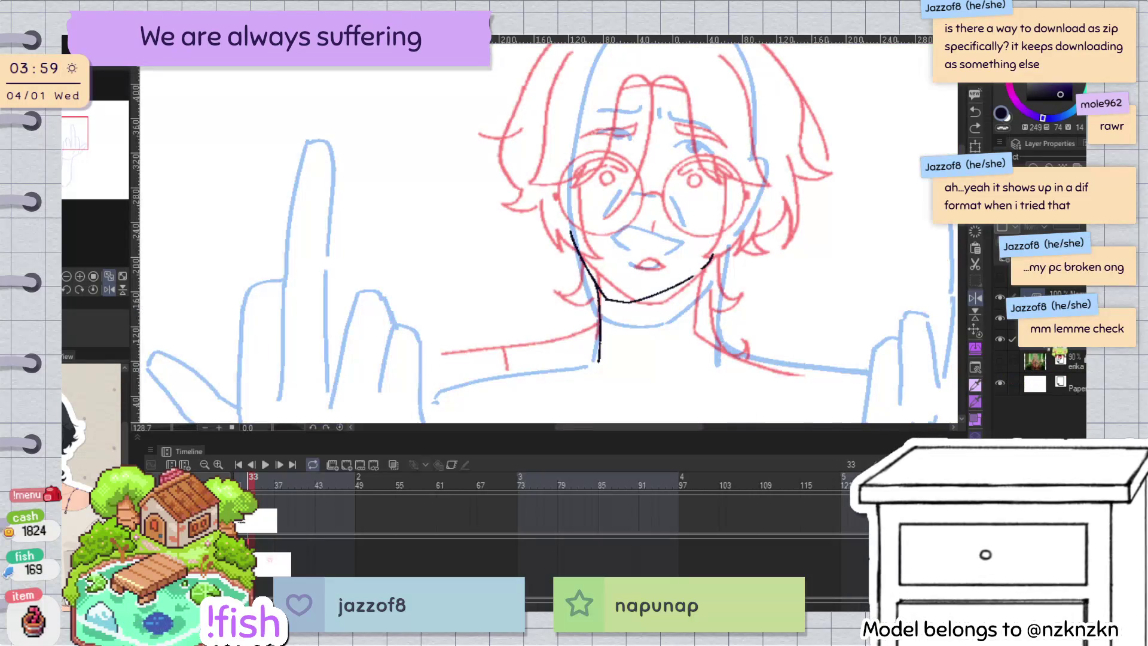
Step: Hide the blue meme sketch layer and toggle the black ink layer to compare
click(999, 318)
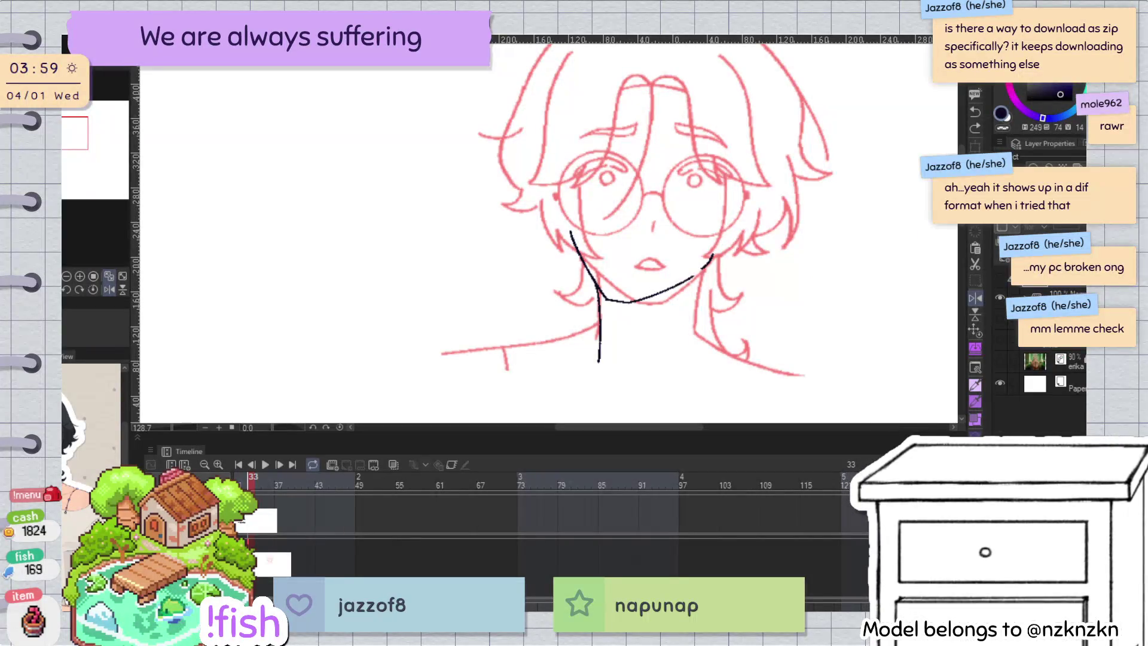
scroll(1052, 382, up, 2)
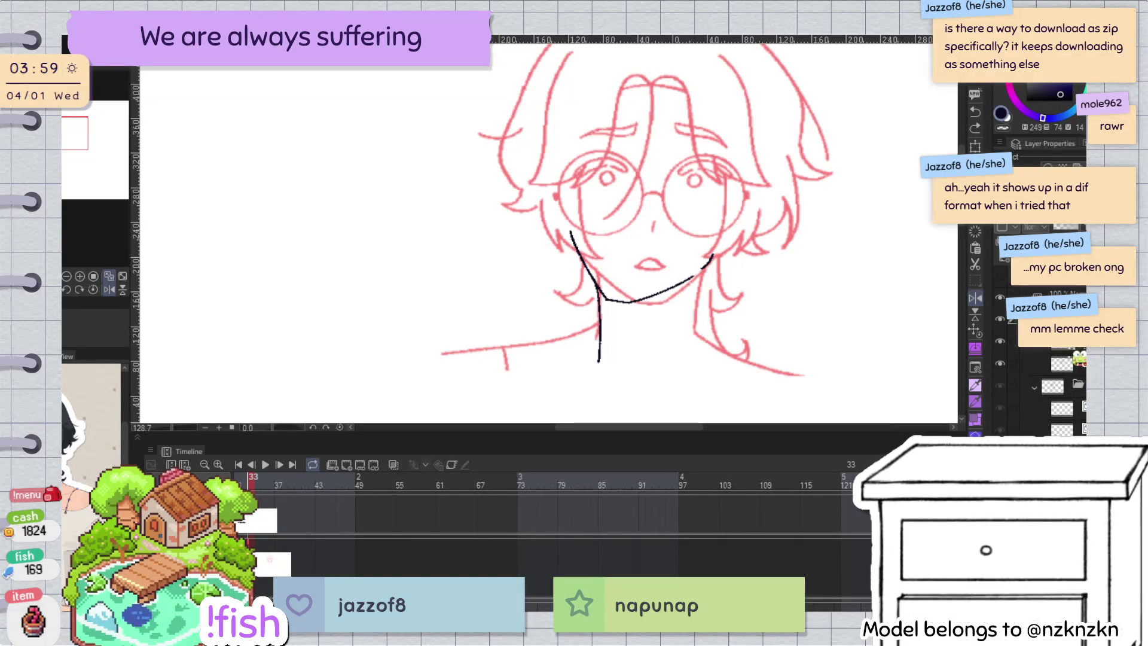
click(999, 341)
click(999, 341)
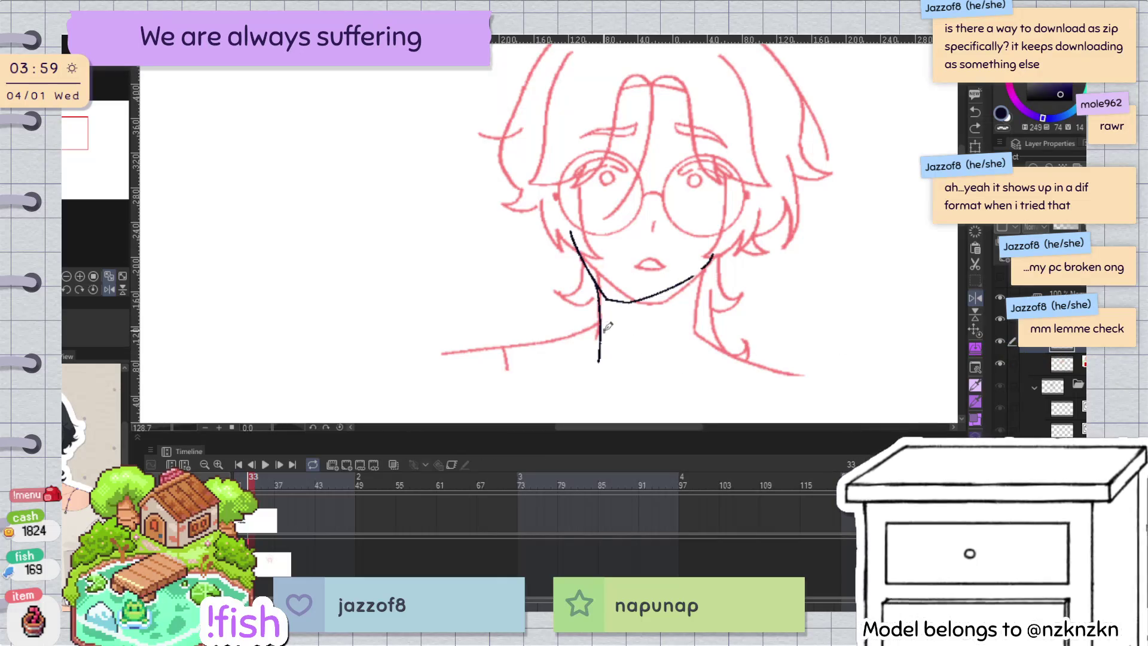
Step: Delete the old vertical neck line and redraw the left neck line just below the chin
drag(598, 361, 607, 372)
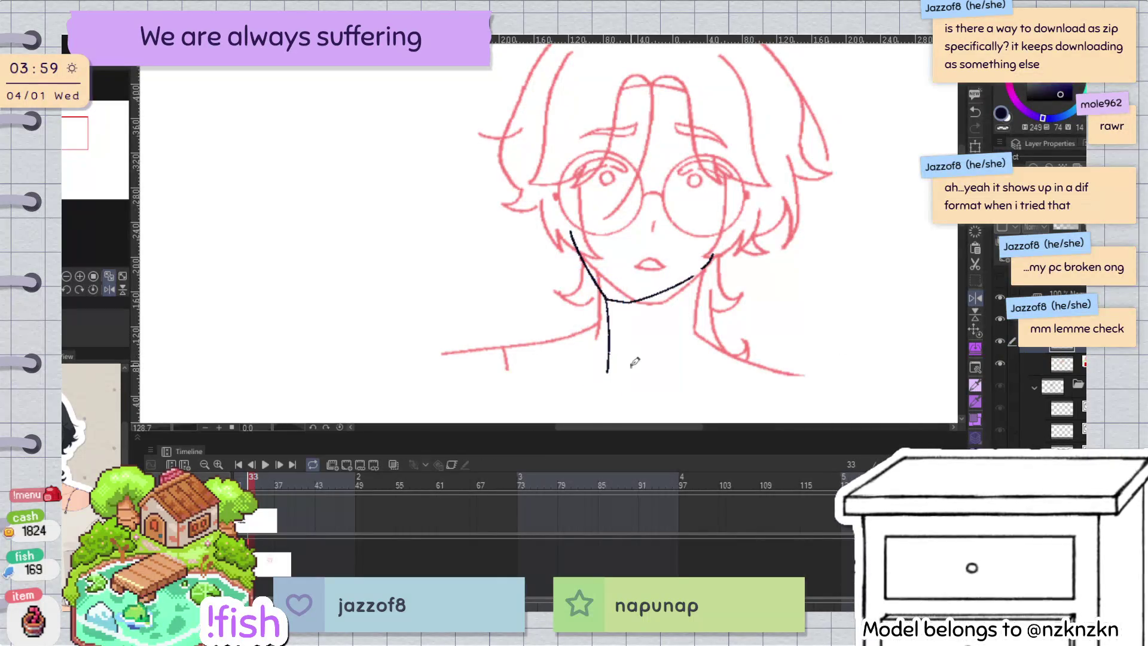
click(608, 344)
key(Delete)
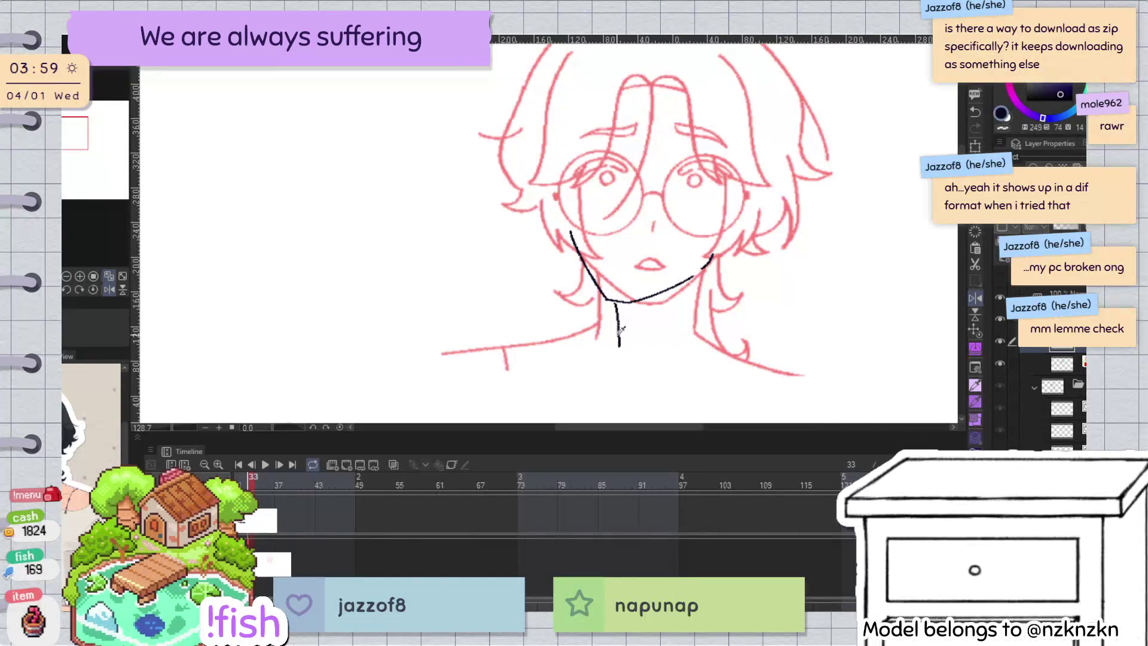
drag(619, 297, 620, 347)
key(ctrl+z)
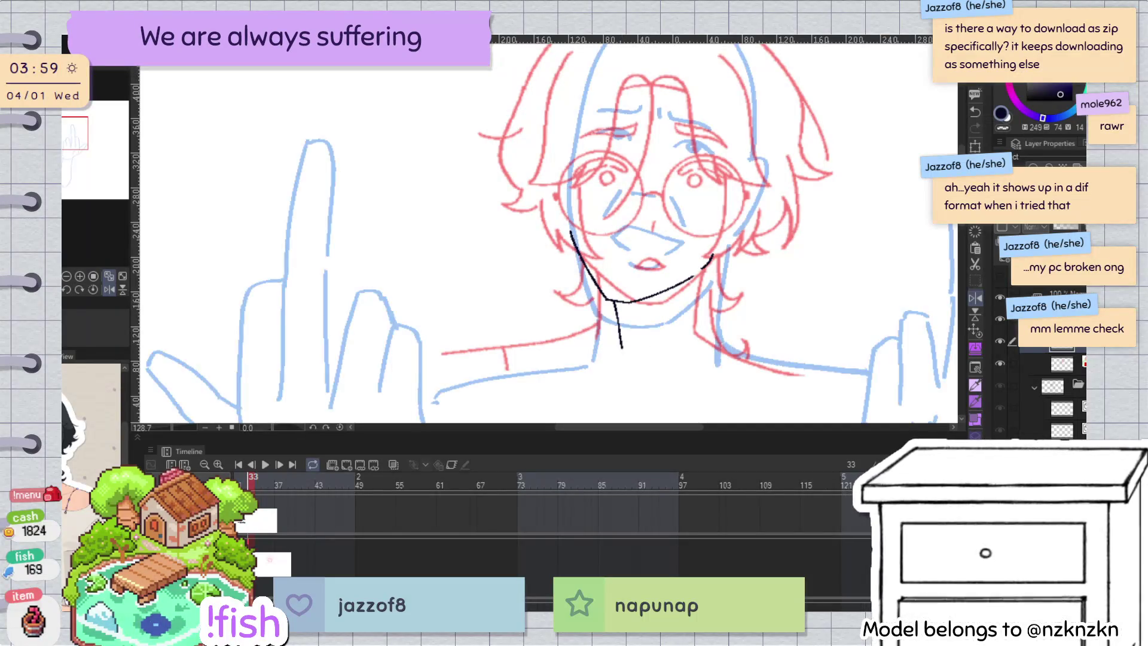
key(ctrl+z)
key(ctrl+z)
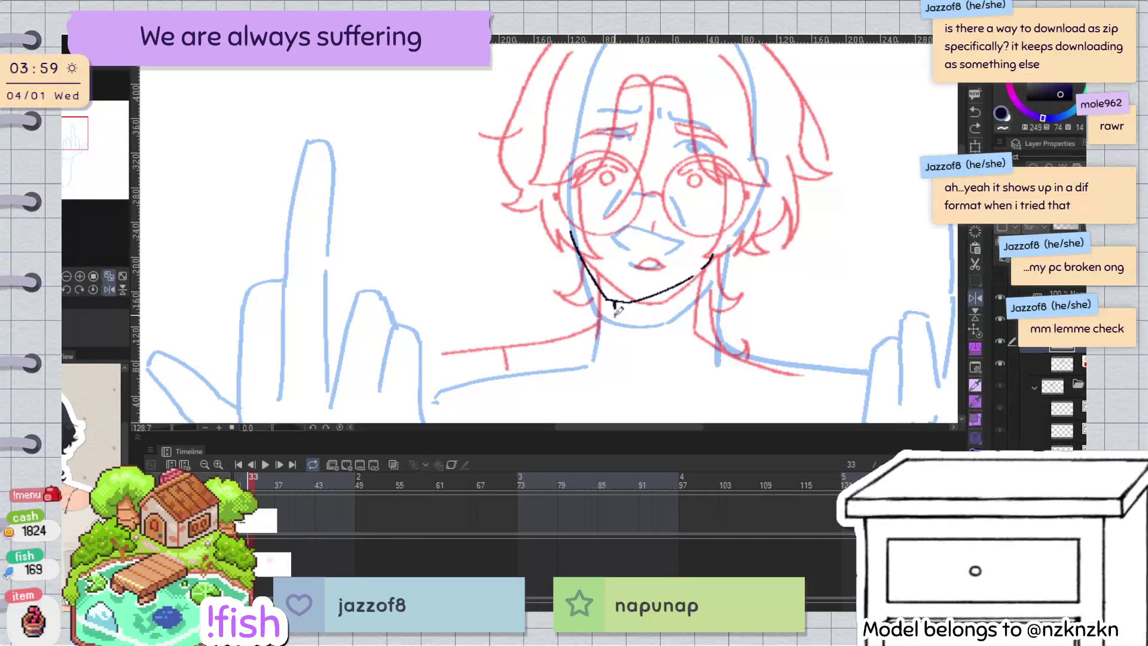
key(ctrl+z)
drag(614, 302, 616, 329)
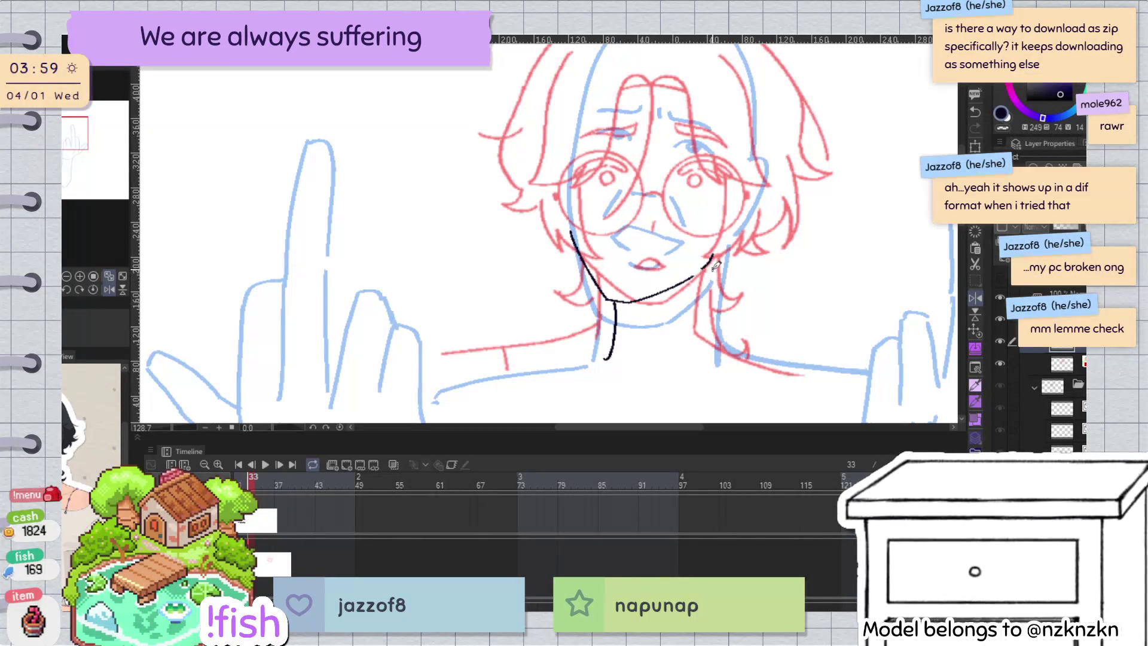
Step: Redraw the right neck line repeatedly until its length and angle look right
drag(713, 260, 705, 340)
key(ctrl+z)
drag(713, 255, 706, 349)
key(ctrl+z)
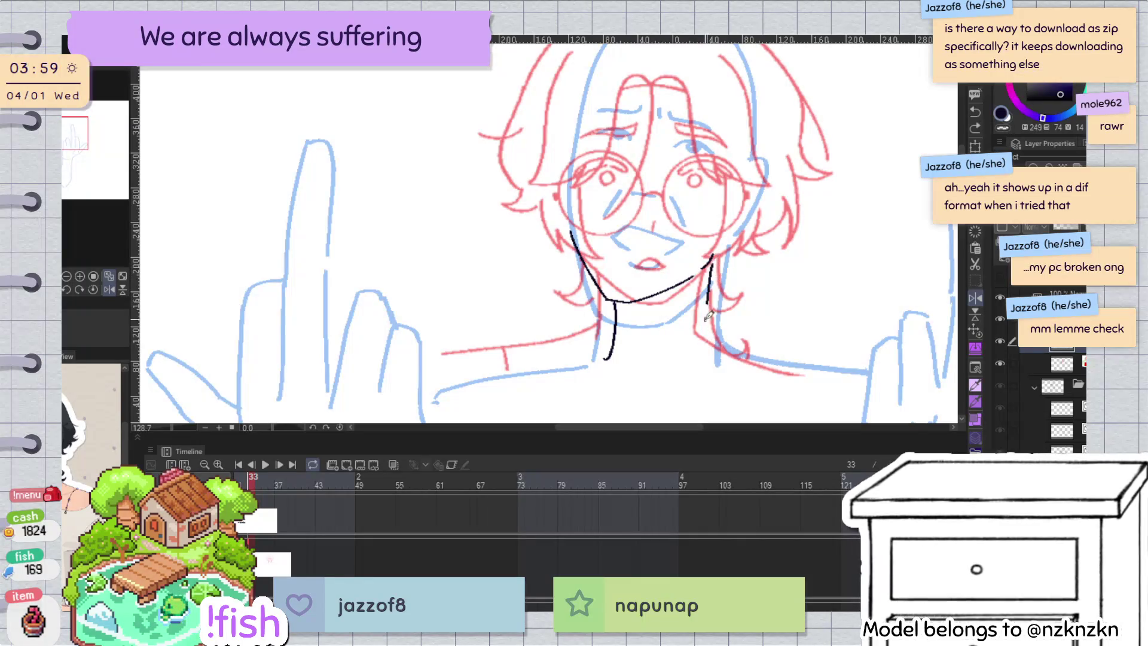
drag(714, 254, 706, 358)
key(ctrl+z)
drag(711, 260, 709, 356)
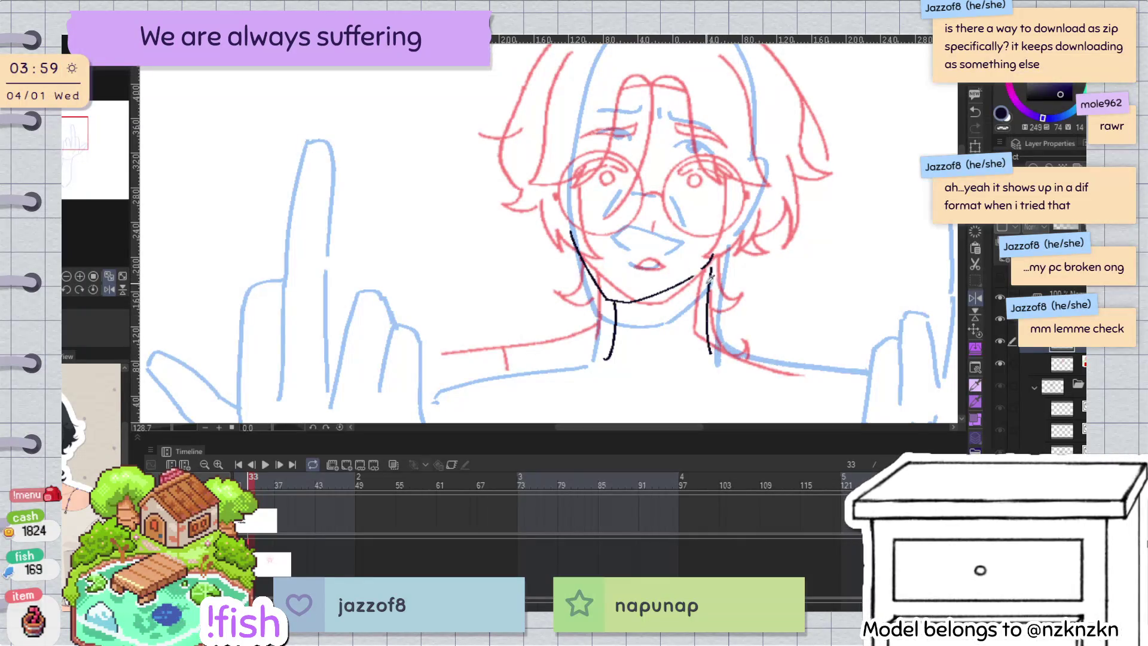
key(ctrl+z)
drag(713, 259, 705, 364)
key(ctrl+z)
drag(712, 263, 703, 335)
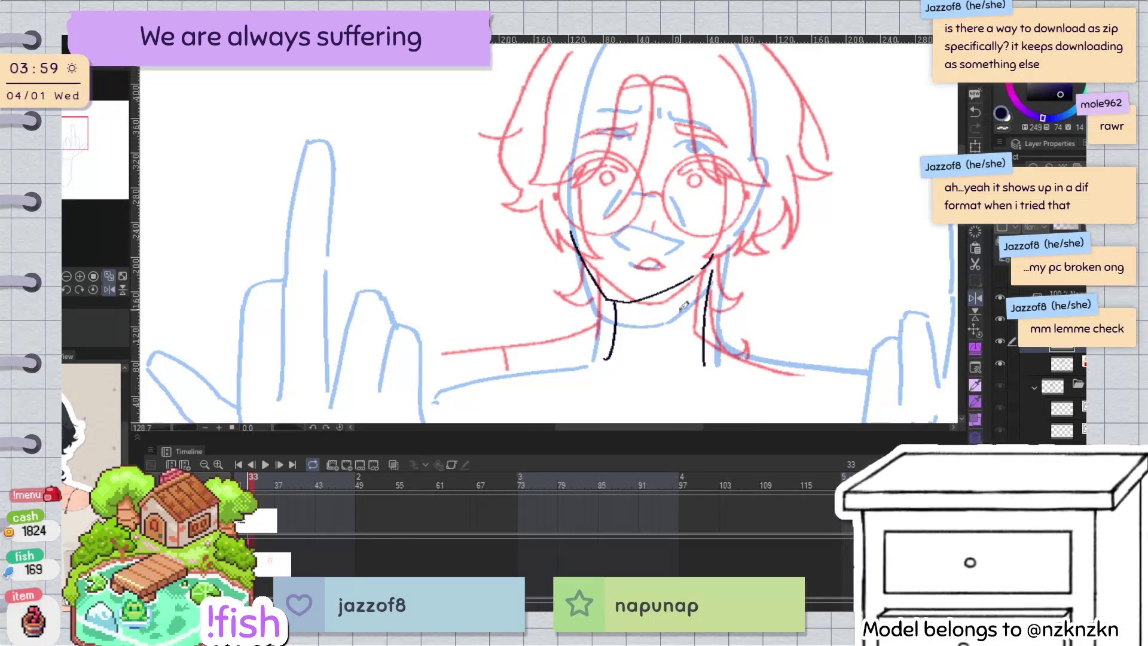
key(ctrl+z)
key(ctrl+z)
mouse_move(711, 265)
mouse_down()
mouse_move(705, 364)
mouse_move(703, 310)
mouse_up()
key(ctrl+z)
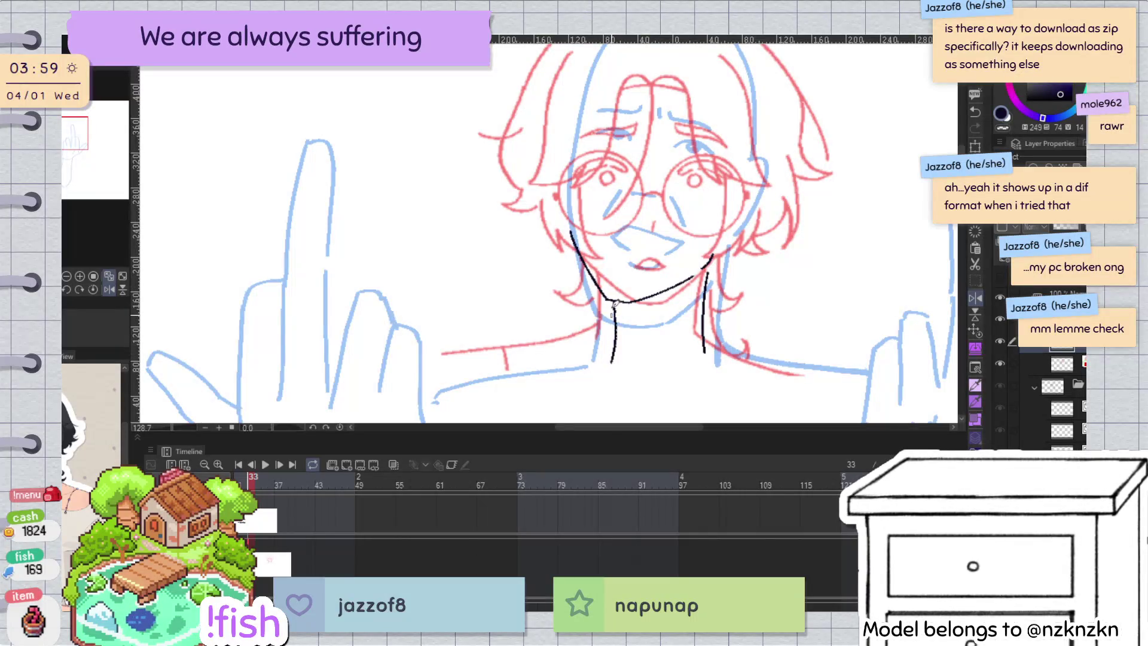
key(ctrl+z)
Step: Redraw the neck lines with more curve, checking them in a mirrored view
drag(613, 304, 605, 353)
key(h)
key(ctrl+z)
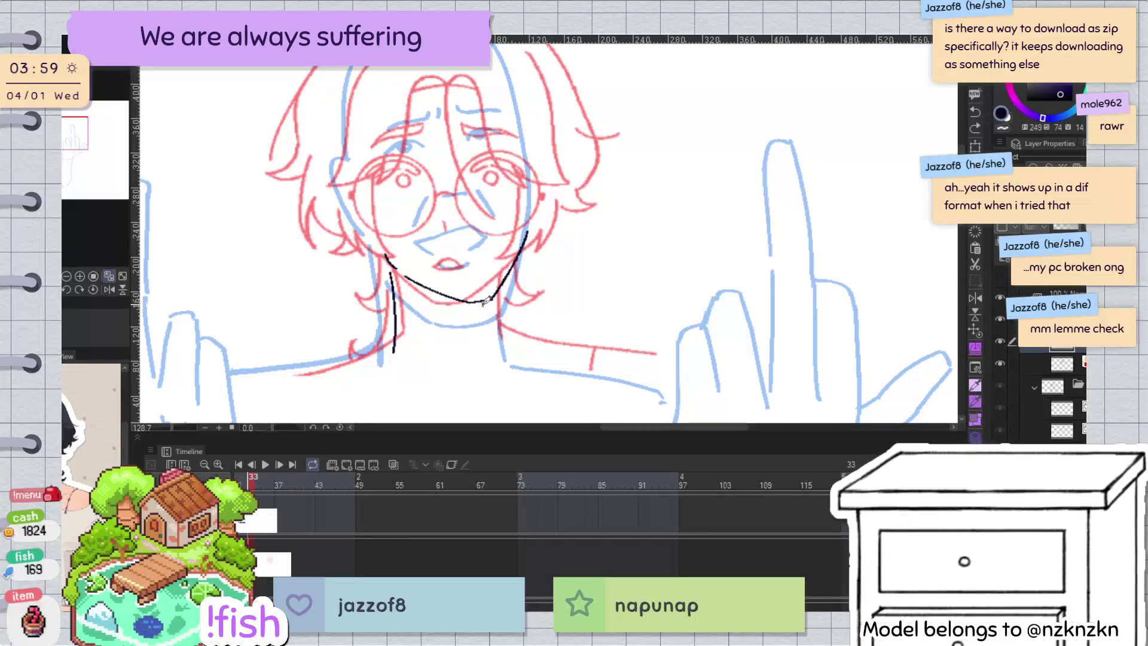
key(ctrl+z)
drag(484, 299, 483, 351)
key(h)
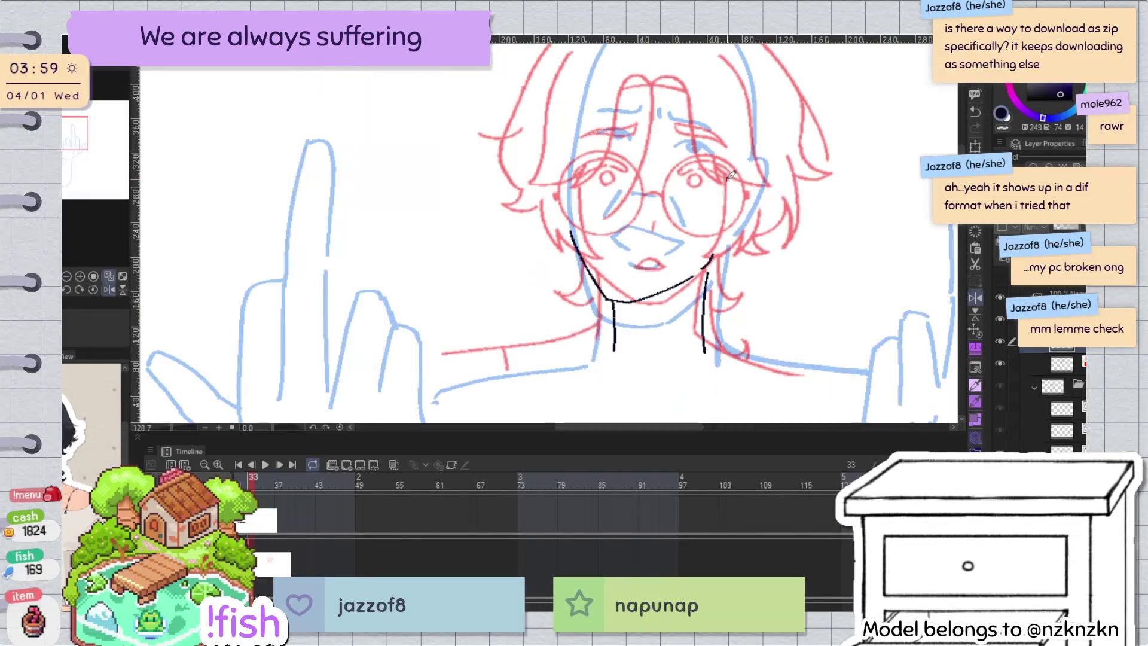
key(ctrl+z)
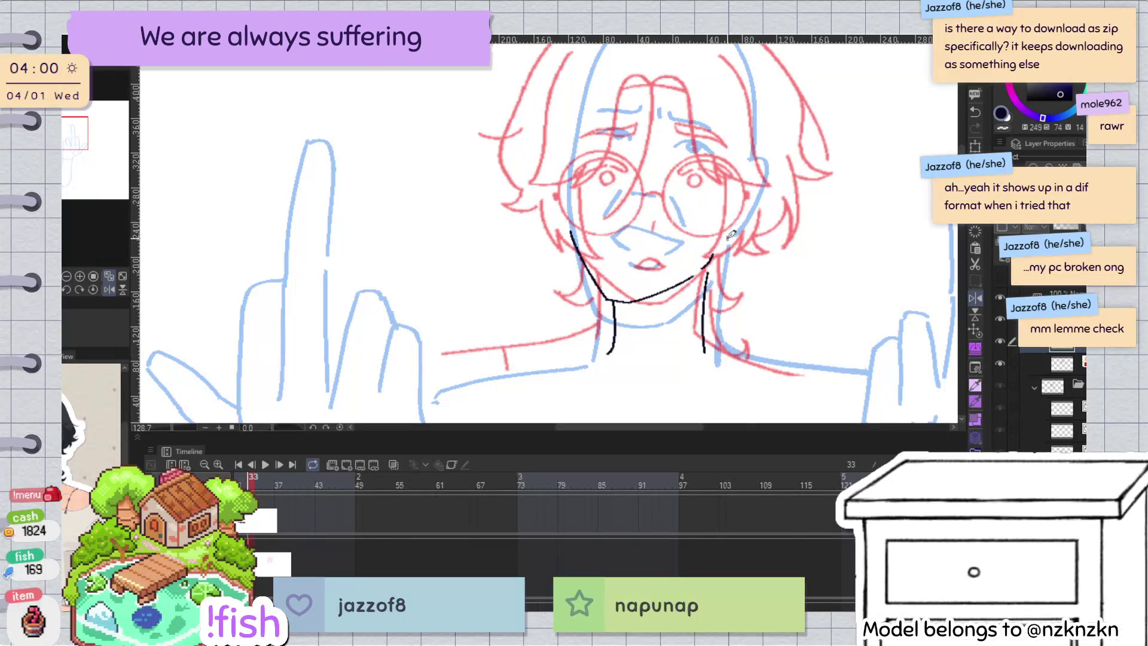
key(h)
key(h)
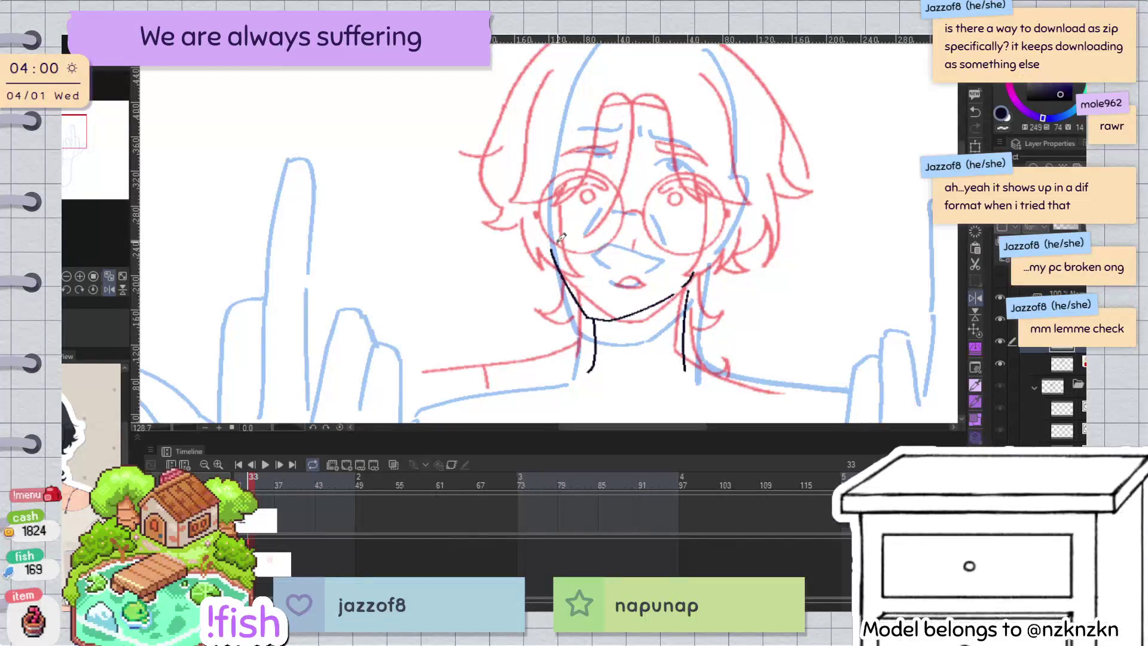
Step: Hide the pink sketch to try a lower left jaw line, then undo it and show the sketch
click(999, 363)
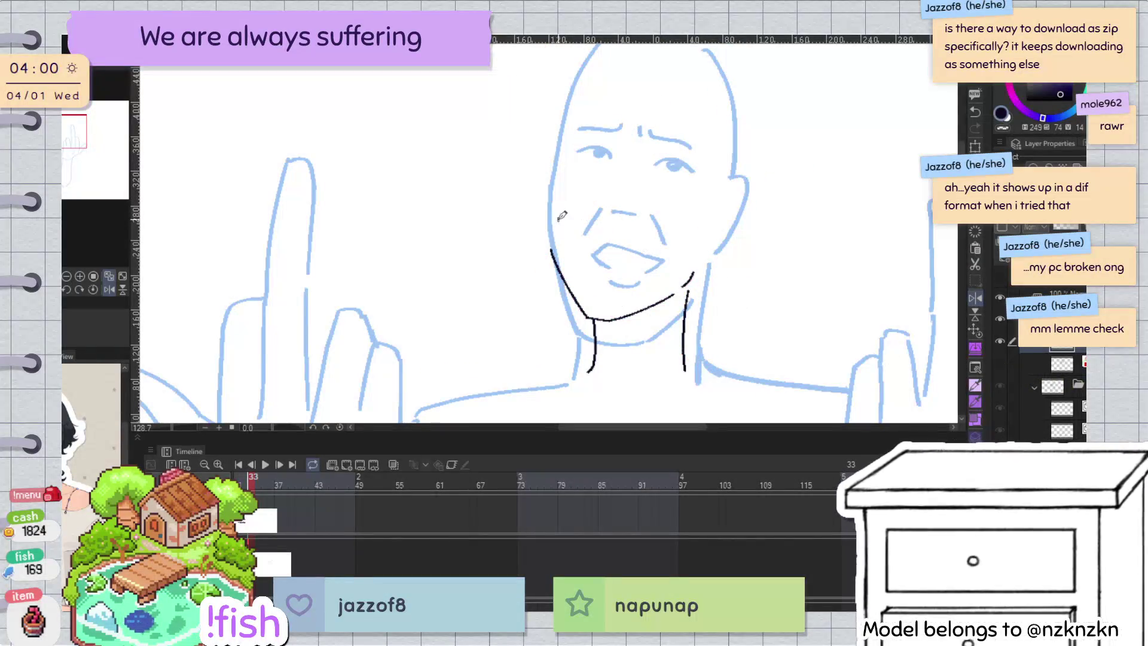
key(ctrl+z)
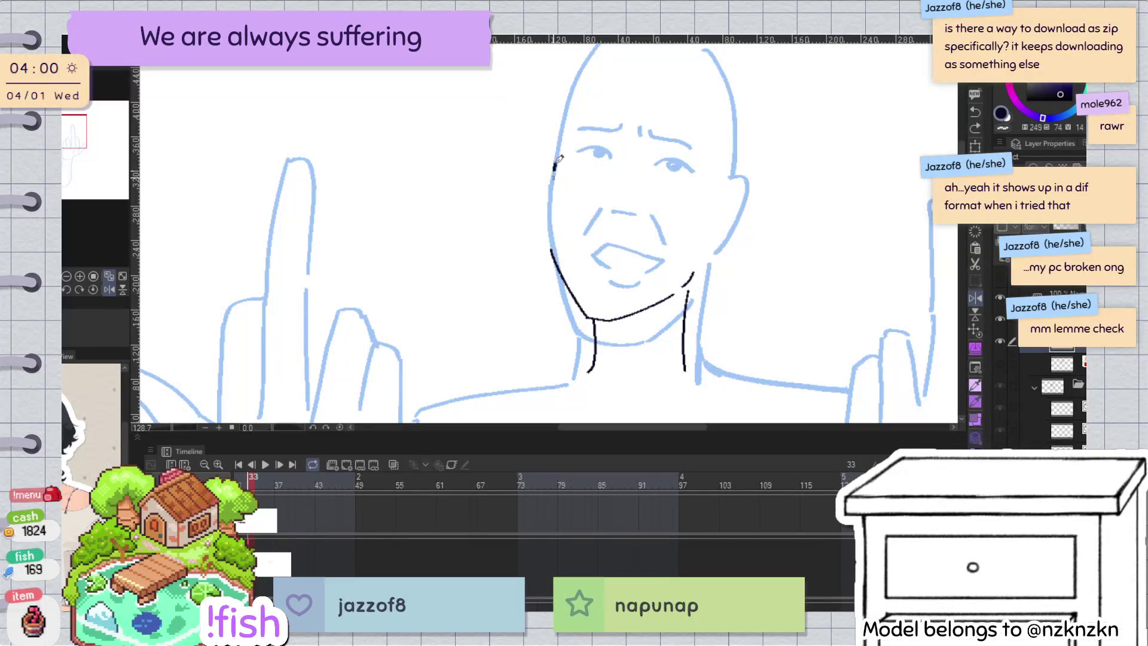
key(ctrl+z)
drag(555, 163, 552, 251)
key(ctrl+z)
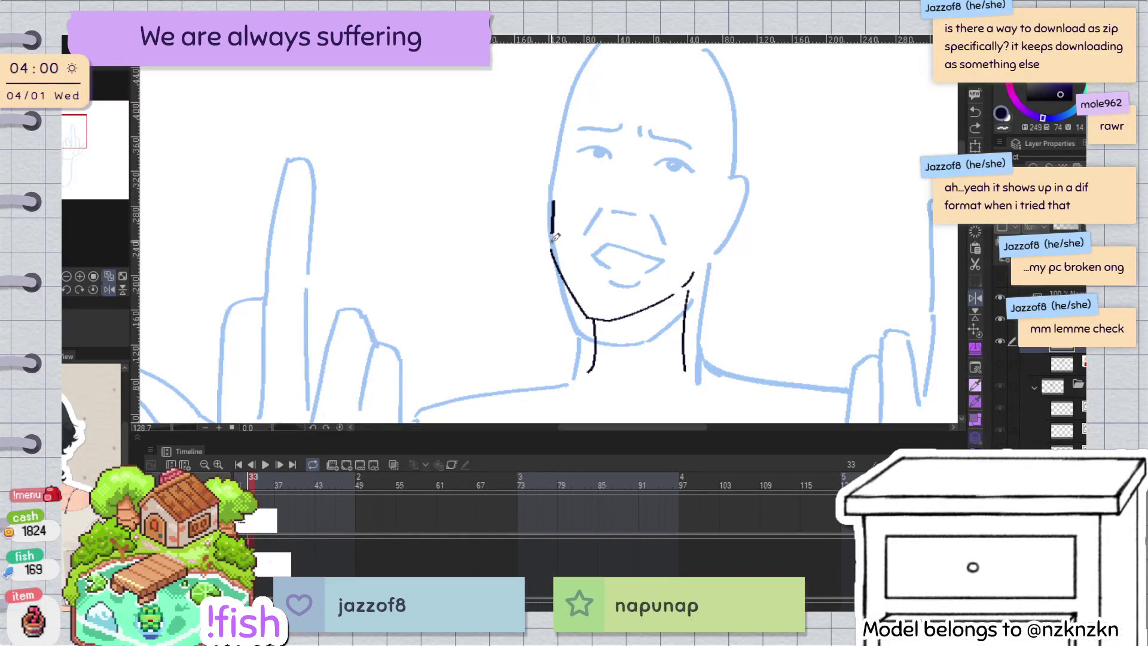
key(ctrl+z)
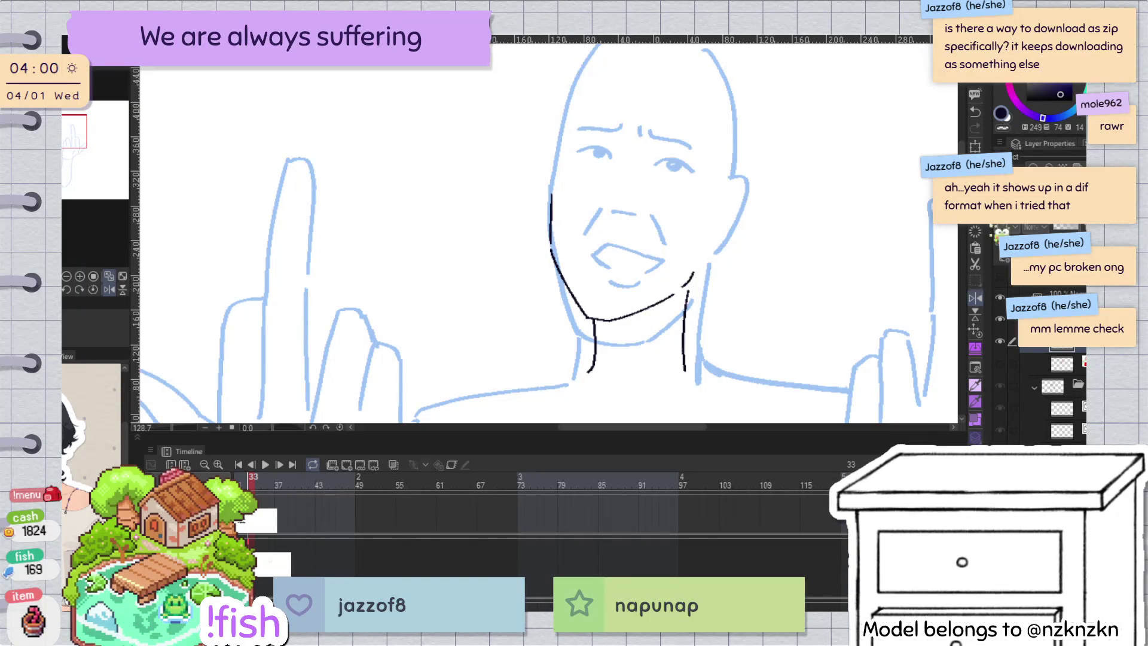
click(999, 363)
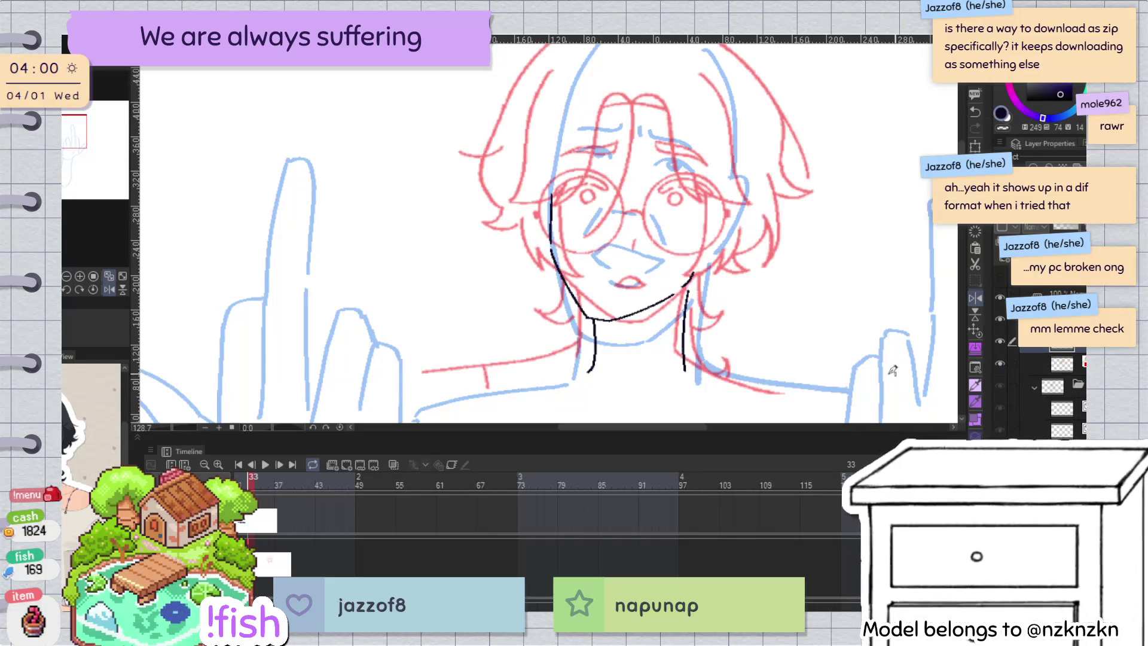
scroll(627, 272, up, 2)
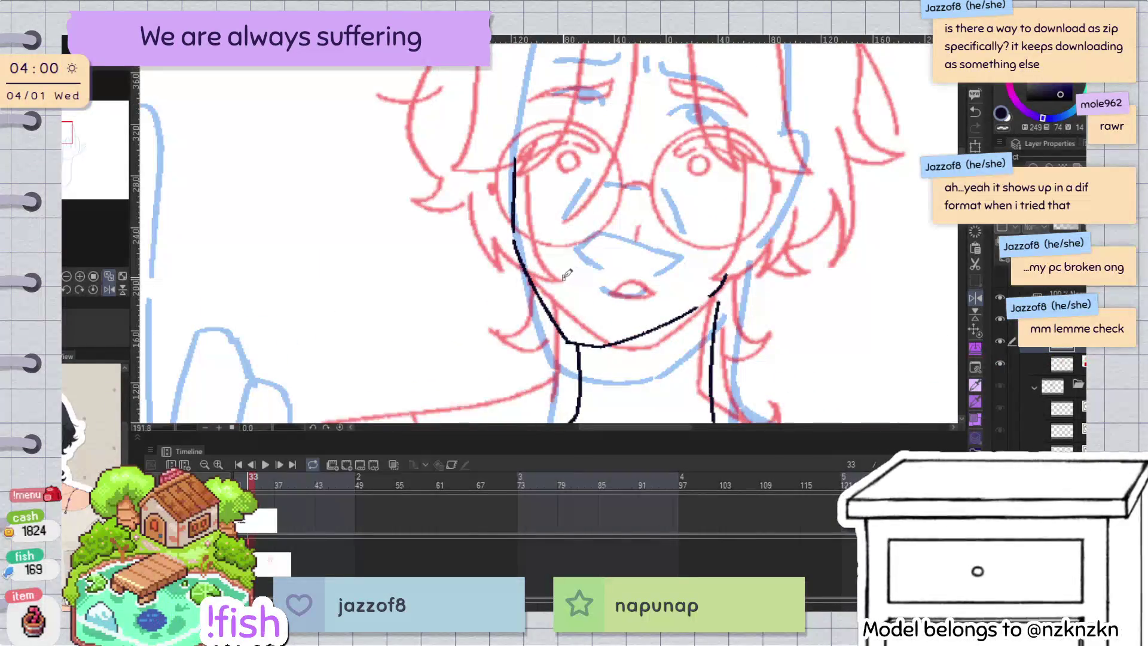
Step: Redraw the mouth line extending further right and thicken its left corner
key(ctrl+z)
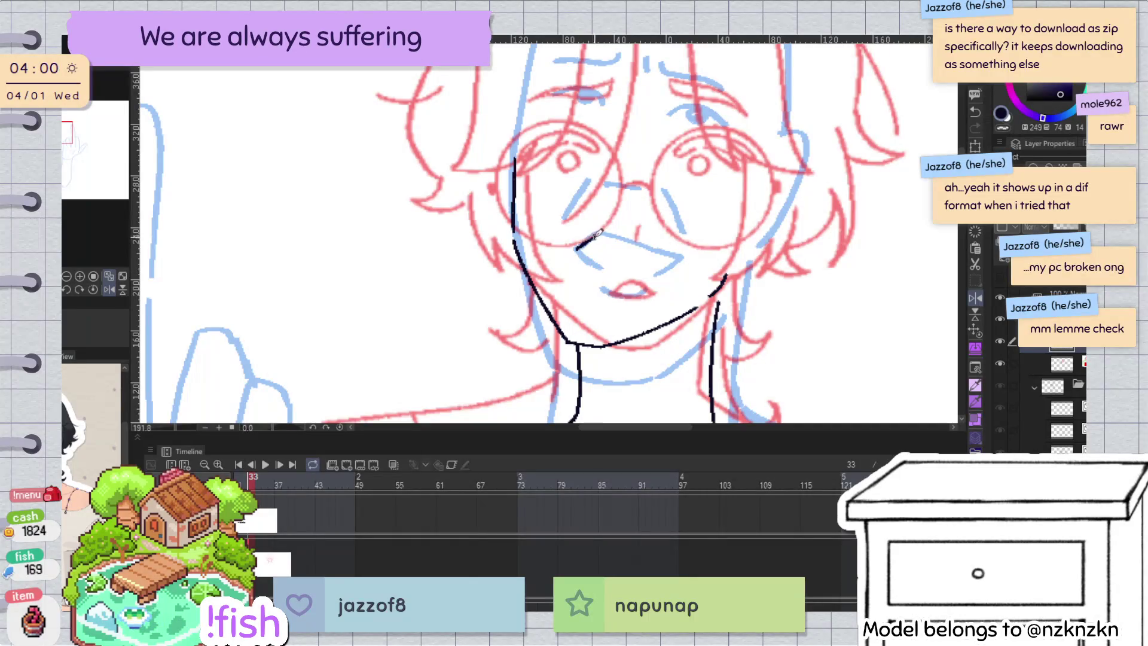
drag(599, 234, 666, 251)
key(ctrl+z)
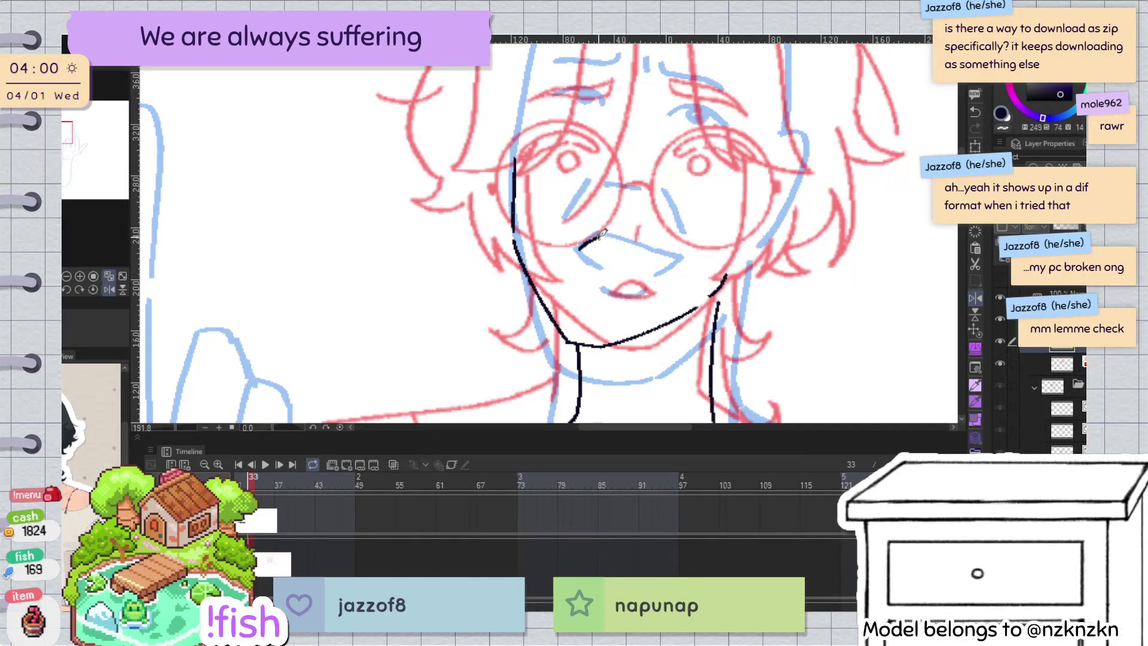
key(ctrl+z)
drag(579, 248, 674, 251)
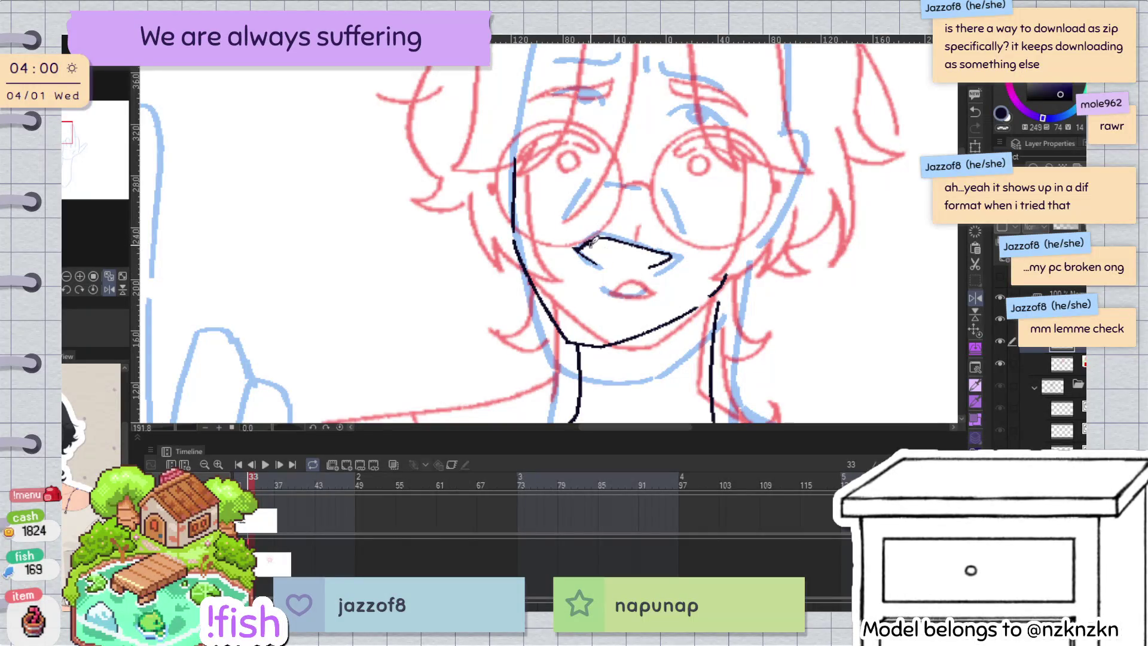
drag(585, 244, 610, 236)
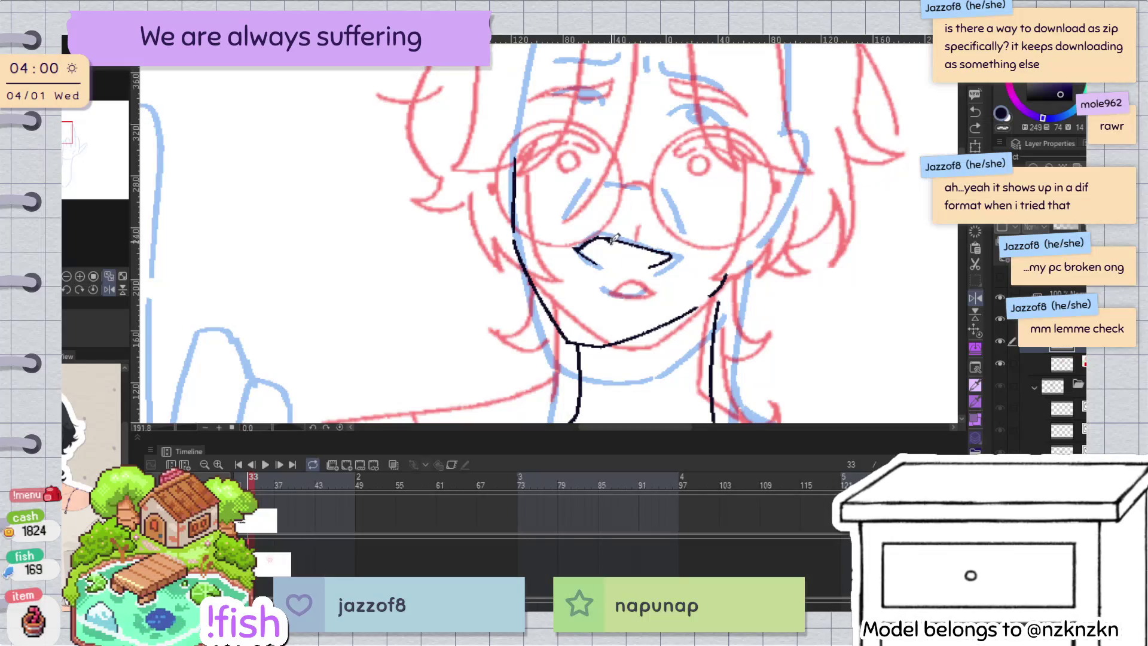
Step: Remove a stray ink mark, then lasso the inked mouth and start transforming it
scroll(675, 305, down, 2)
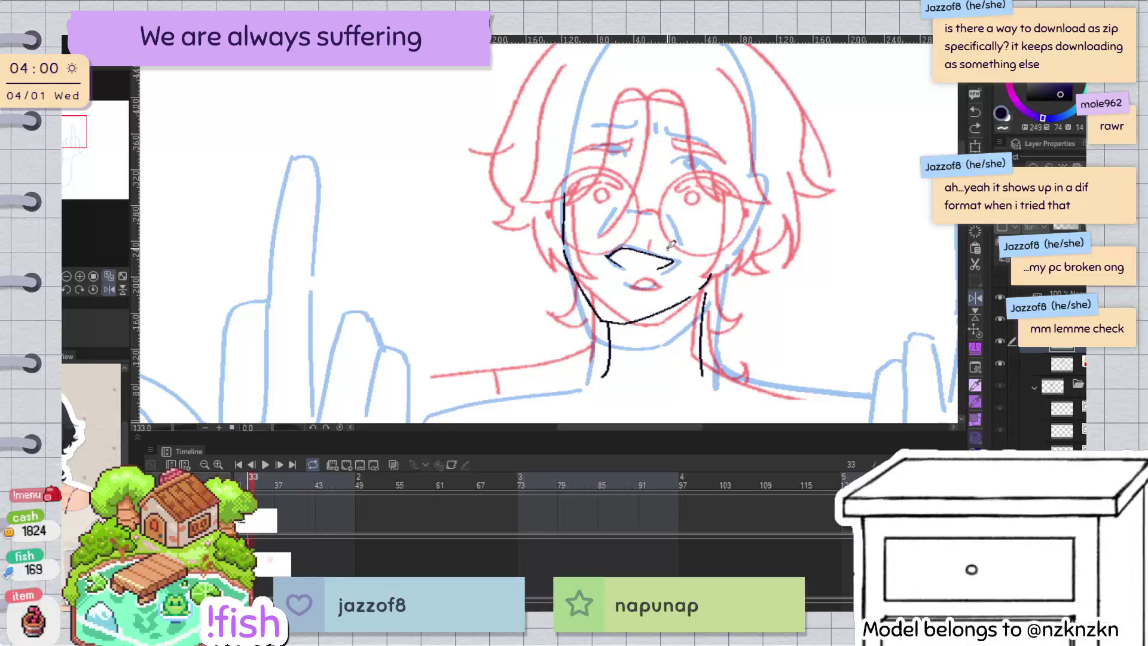
click(633, 239)
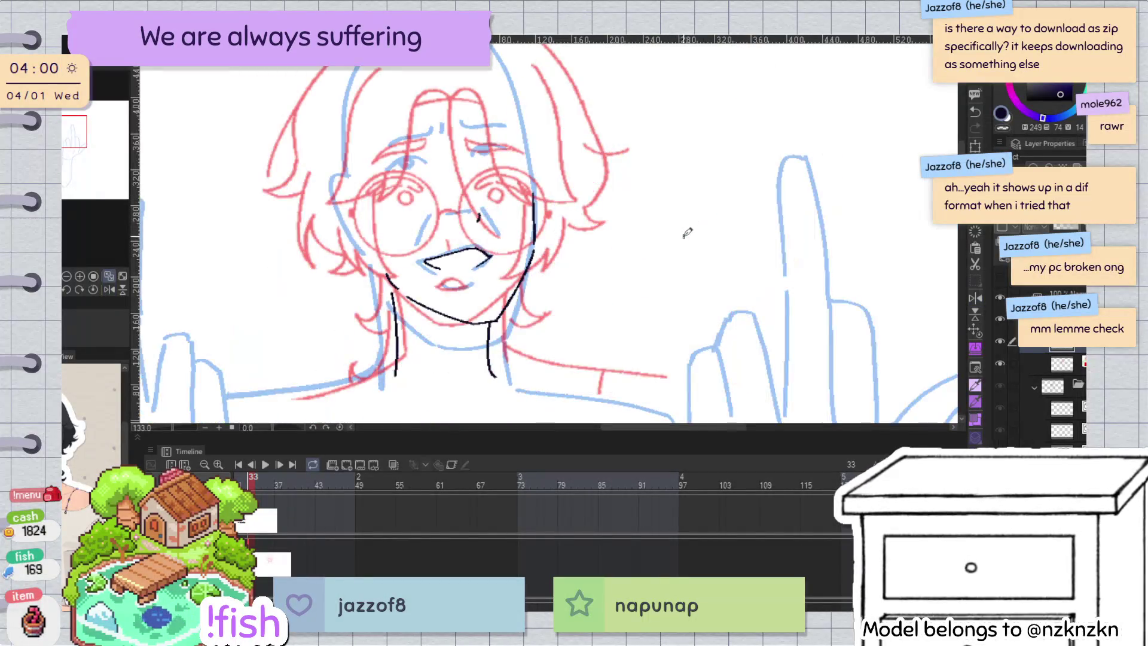
key(ctrl+z)
mouse_move(629, 230)
mouse_down()
mouse_move(690, 238)
mouse_move(676, 292)
mouse_move(645, 304)
mouse_move(689, 268)
mouse_up()
key(ctrl+t)
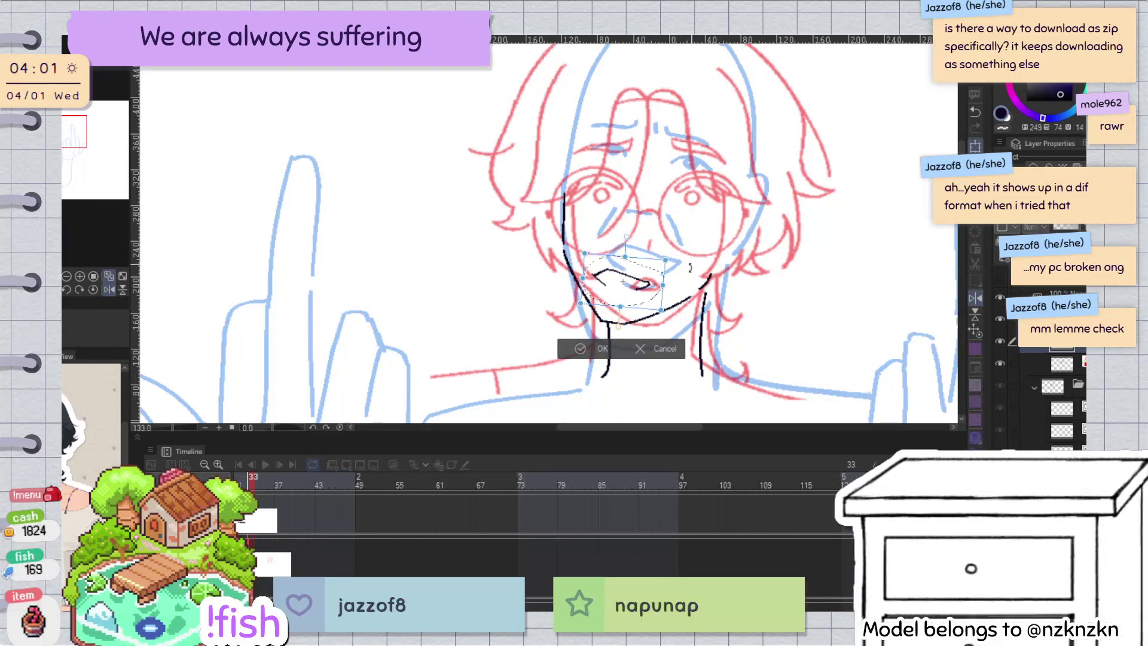
Step: Confirm the mouth's new position, clear the selection and mirror the canvas
scroll(694, 314, right, 5)
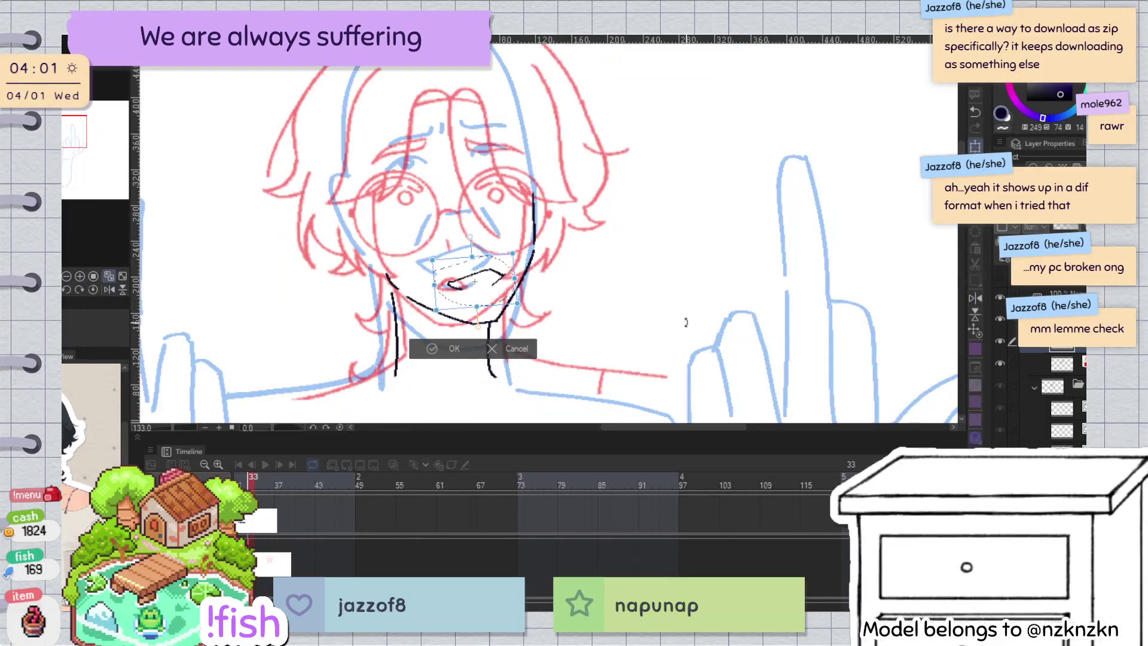
click(466, 348)
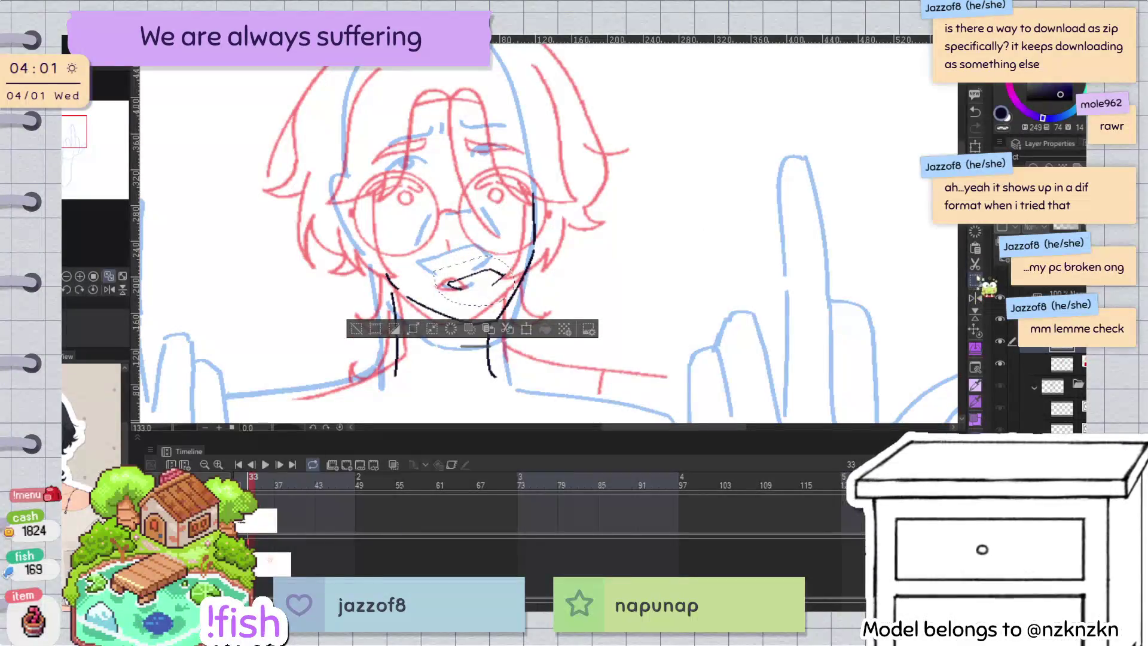
click(356, 328)
key(h)
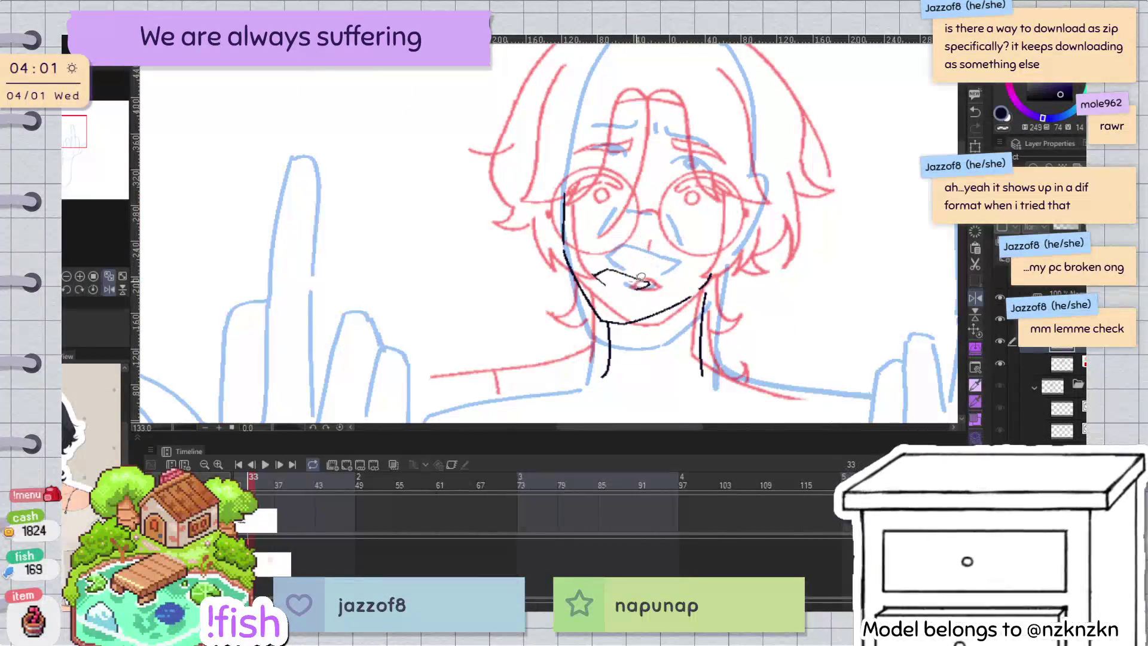
Step: Reselect the mouth, adjust it with Ctrl+T and apply, then move to the layer above
drag(585, 270, 668, 286)
key(ctrl+t)
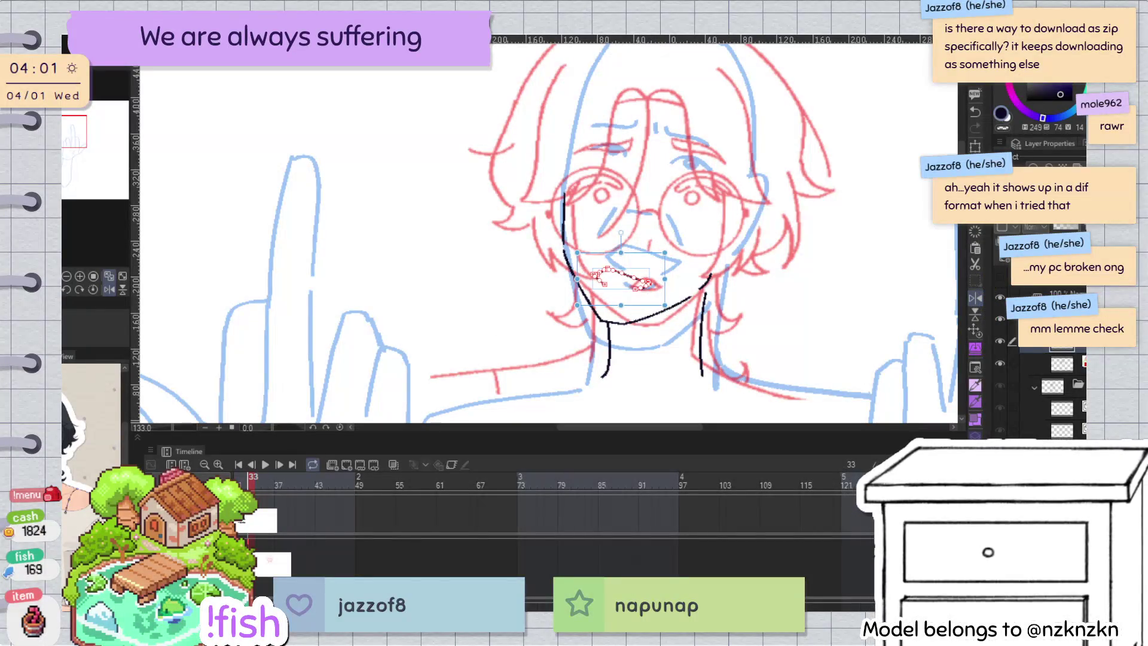
key(Return)
scroll(675, 212, up, 1)
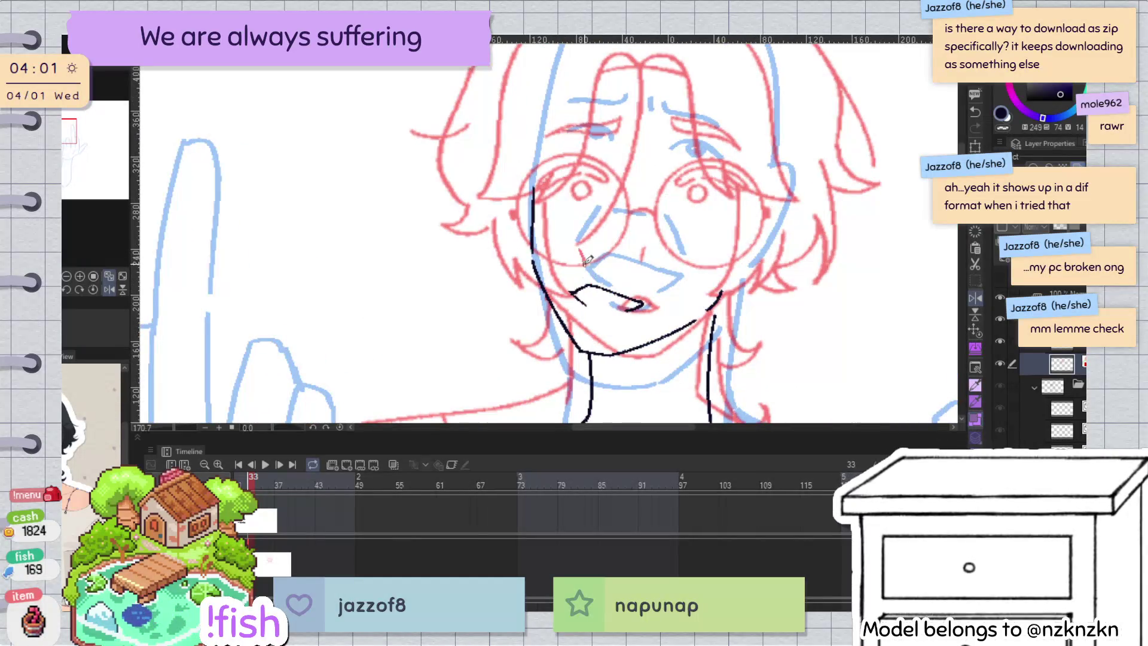
key(alt+bracketright)
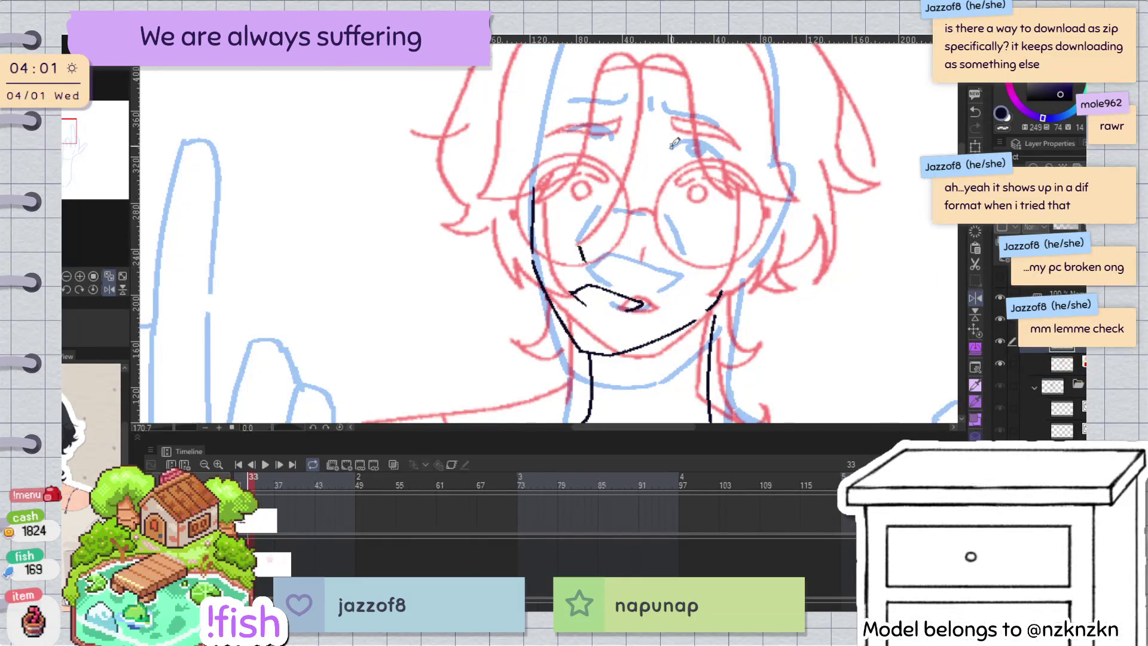
Step: Mirror the canvas horizontally to review the inked face, then flip it back
key(h)
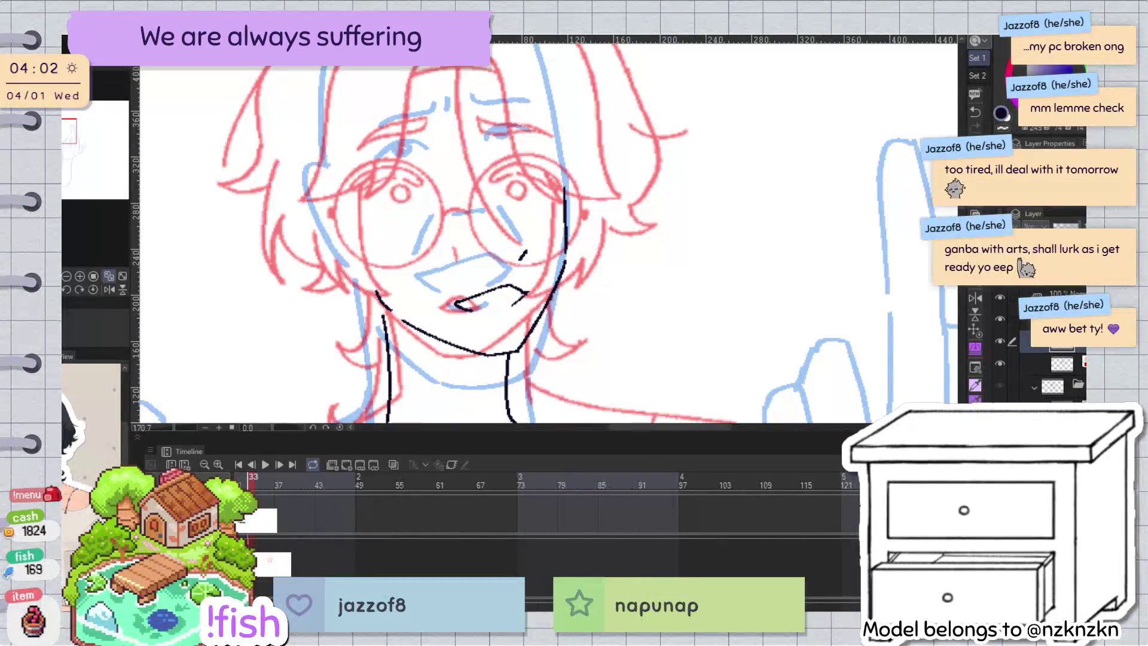
key(h)
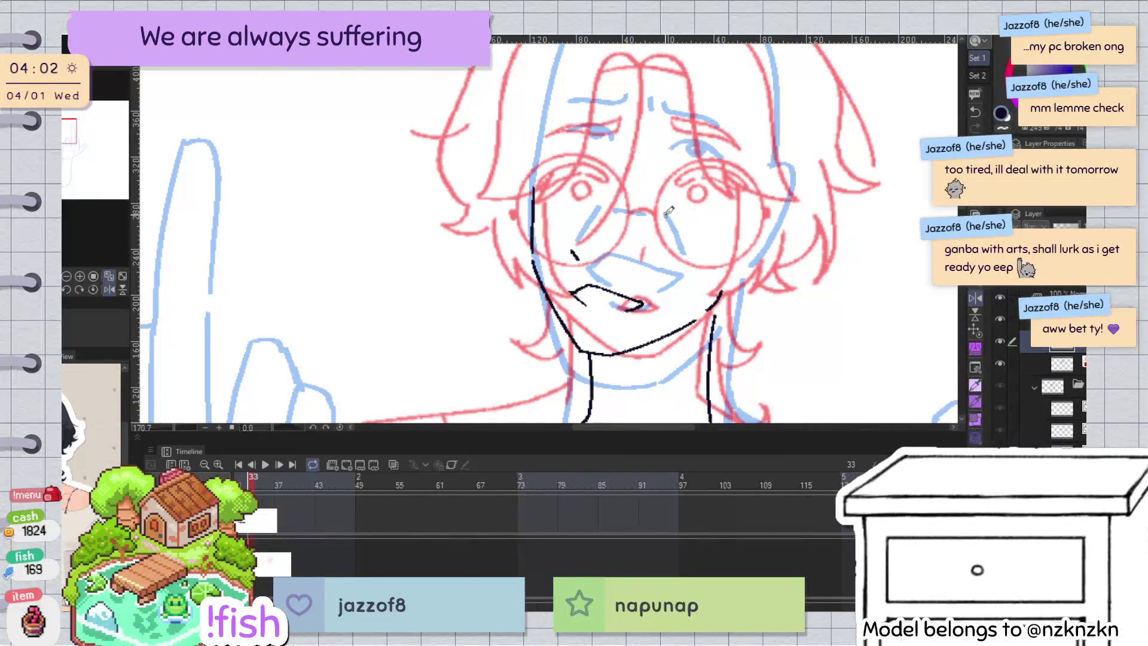
Step: Ink the right eye's upper lid line and zoom in on it
drag(658, 196, 677, 193)
scroll(717, 143, up, 1)
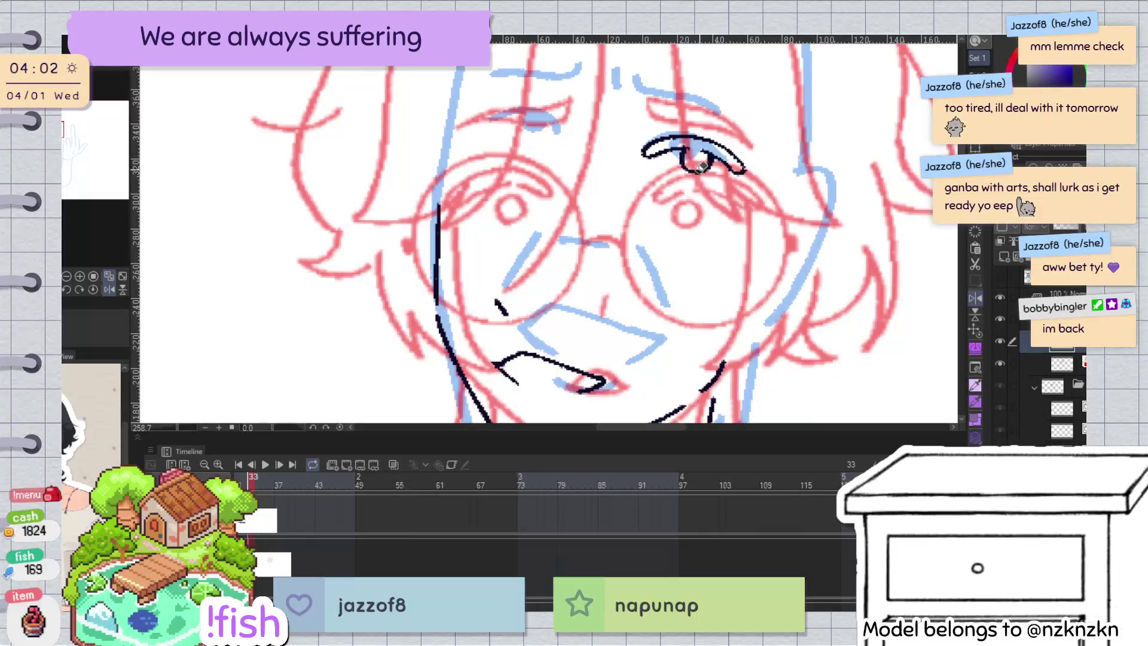
scroll(747, 126, up, 1)
scroll(773, 105, up, 1)
scroll(773, 105, up, 2)
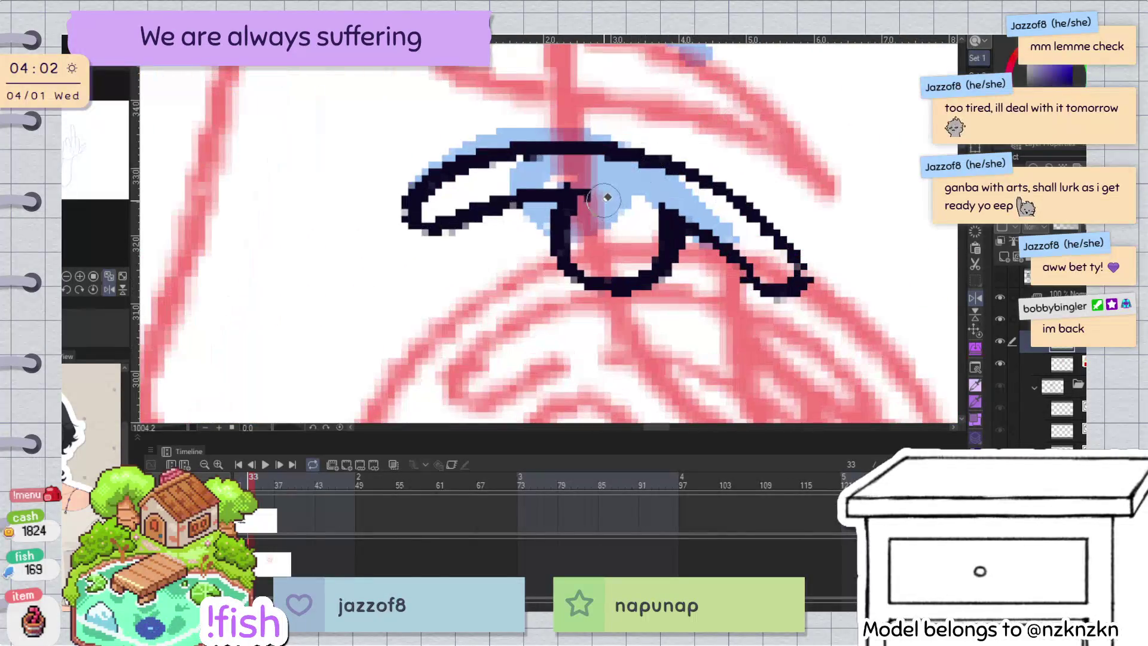
Step: Pull the lid line's end down and to the left, then rotate the view
click(598, 203)
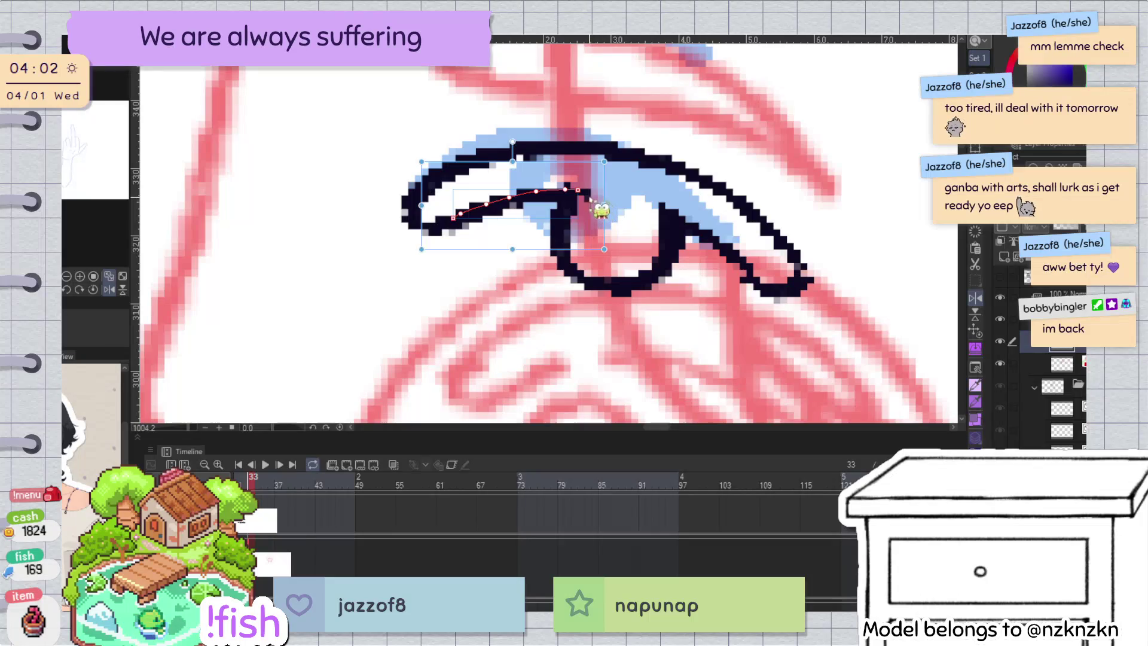
drag(567, 199, 563, 208)
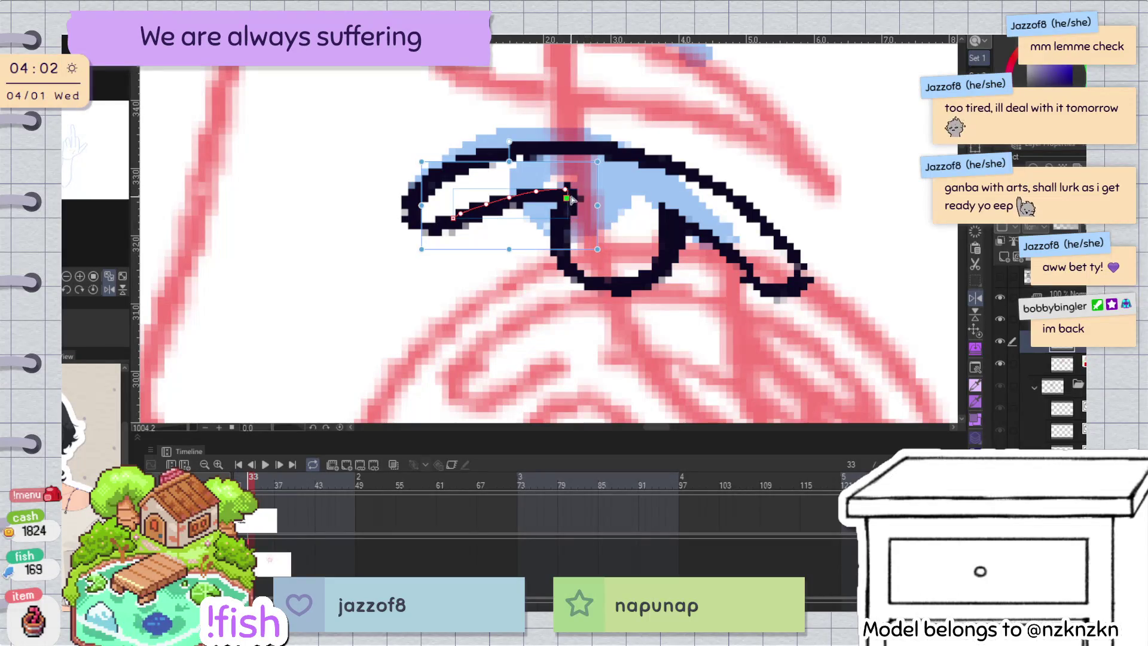
scroll(565, 207, down, 1)
scroll(756, 126, down, 2)
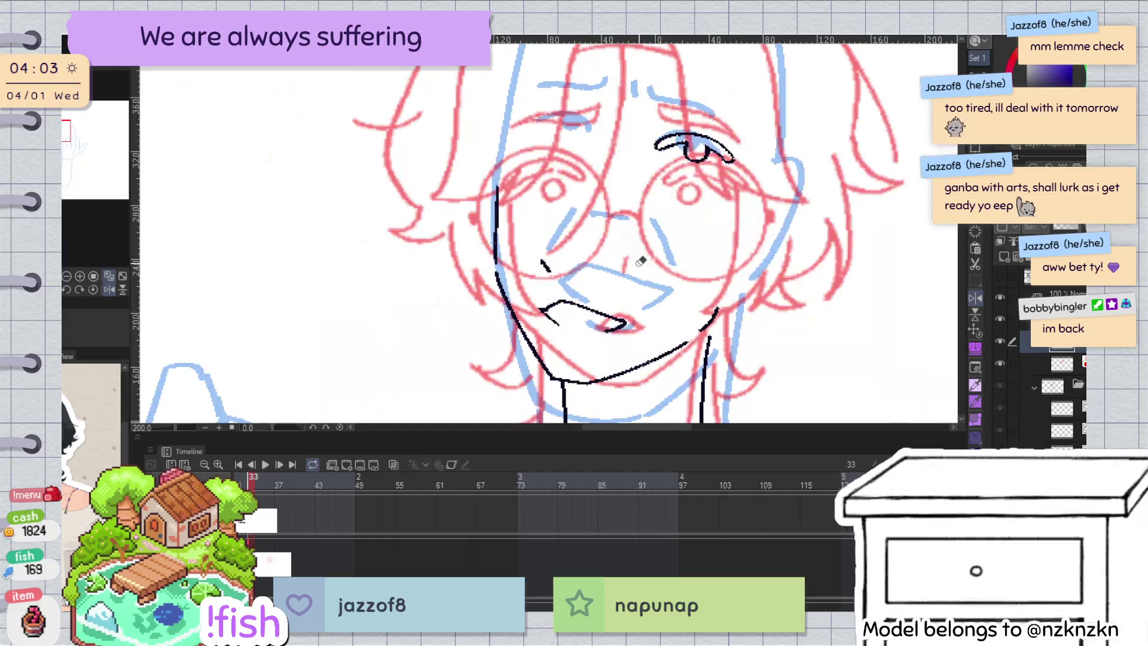
scroll(756, 125, up, 1)
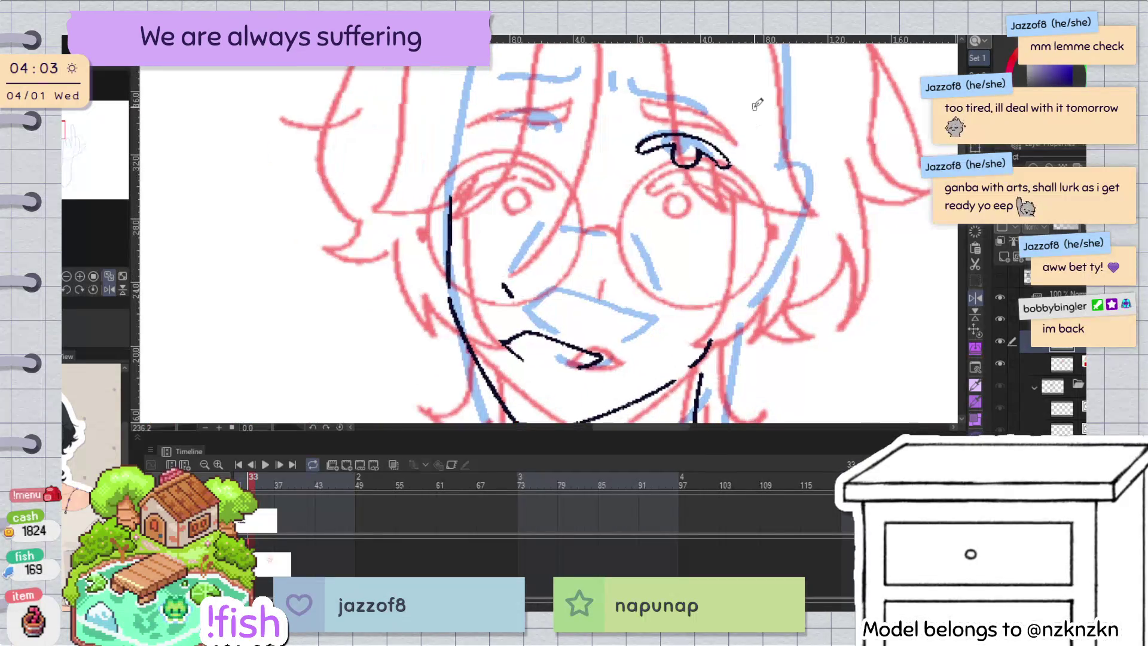
drag(719, 100, 665, 212)
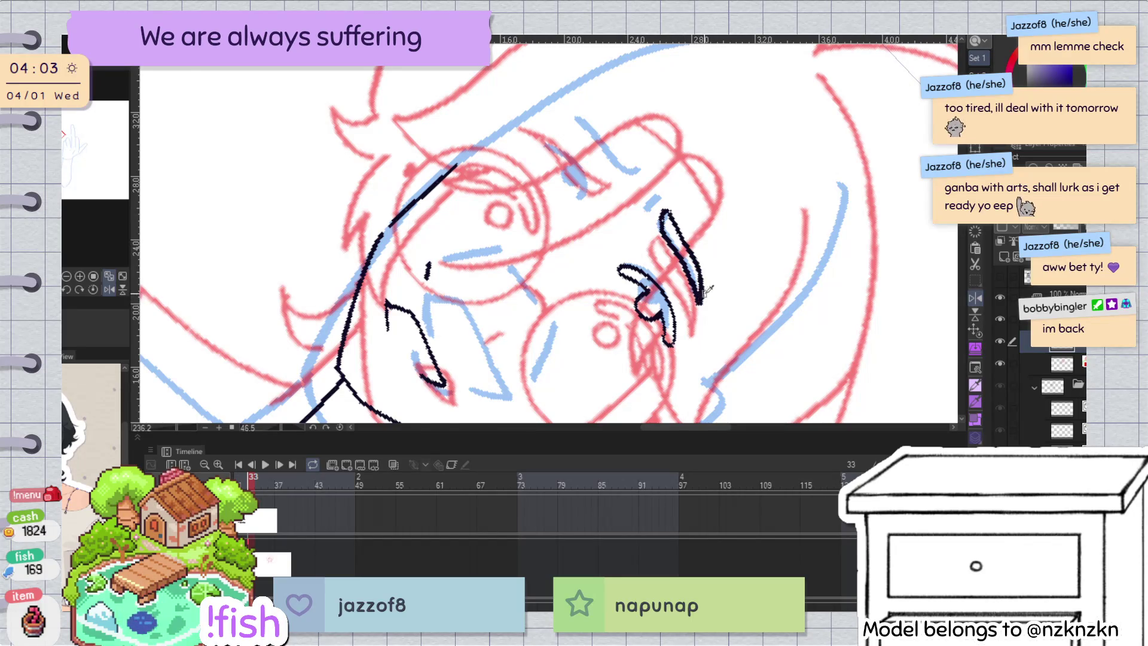
Step: Redraw the stroke beside the right eye and ink a curved eyebrow line, then reset rotation
key(h)
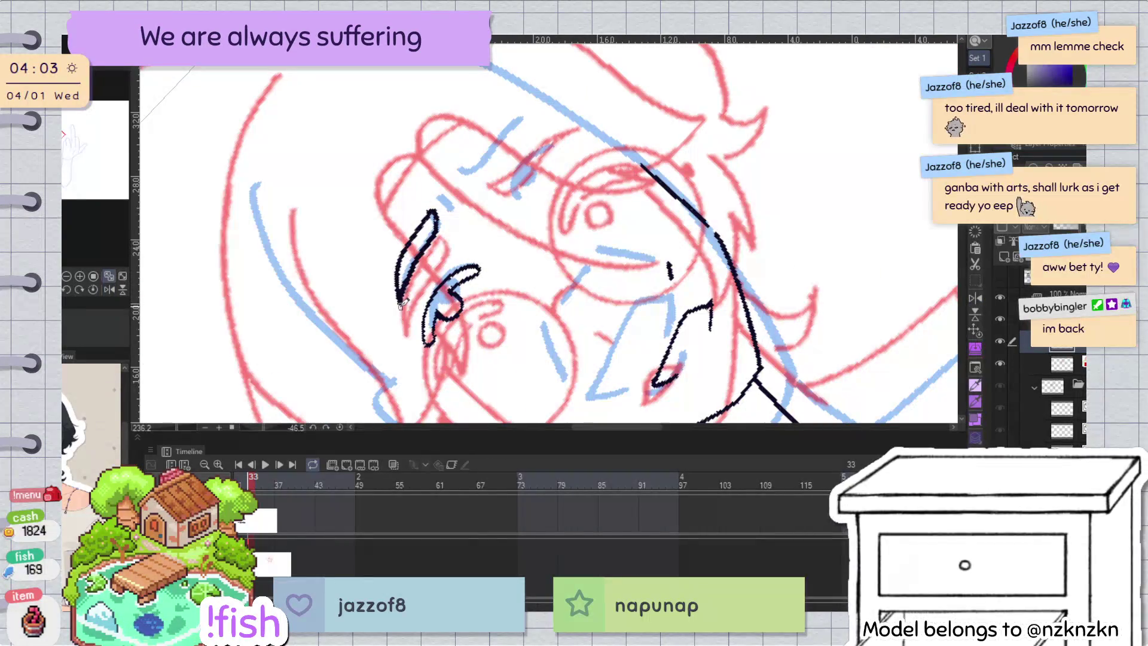
key(ctrl+z)
drag(435, 230, 429, 210)
key(ctrl+z)
key(h)
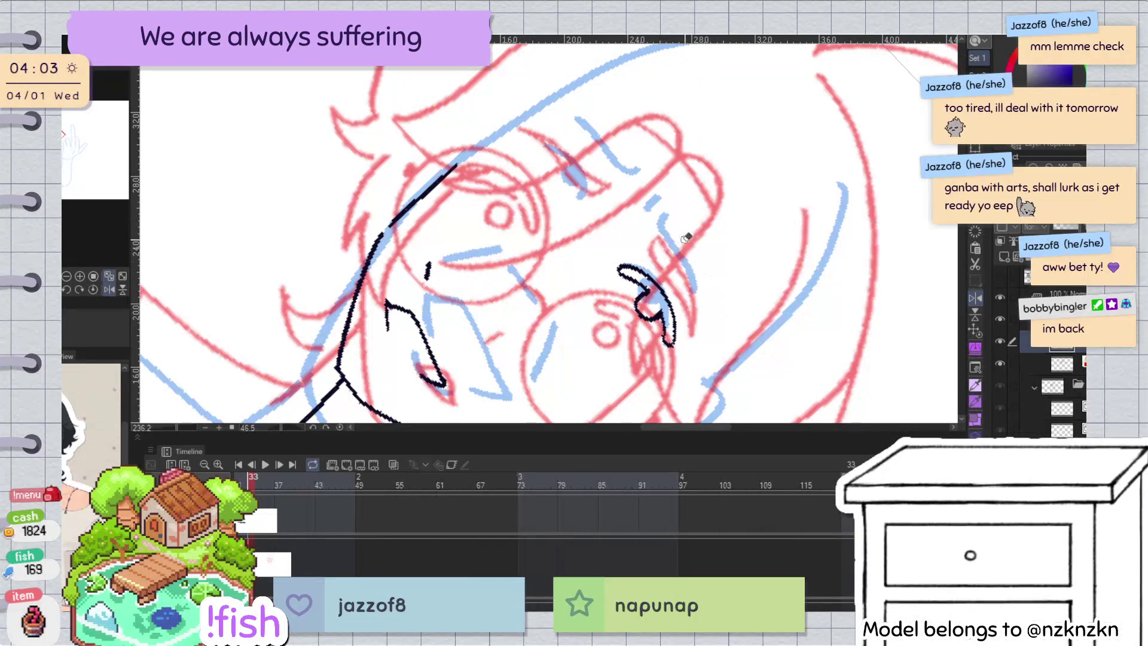
drag(659, 235, 696, 330)
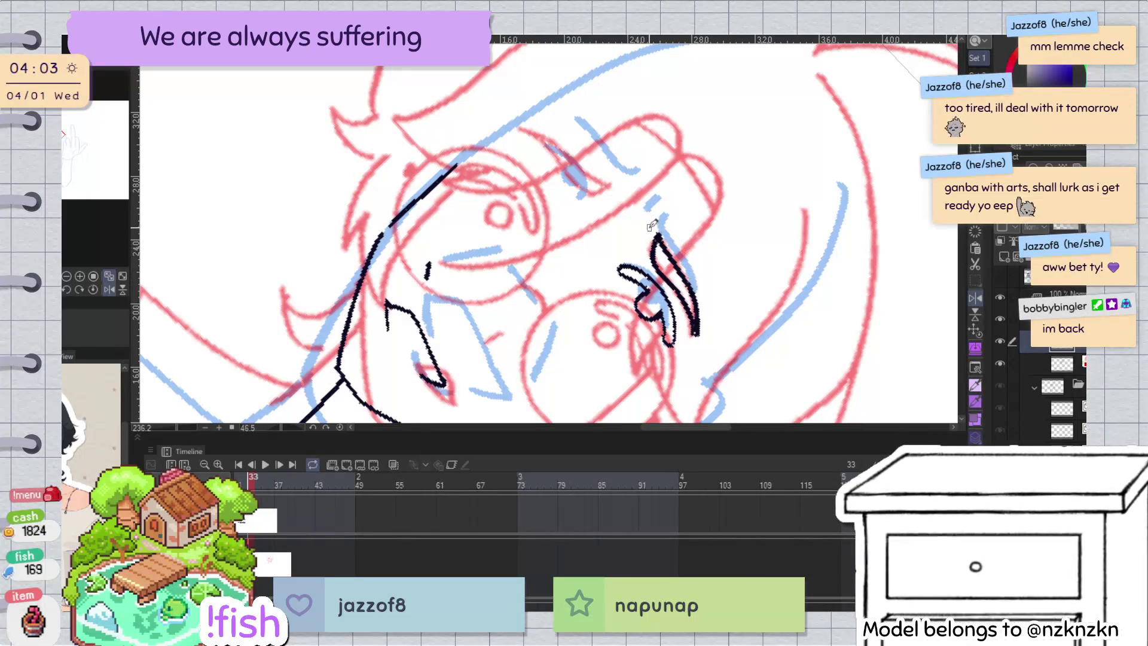
key(ctrl+shift+r)
scroll(715, 162, down, 1)
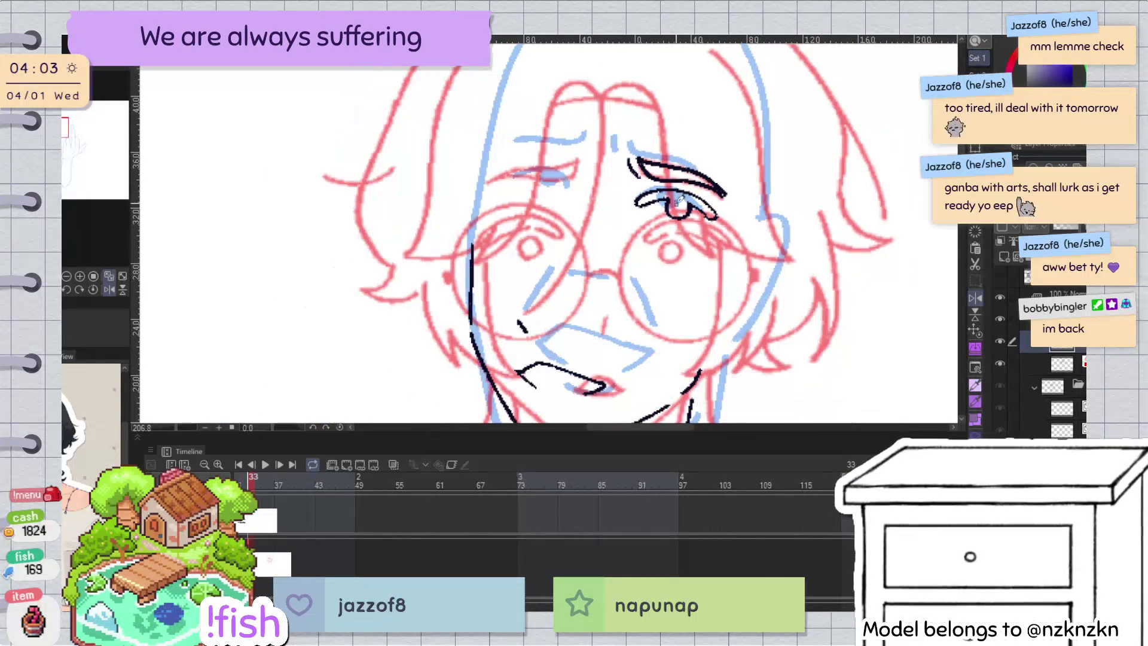
Step: Remove the stray arc at the eye corner and shift the eyebrow up-left
key(ctrl+z)
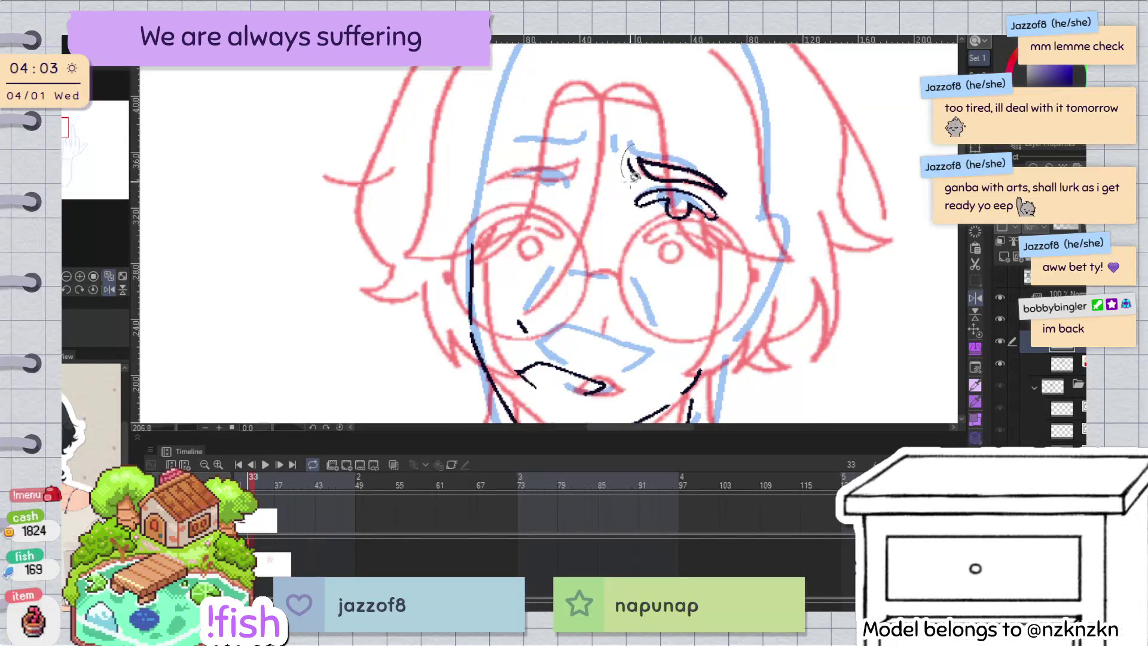
mouse_move(751, 169)
mouse_down()
mouse_move(746, 179)
mouse_move(713, 160)
mouse_up()
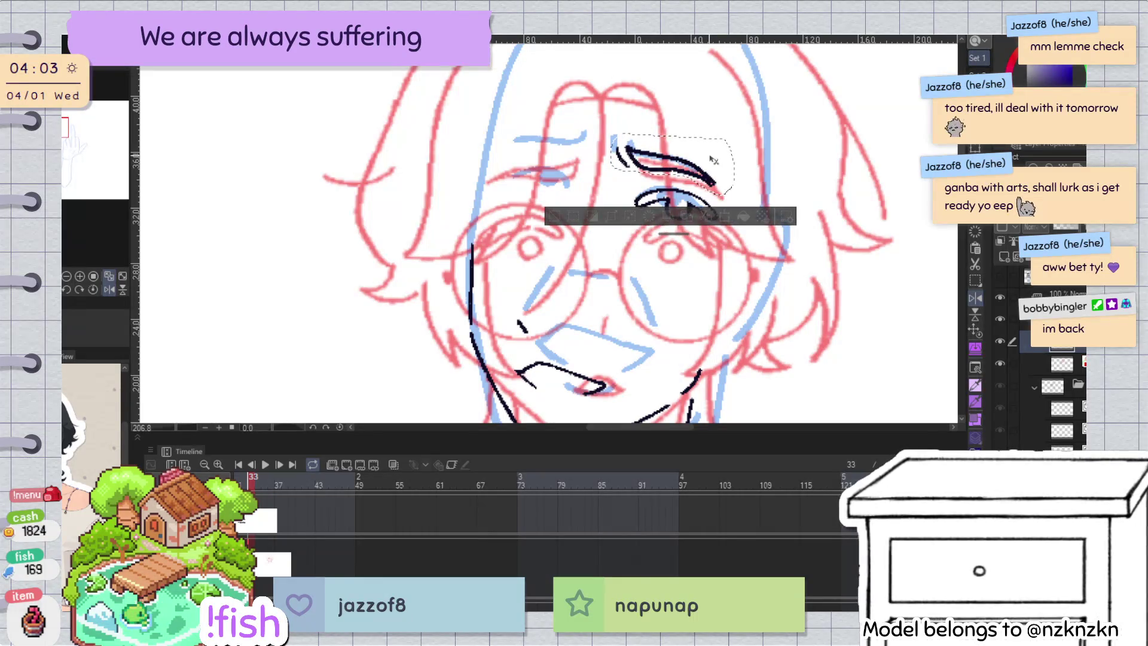
key(ctrl+d)
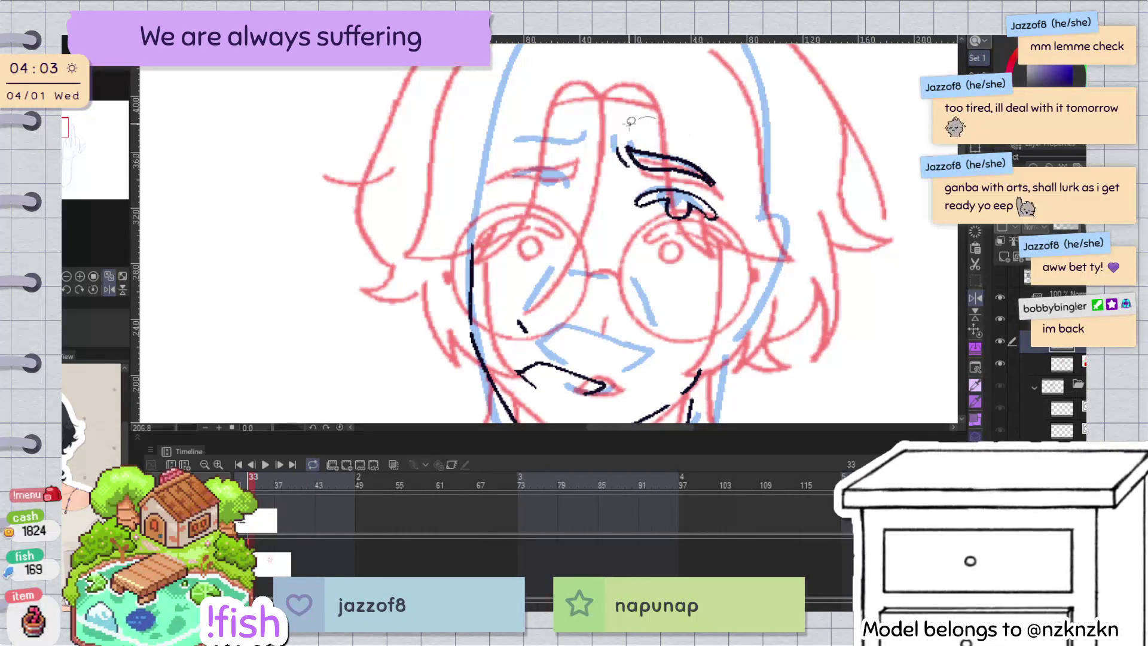
key(h)
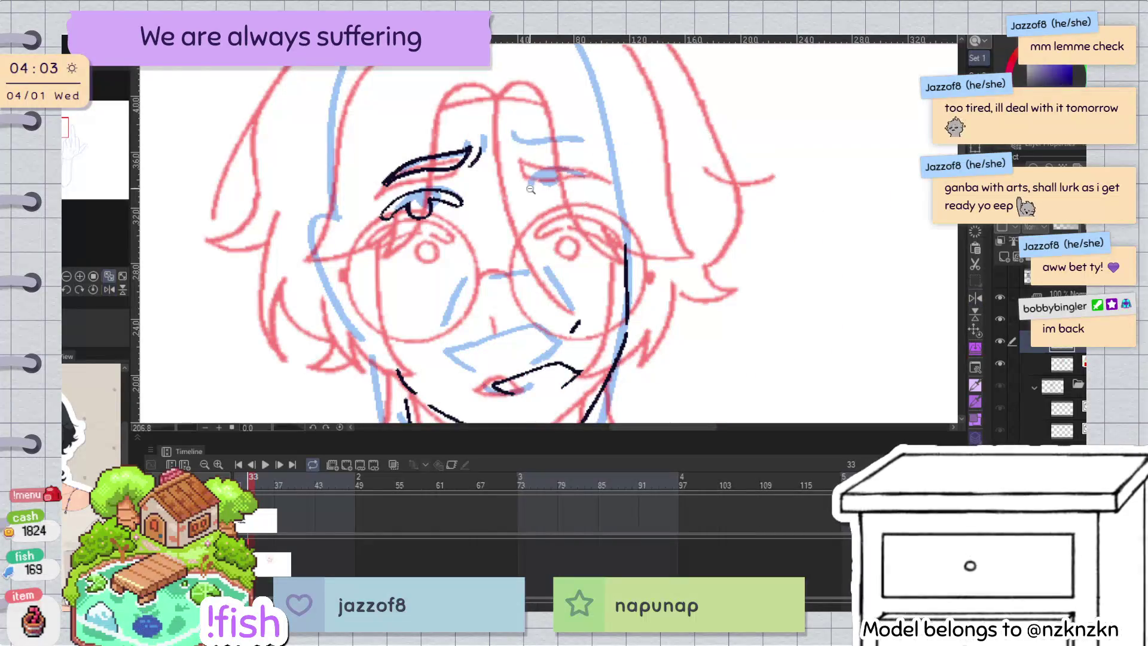
Step: Draw the eye's upper lid as a smooth line, discarding the extra end ticks
ctrl+click(530, 189)
drag(522, 188, 596, 156)
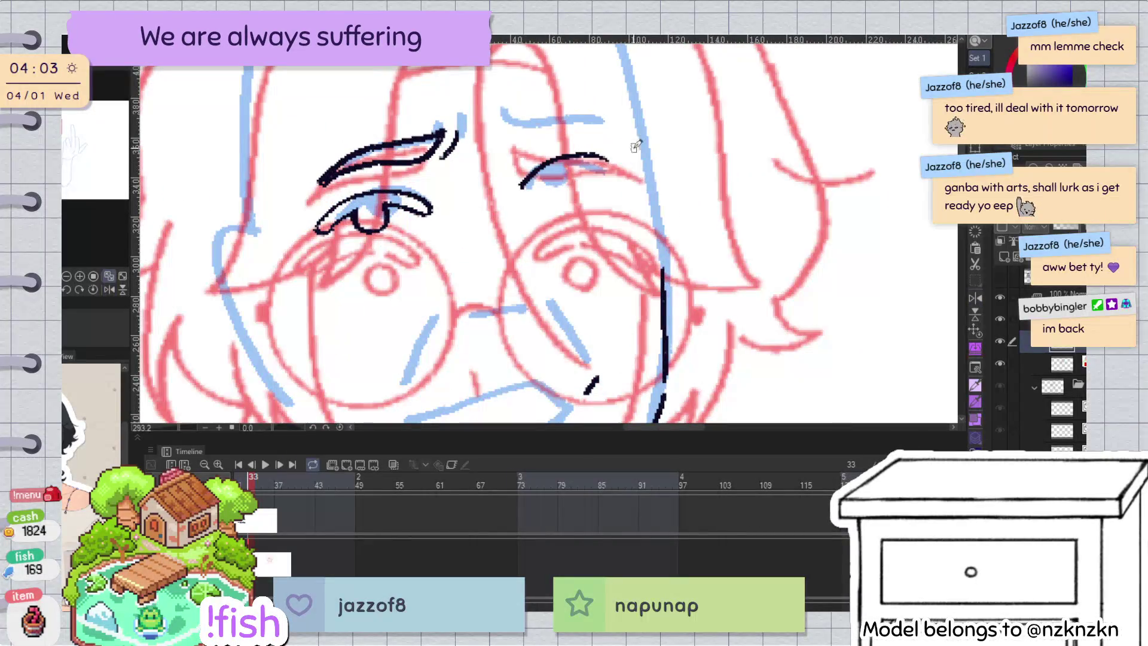
key(ctrl+z)
drag(518, 189, 614, 161)
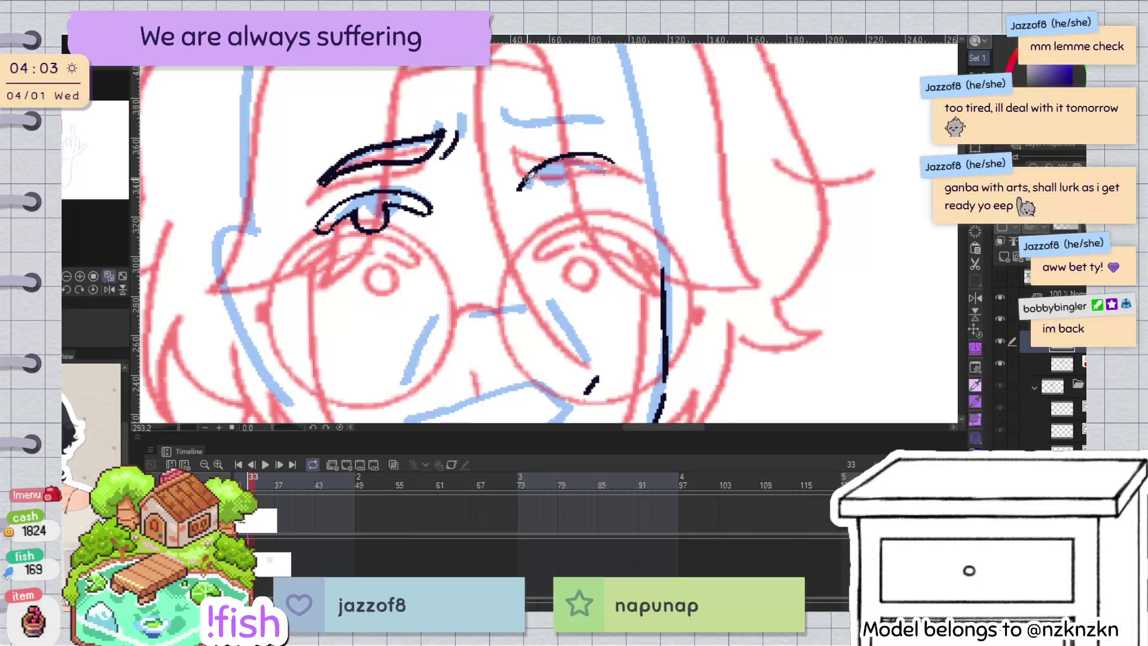
drag(519, 183, 524, 201)
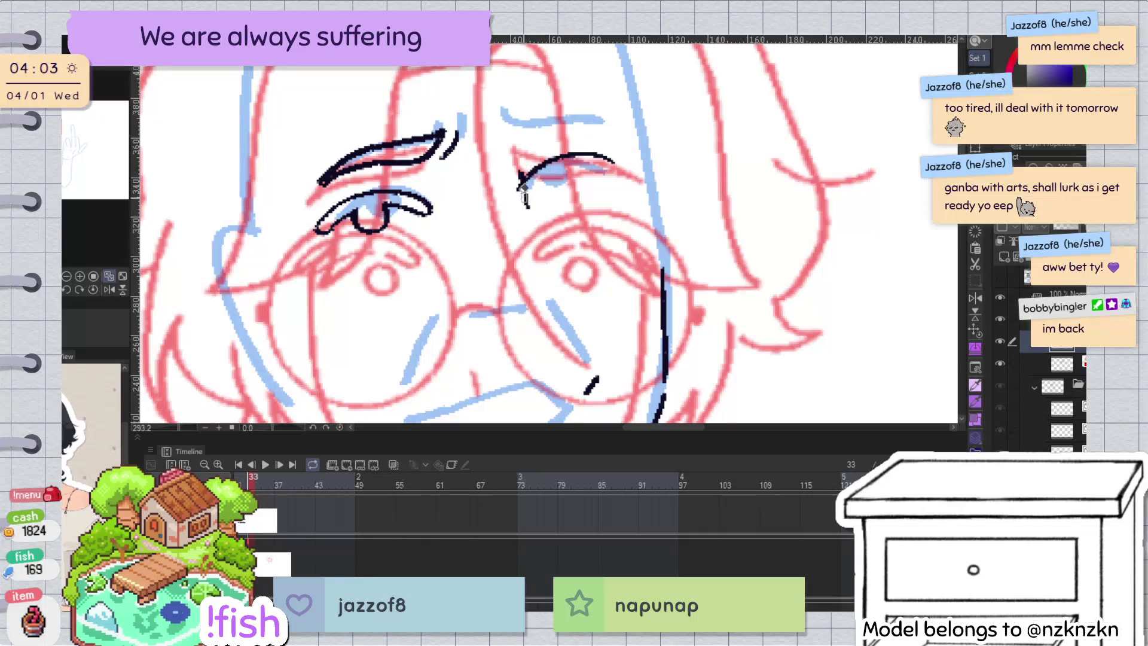
key(ctrl+z)
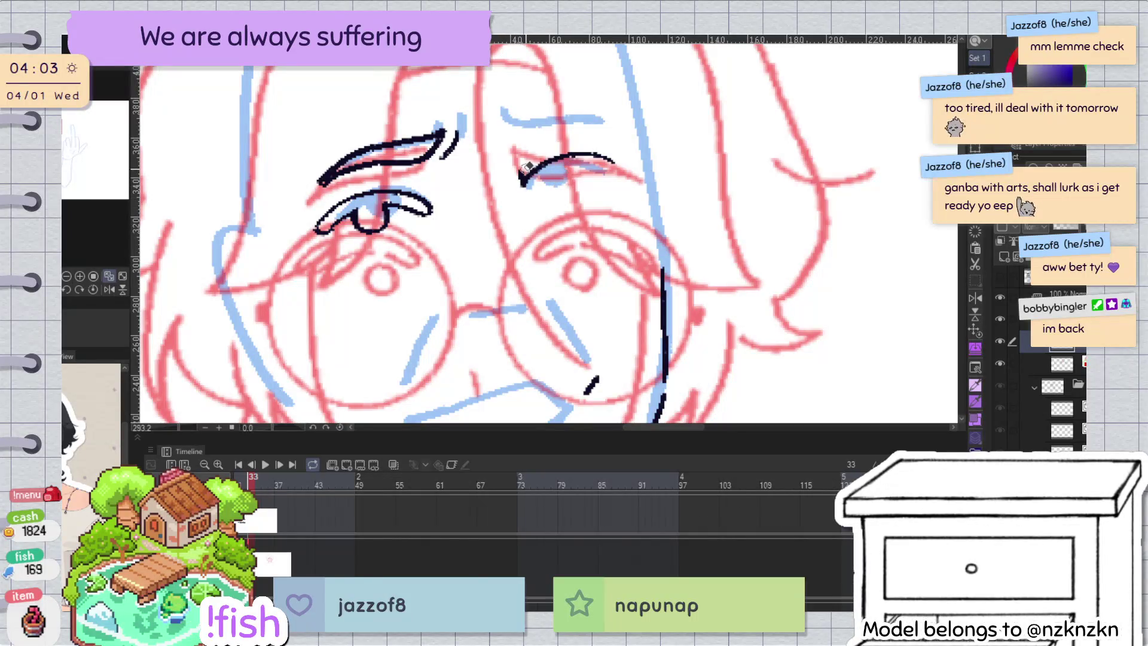
drag(522, 172, 528, 203)
key(ctrl+z)
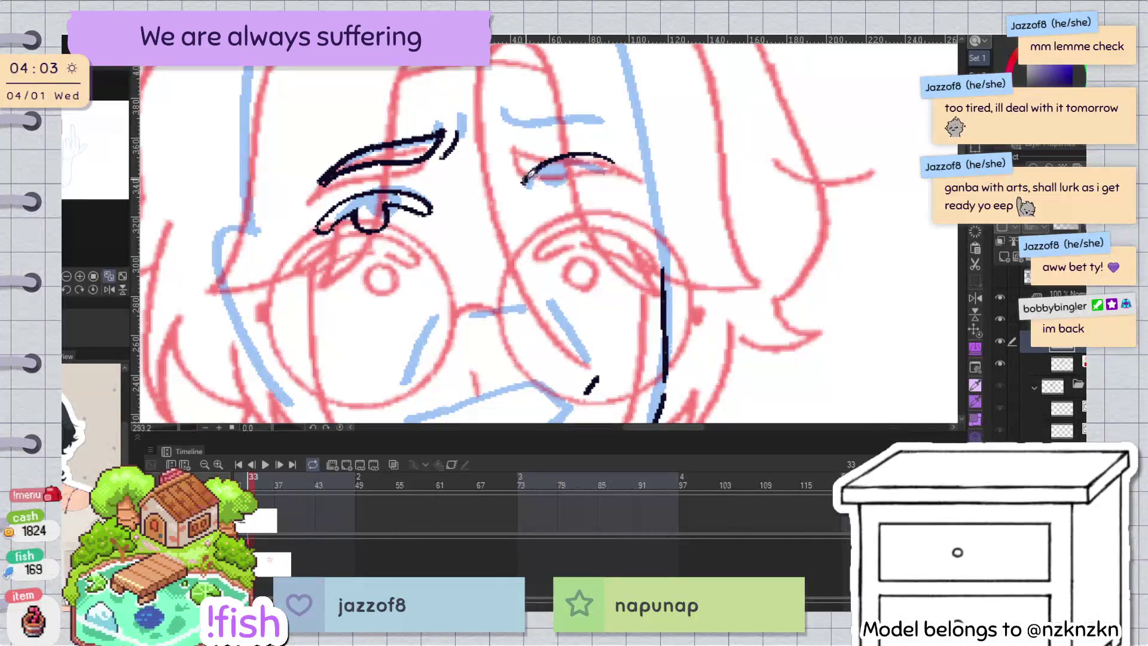
Step: Remove the small loop under the eyelid while flipping the canvas to compare both eyes
key(h)
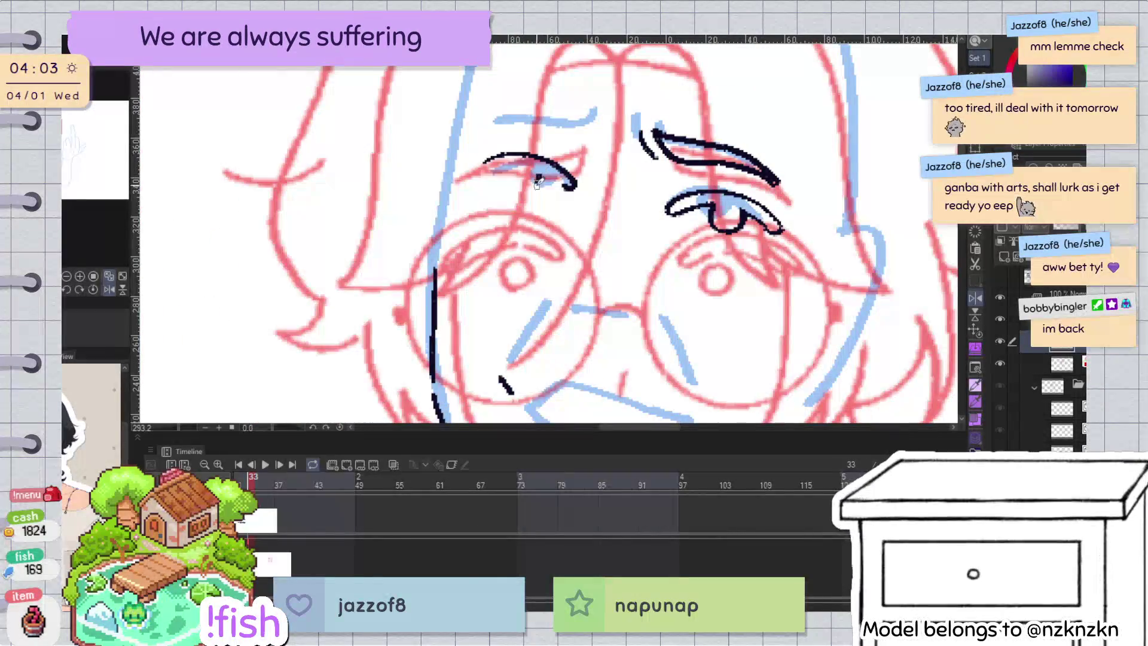
key(h)
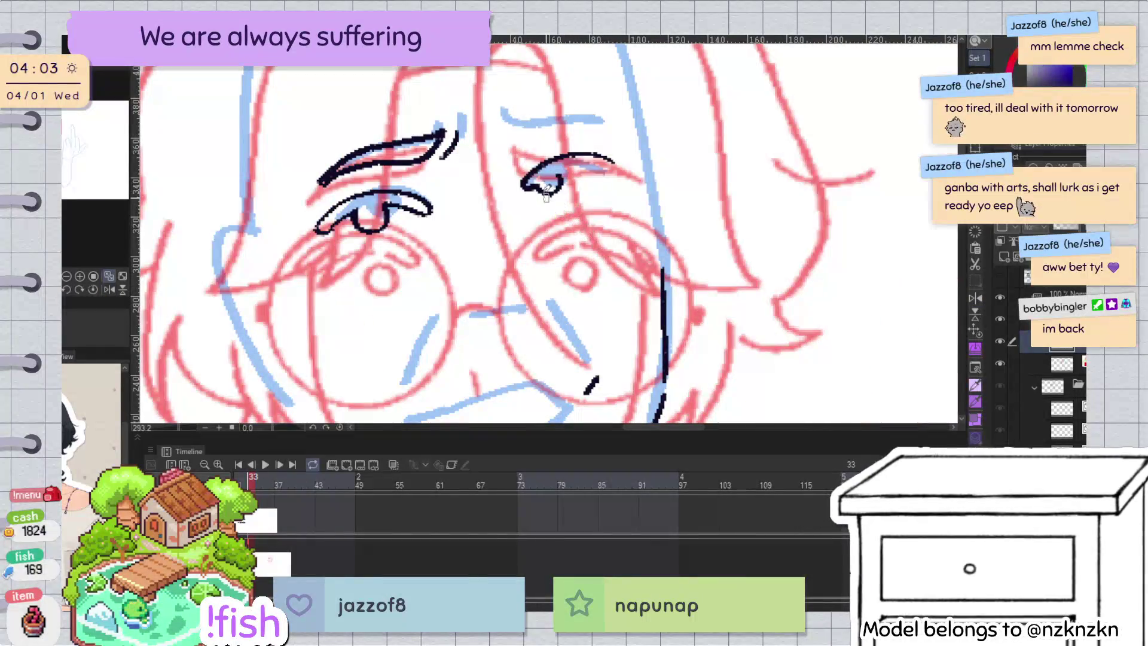
key(ctrl+z)
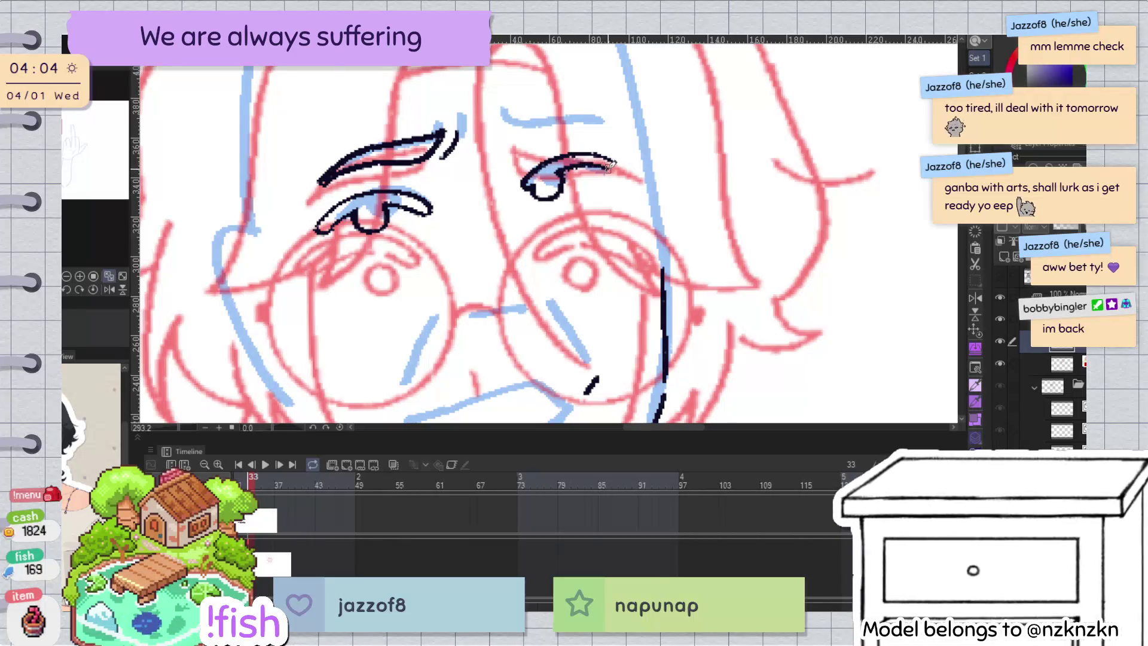
key(h)
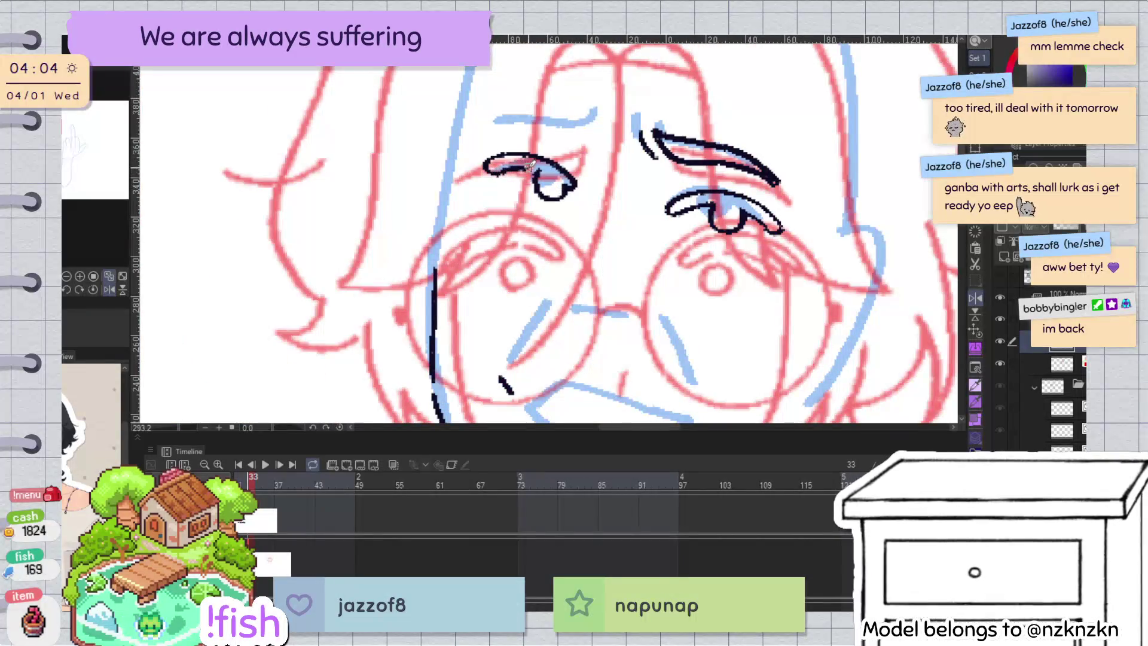
key(ctrl+z)
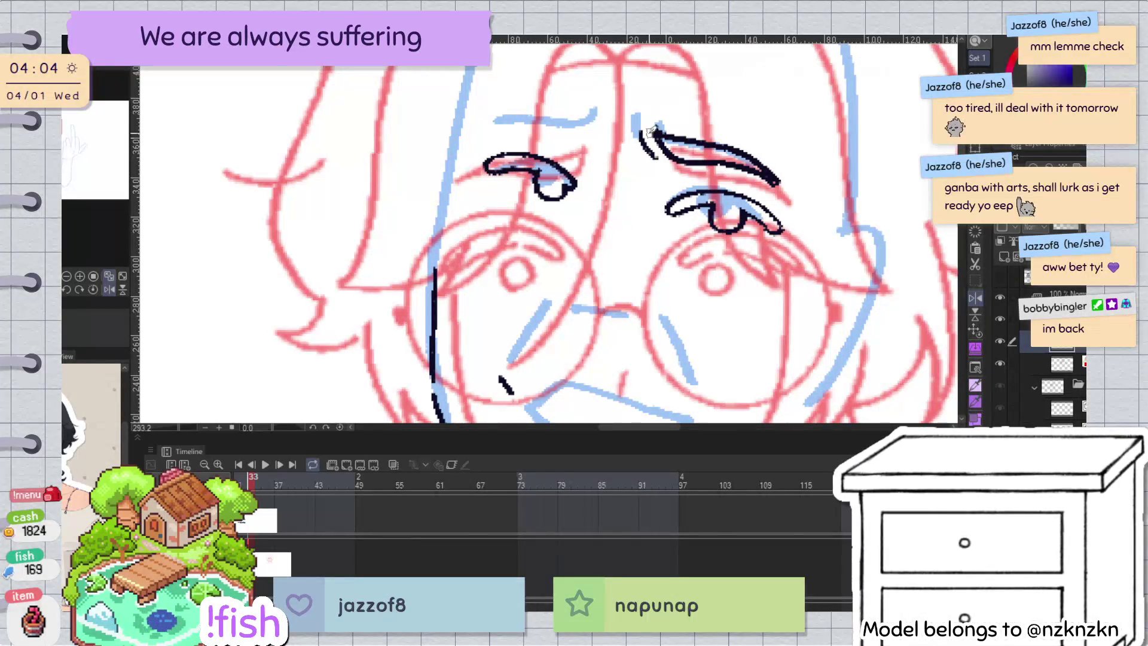
key(h)
key(h)
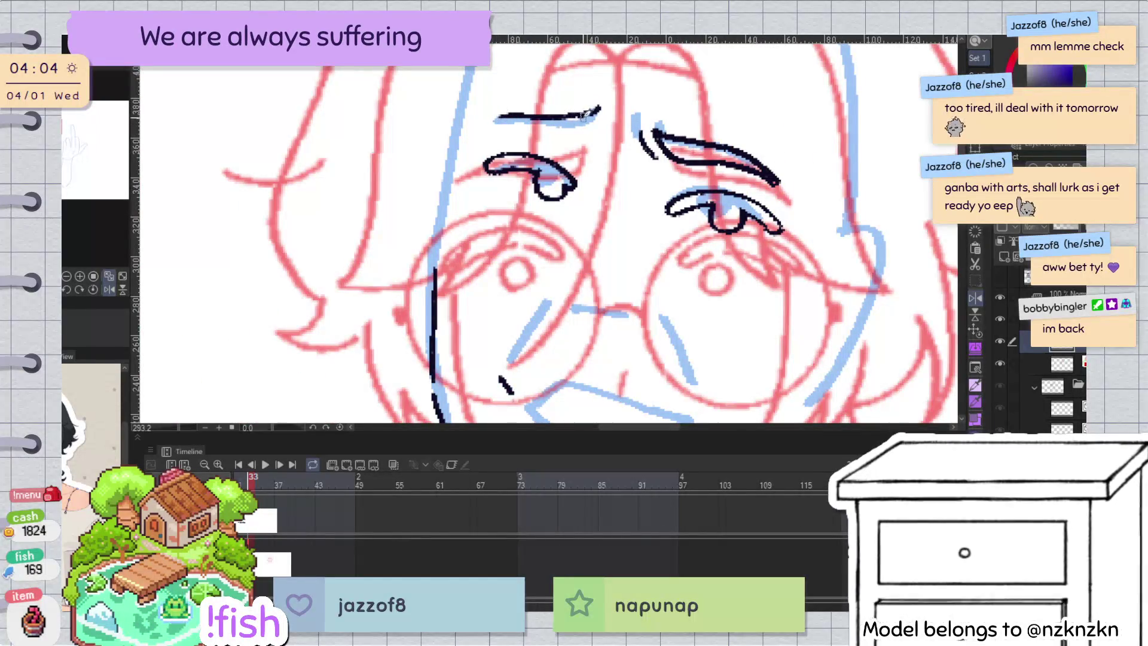
Step: Ink the eyebrow above the second eye, undoing a first attempt at thickening it
drag(596, 108, 491, 115)
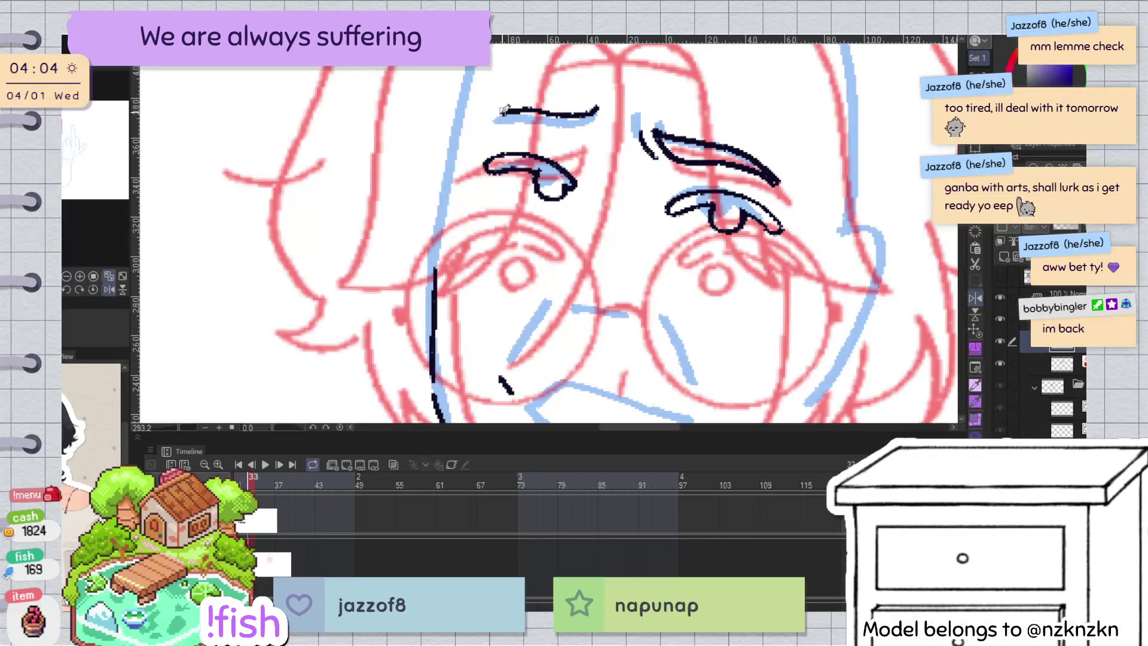
drag(511, 115, 580, 127)
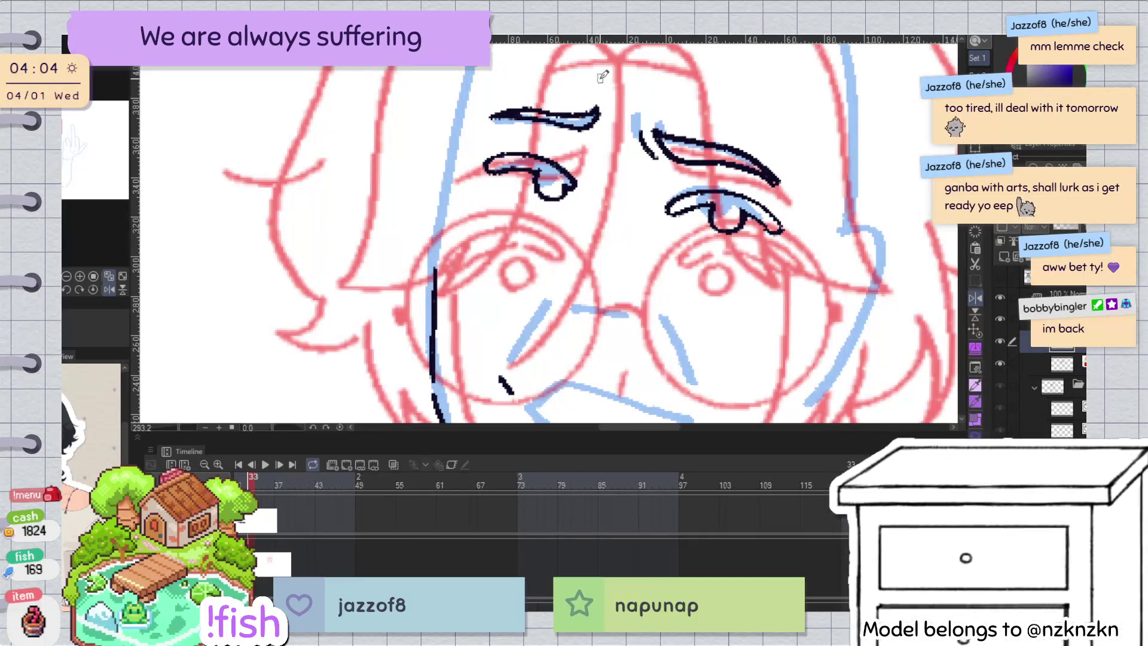
key(h)
key(h)
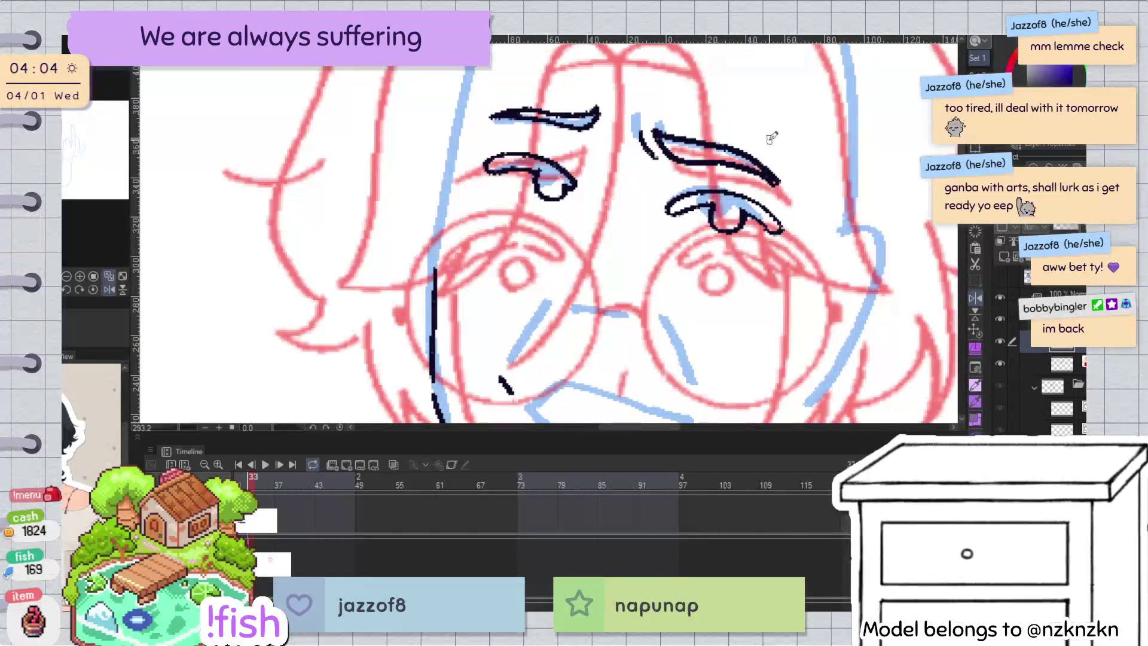
key(ctrl+z)
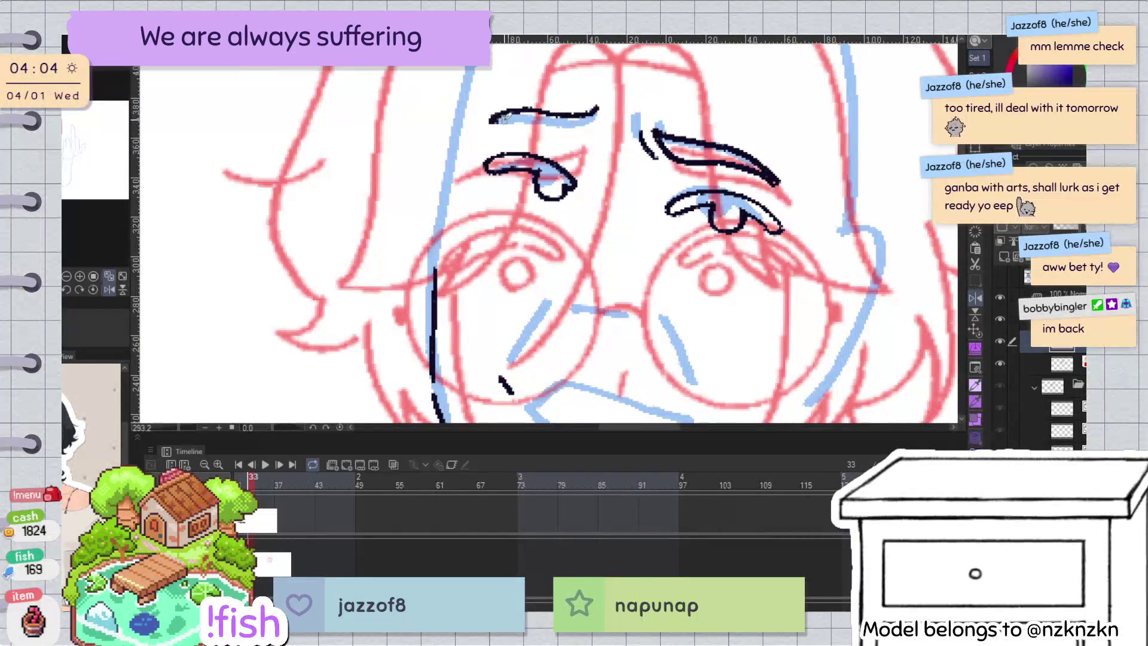
key(ctrl+z)
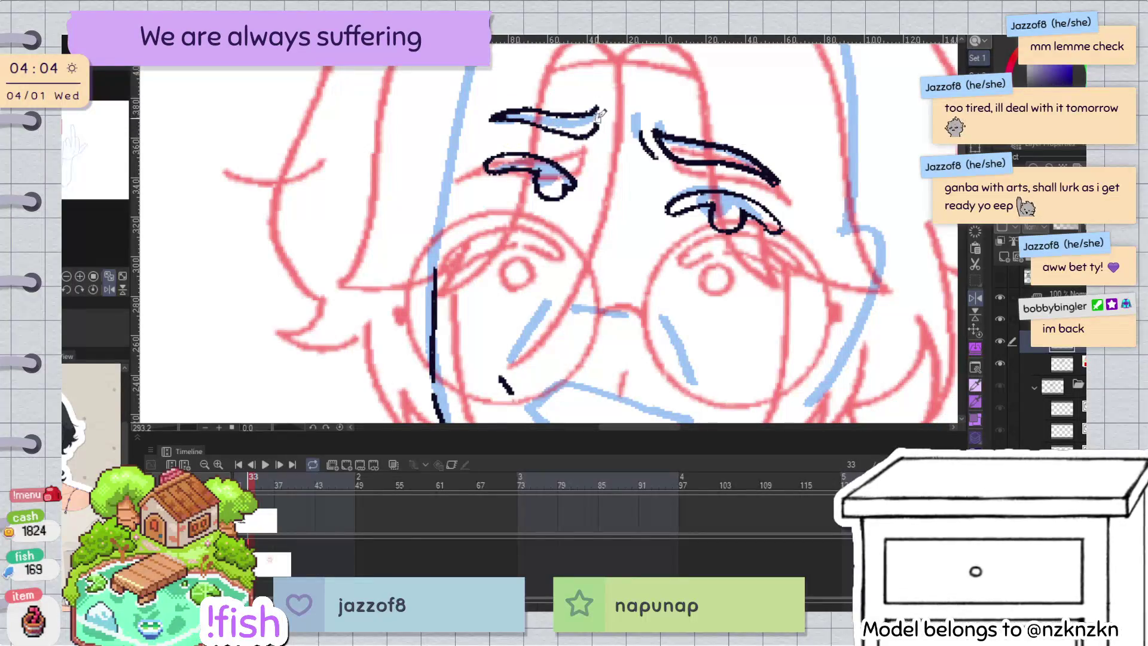
key(h)
key(ctrl+z)
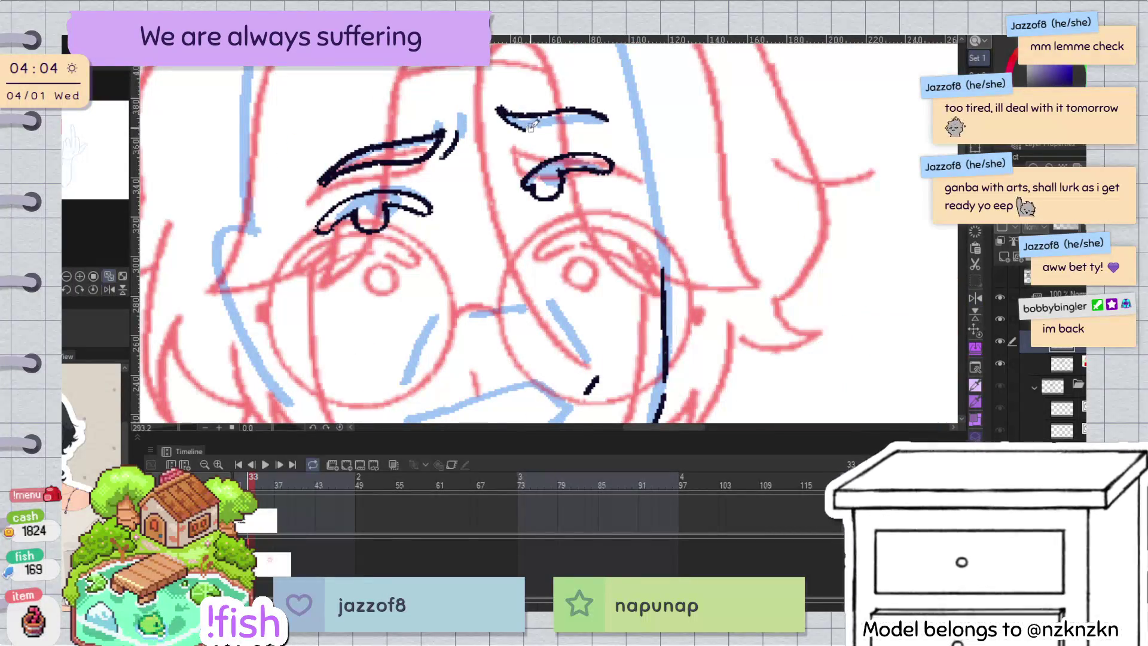
Step: Redraw the eyebrow's thicker lower edge and check both brows in a mirrored view
drag(513, 123, 590, 117)
key(ctrl+z)
drag(511, 127, 616, 117)
key(h)
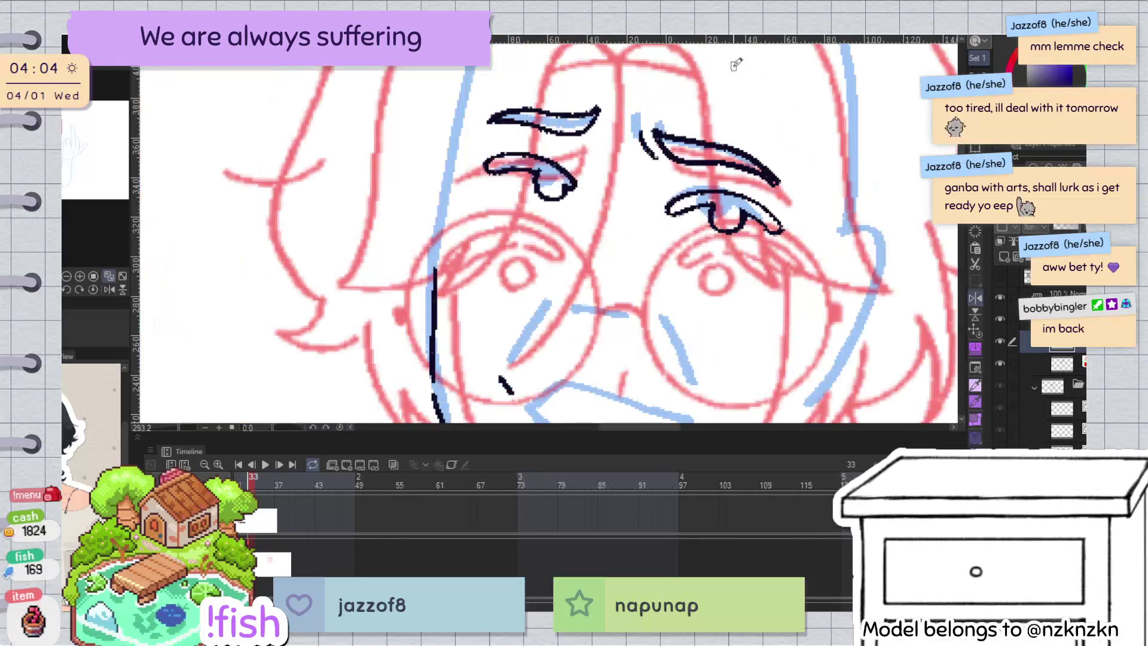
scroll(735, 64, down, 2)
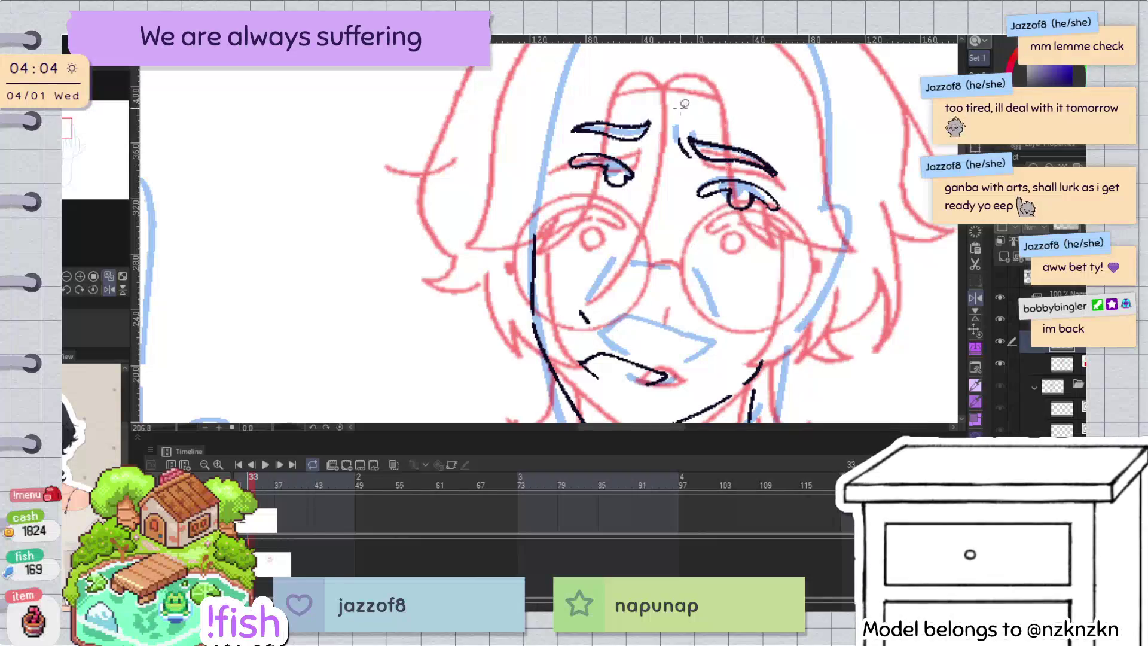
Step: Lasso the left eye, eyebrow and right eye, nudge them slightly, then mirror the view
mouse_move(649, 191)
mouse_down()
mouse_move(636, 184)
mouse_move(606, 249)
mouse_move(607, 237)
mouse_up()
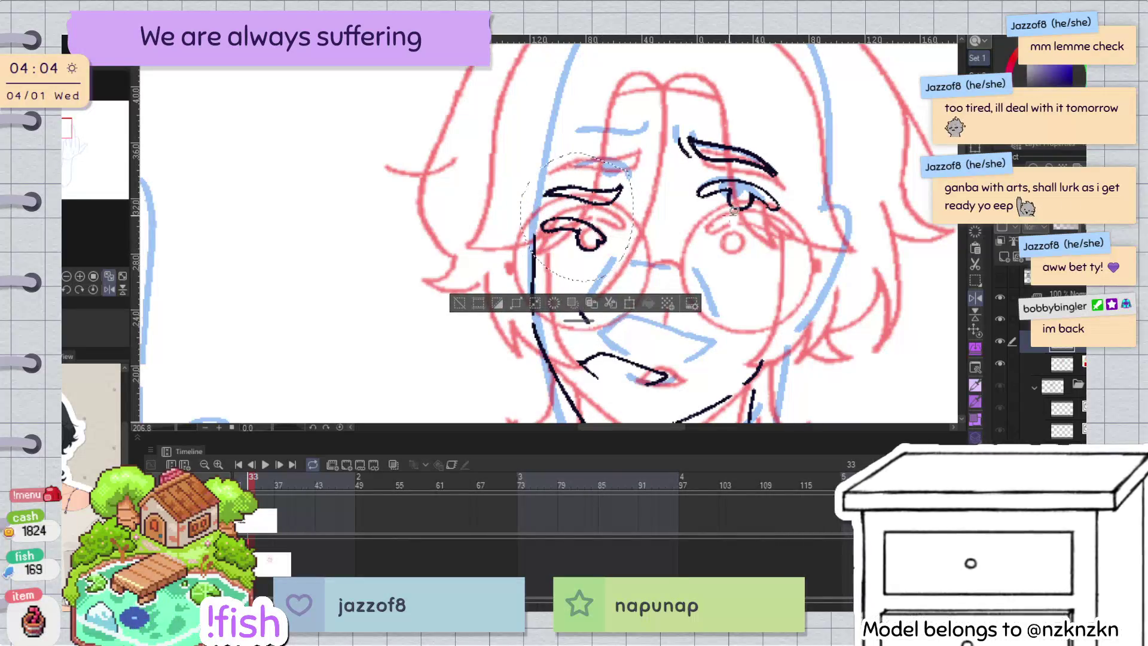
scroll(795, 135, down, 2)
mouse_move(684, 93)
mouse_down()
mouse_move(789, 137)
mouse_move(721, 207)
mouse_up()
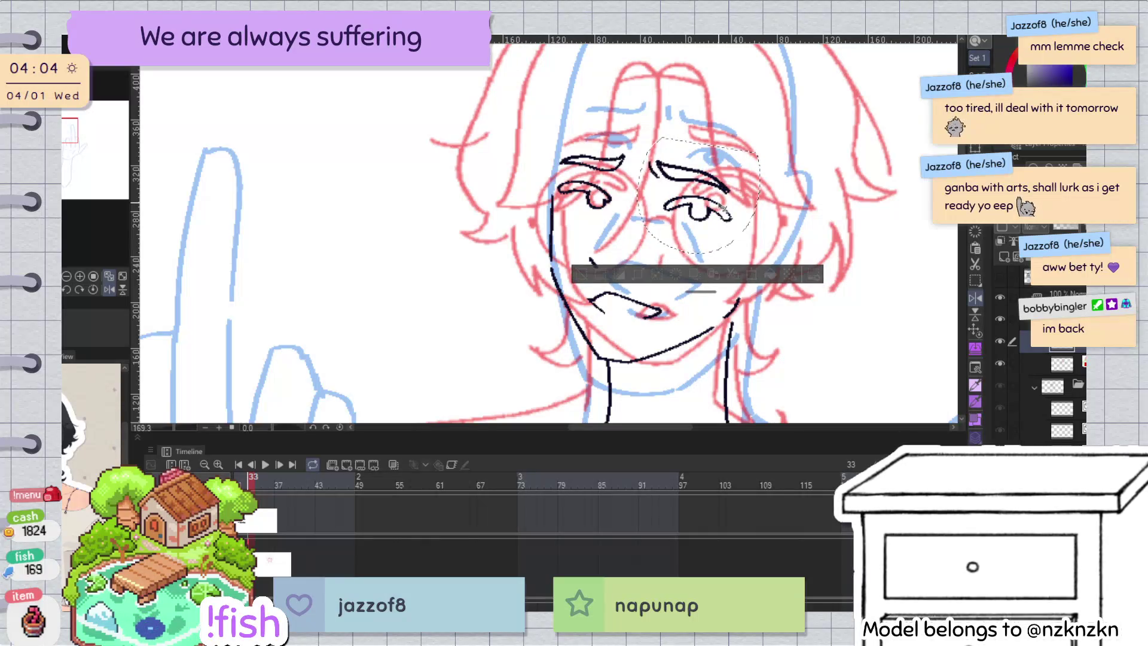
drag(723, 207, 722, 199)
key(ctrl+d)
key(h)
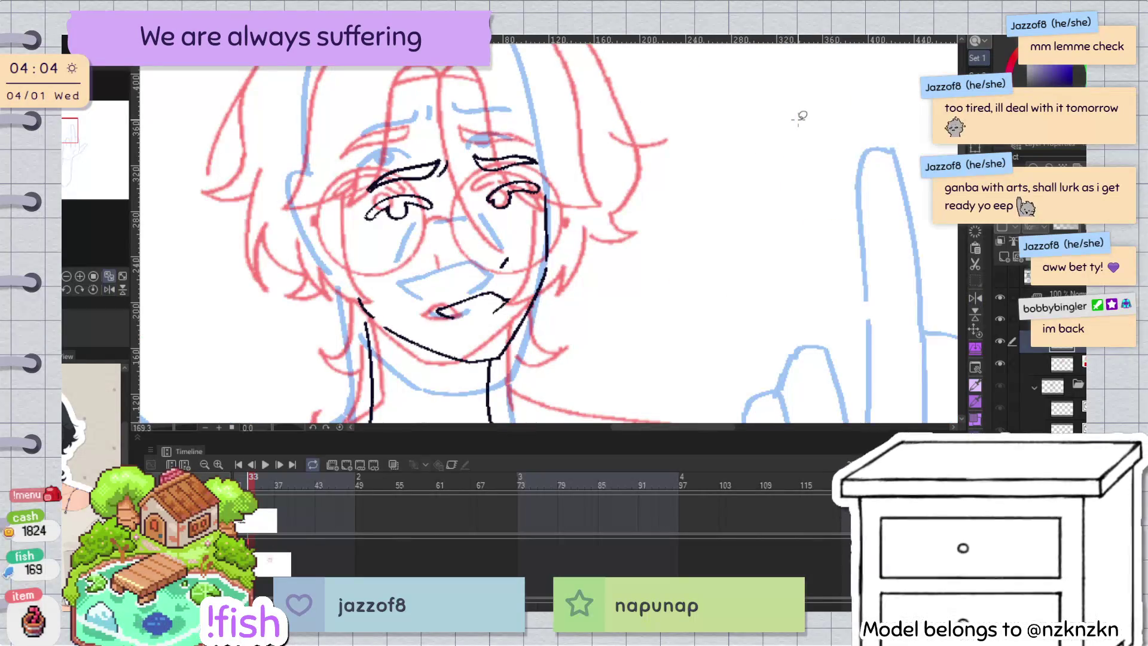
Step: Move the inked left eyebrow slightly left and up
drag(505, 170, 510, 210)
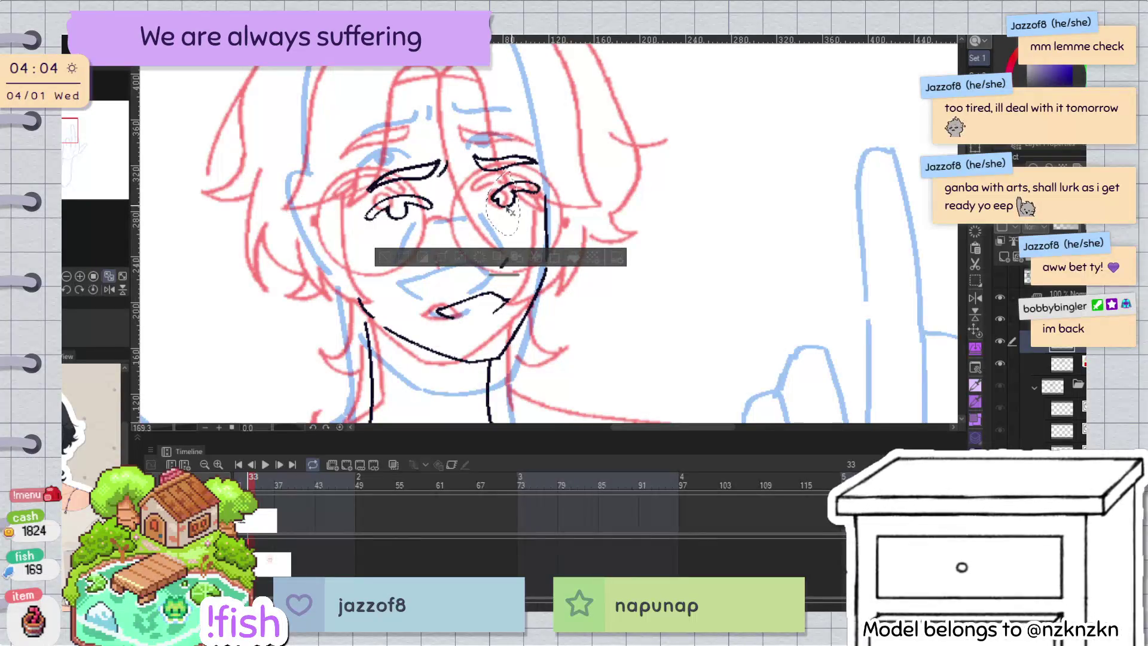
key(ctrl+d)
key(h)
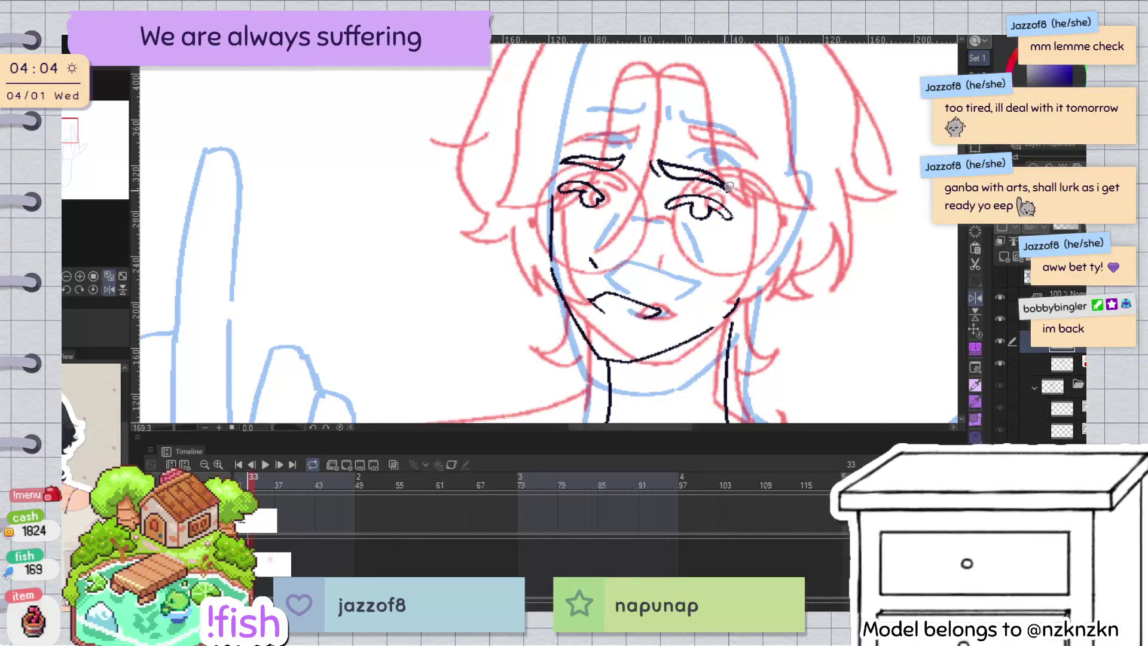
drag(612, 171, 553, 157)
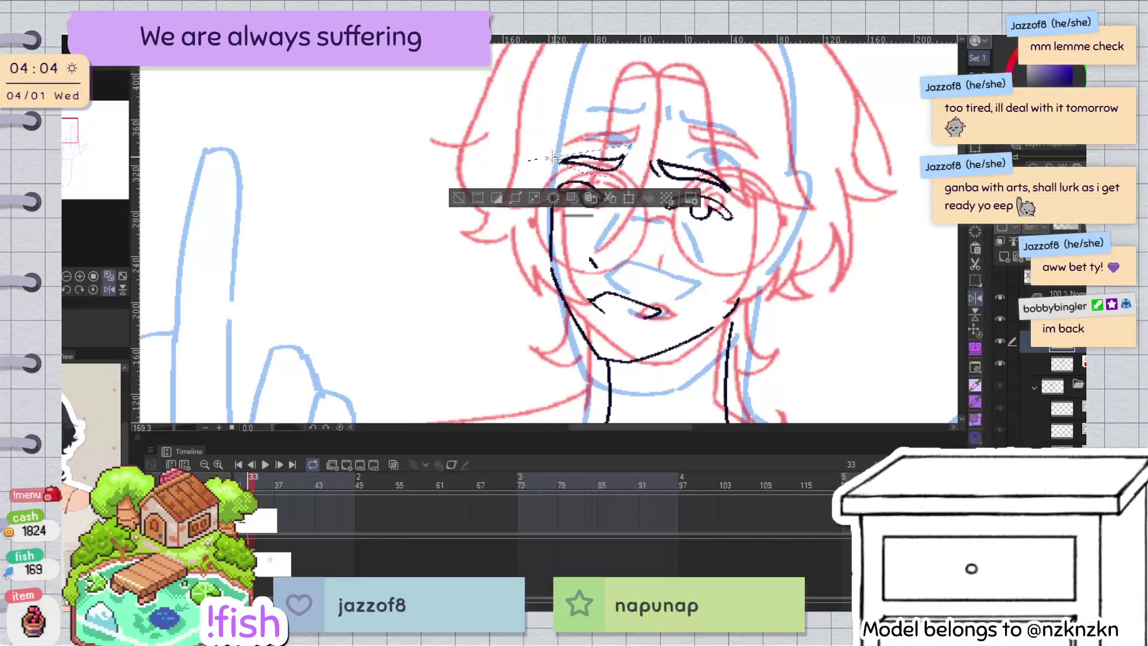
drag(623, 165, 607, 167)
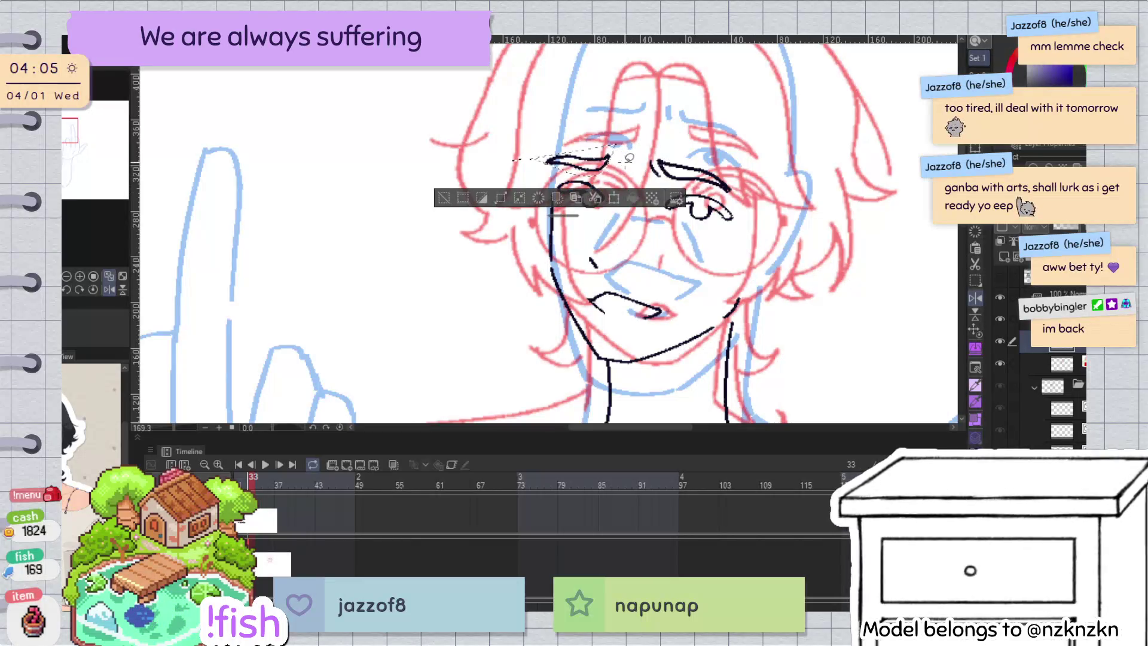
key(ctrl+d)
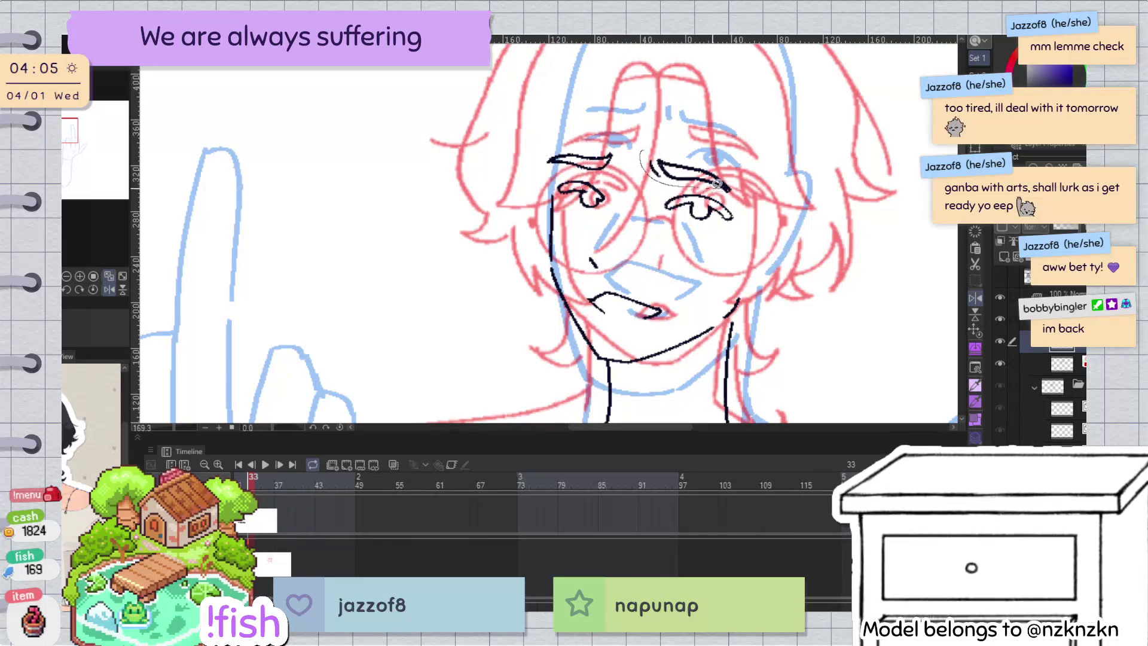
Step: Shift the right eye about 20px left and check the small stroke near the eye
drag(750, 165, 746, 164)
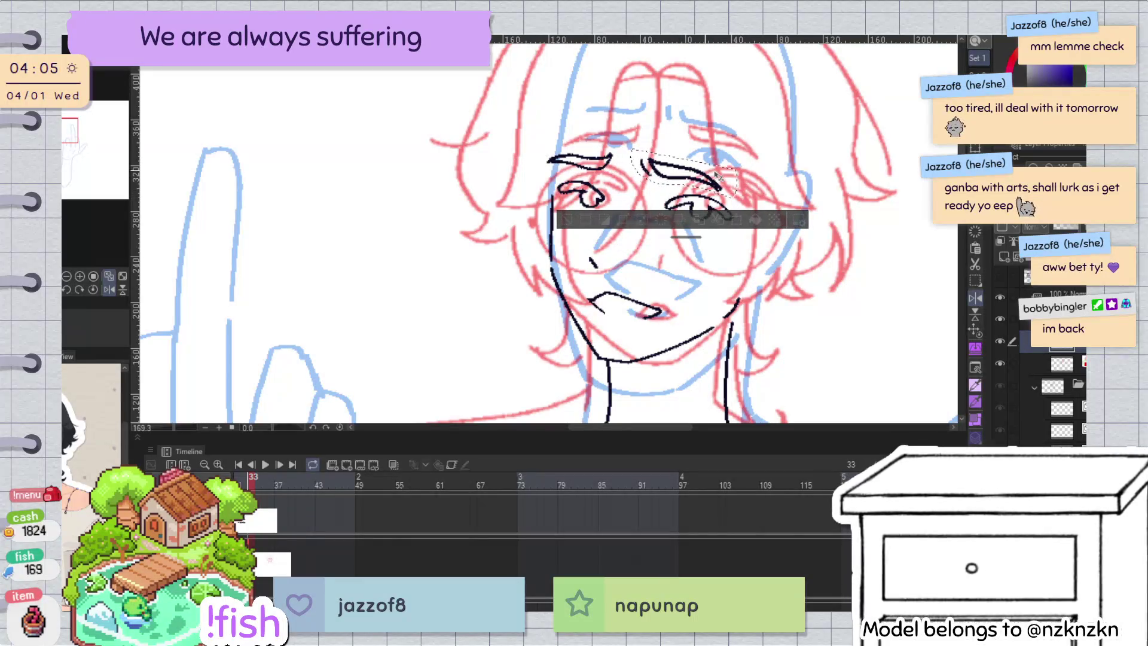
key(ctrl+d)
drag(736, 198, 735, 200)
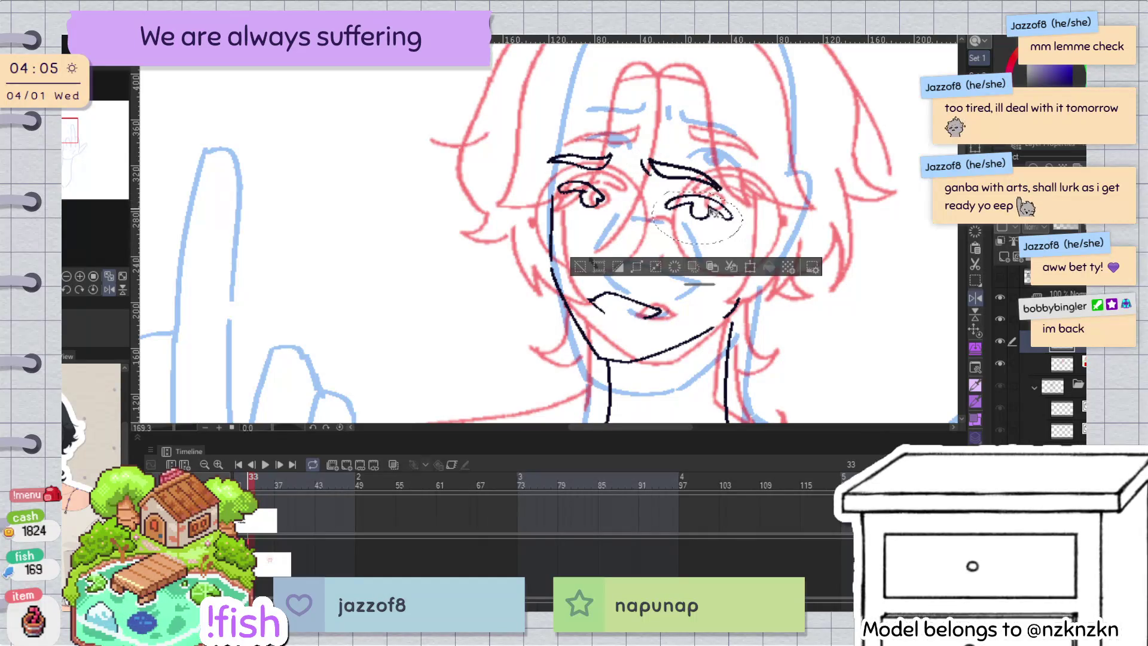
drag(792, 172, 780, 175)
key(ctrl+d)
key(h)
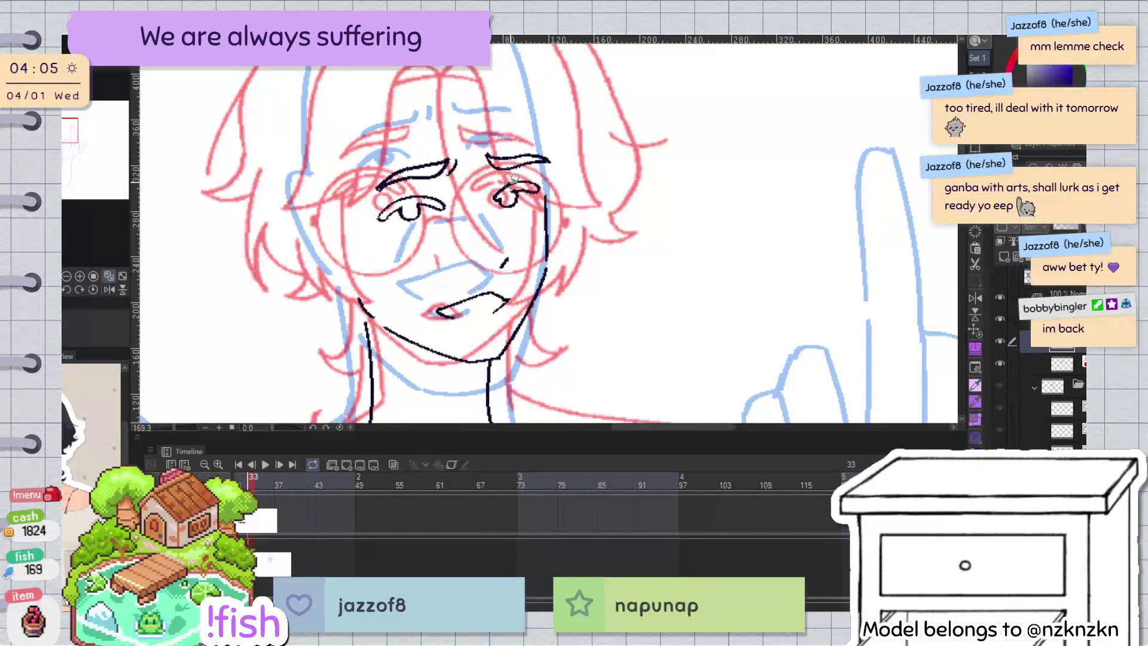
drag(519, 247, 513, 266)
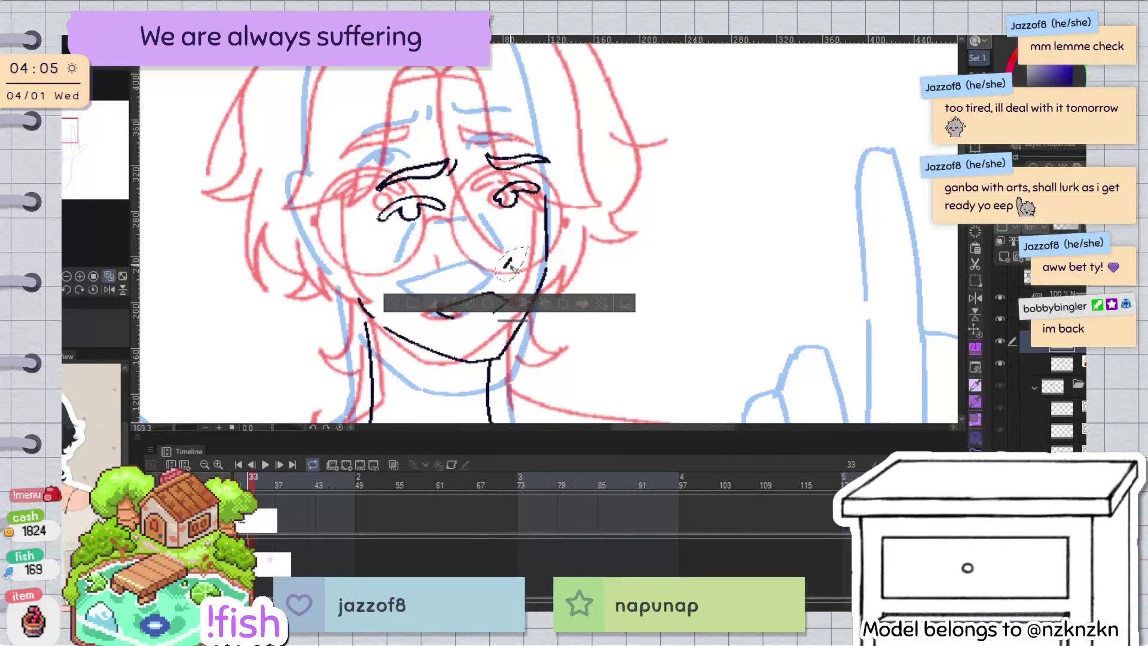
key(ctrl+d)
Step: Delete the old inked mouth stroke and flip the canvas back and forth to check proportions
drag(431, 307, 510, 289)
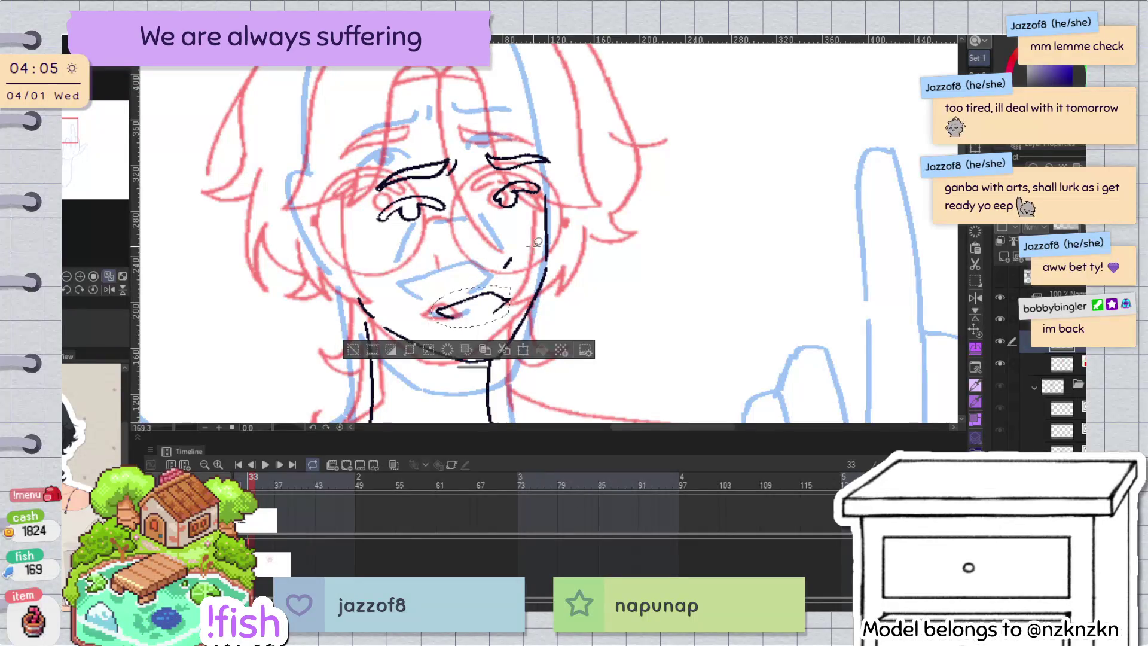
drag(429, 311, 515, 290)
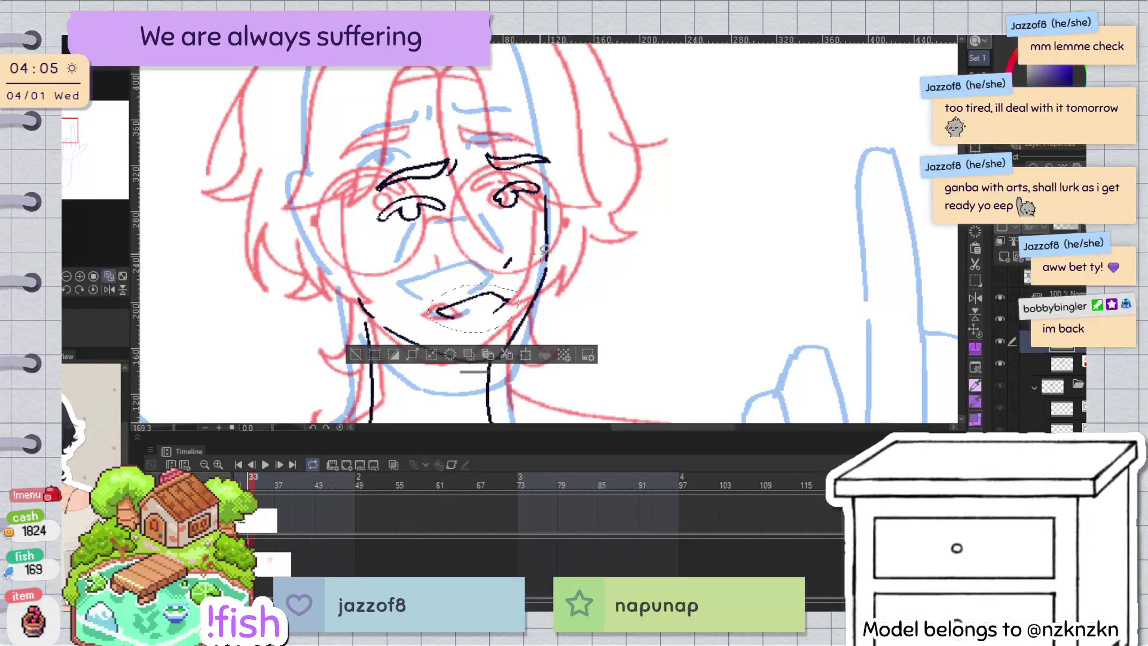
key(h)
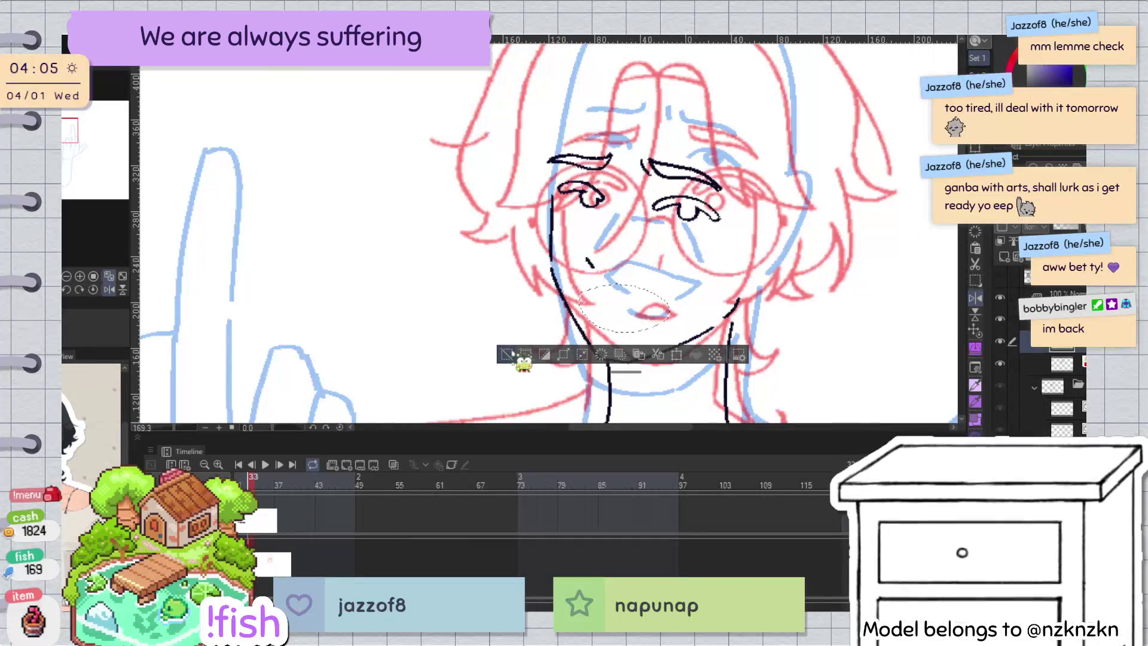
click(520, 359)
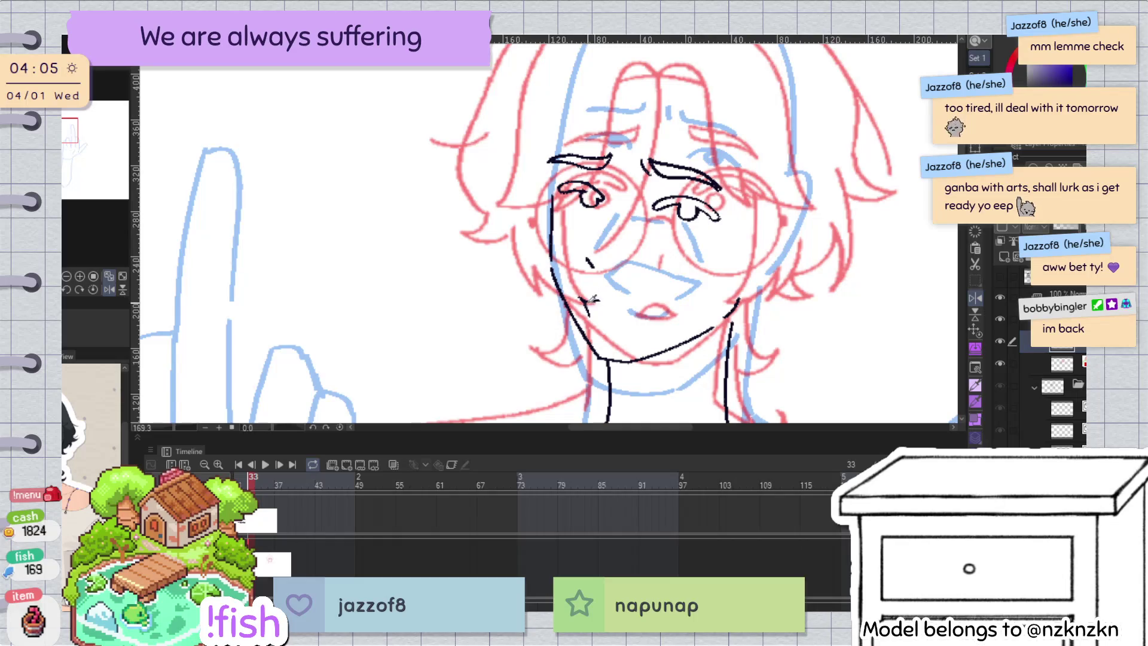
key(h)
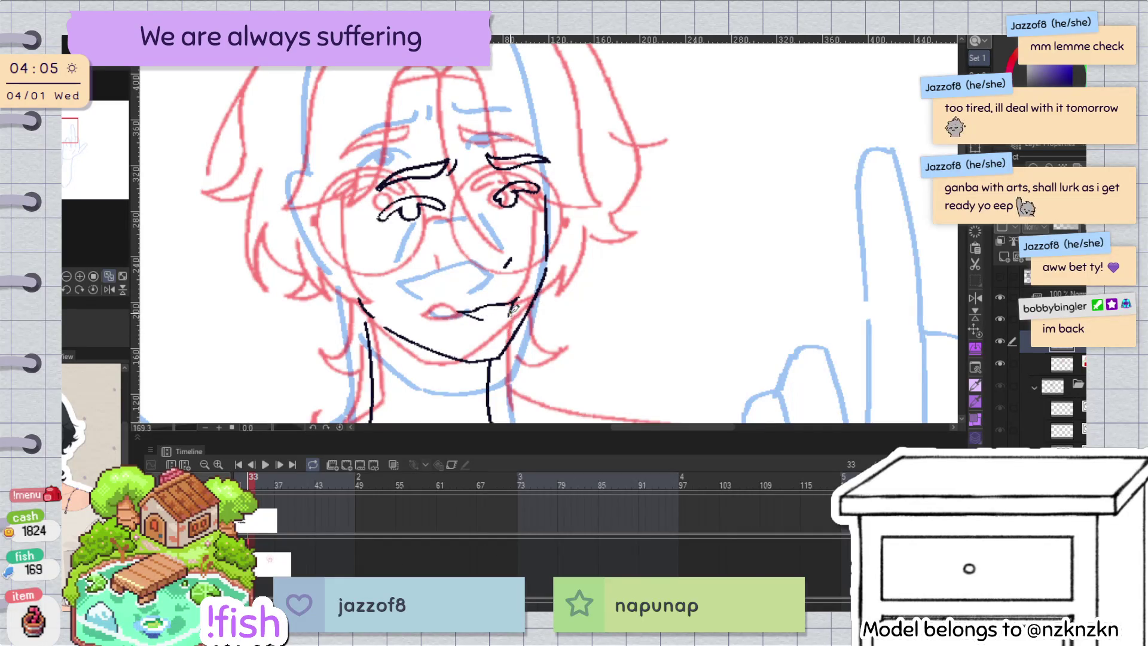
key(h)
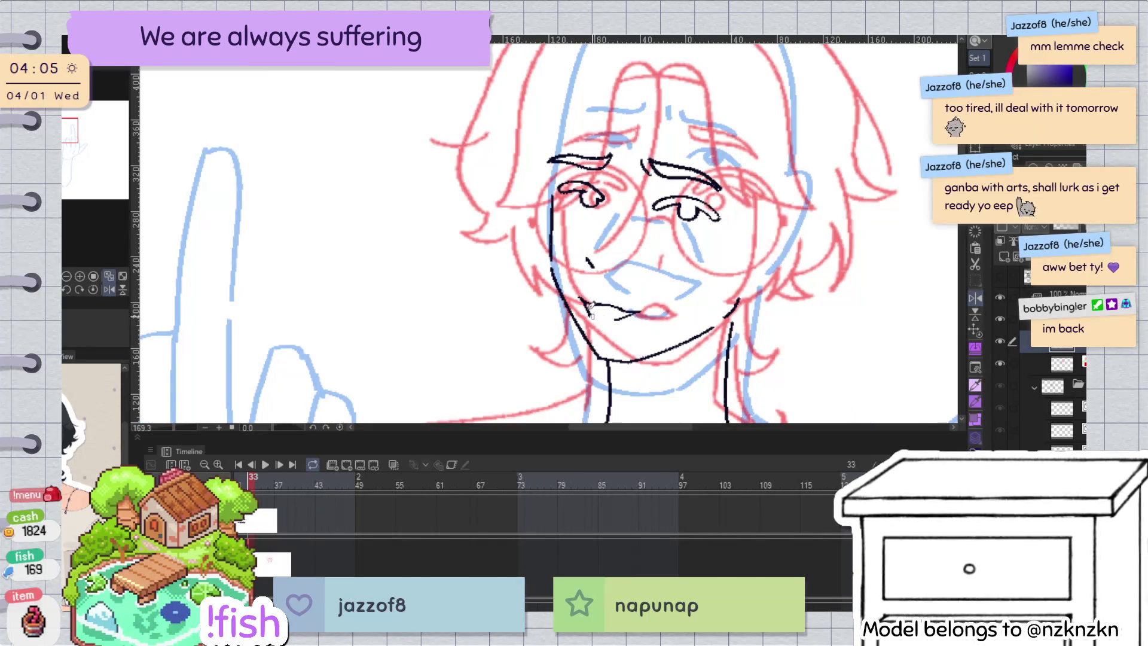
scroll(610, 320, up, 5)
Step: Reshape the short vector stroke beside the mouth, then zoom out to check it
scroll(544, 284, up, 3)
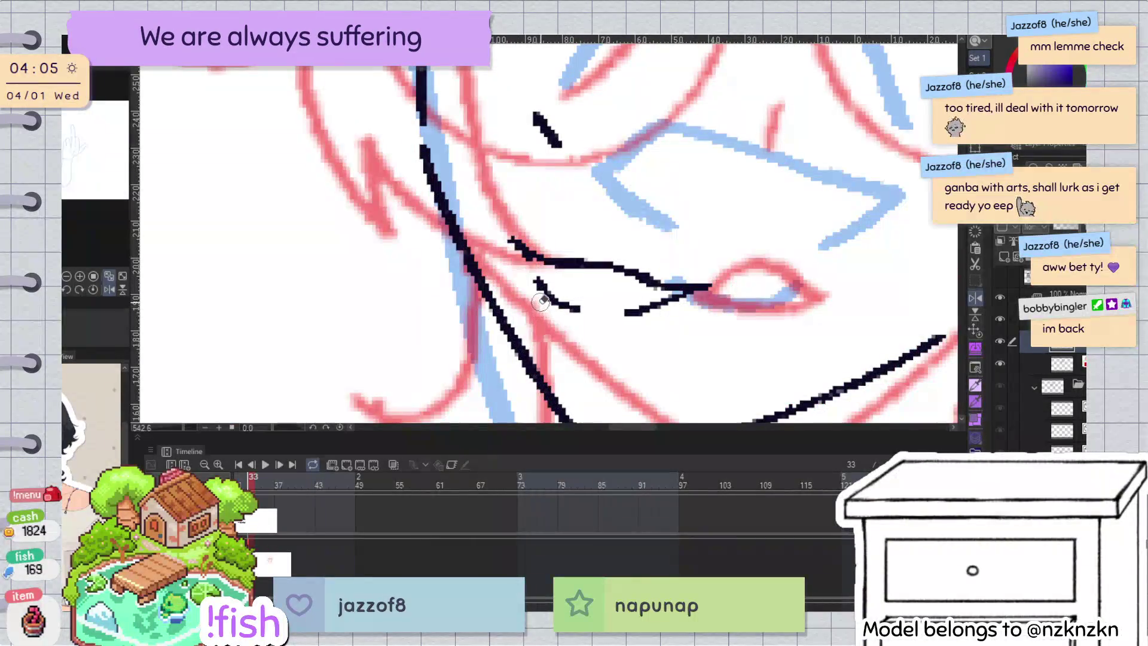
ctrl+click(539, 280)
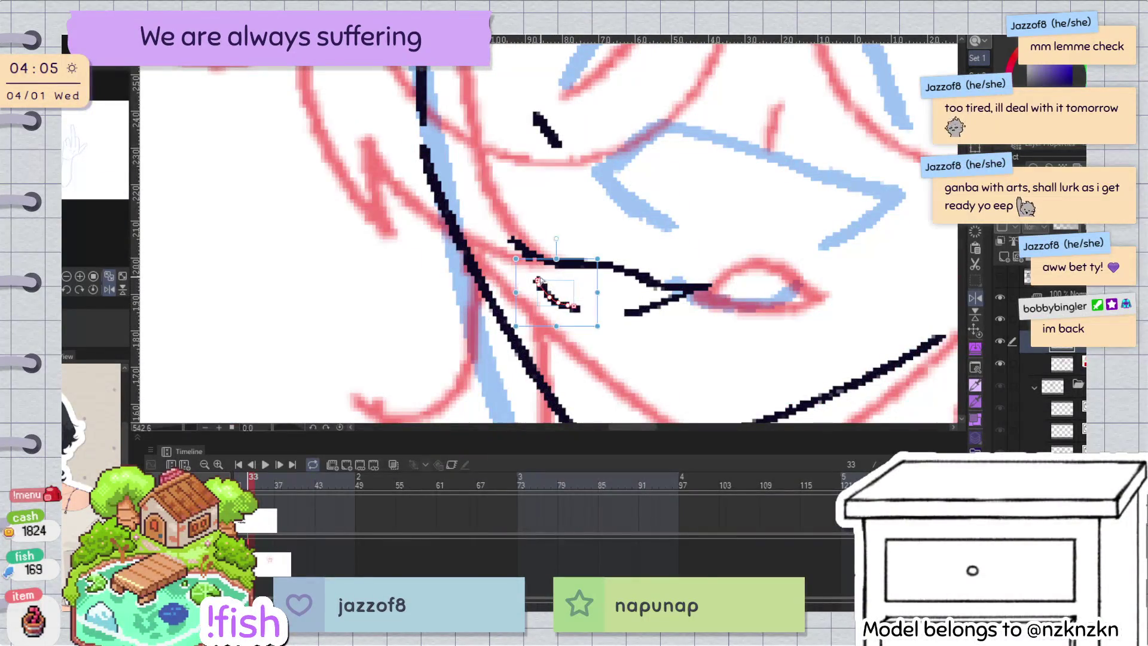
drag(530, 263, 543, 264)
key(ctrl+0)
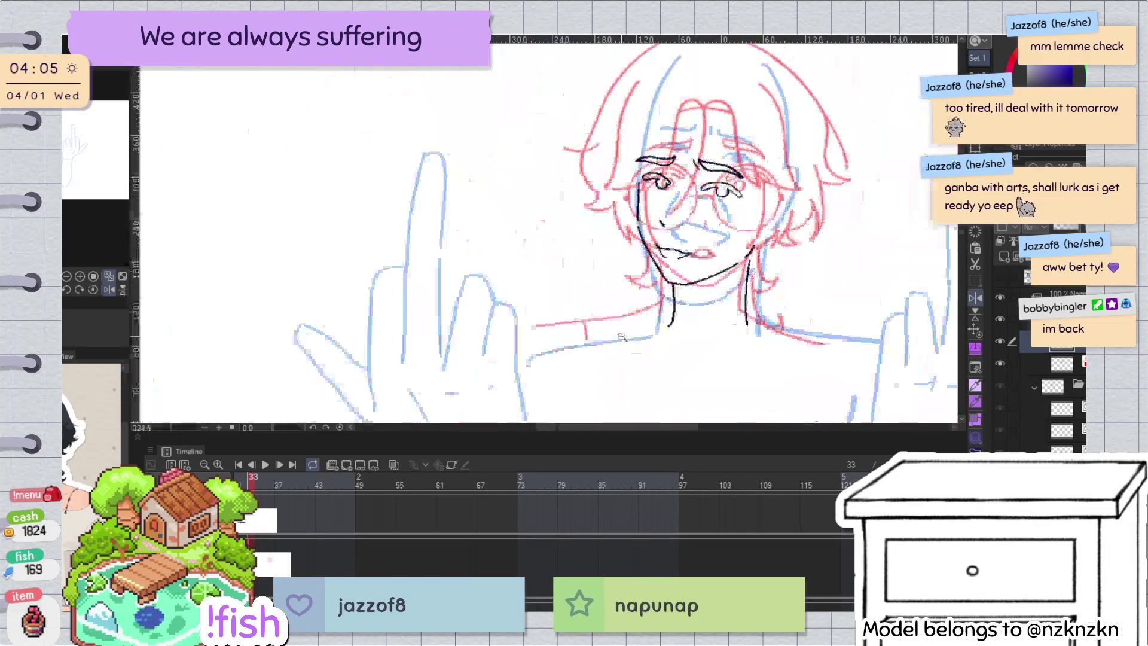
scroll(642, 326, up, 1)
scroll(642, 326, up, 4)
ctrl+click(435, 243)
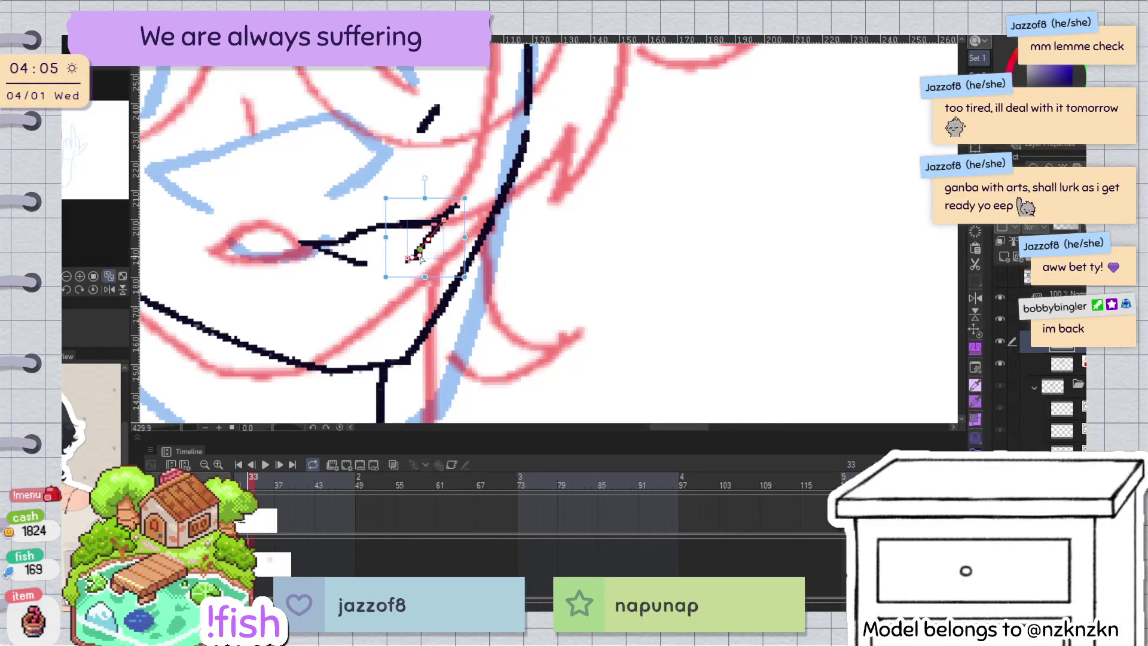
key(h)
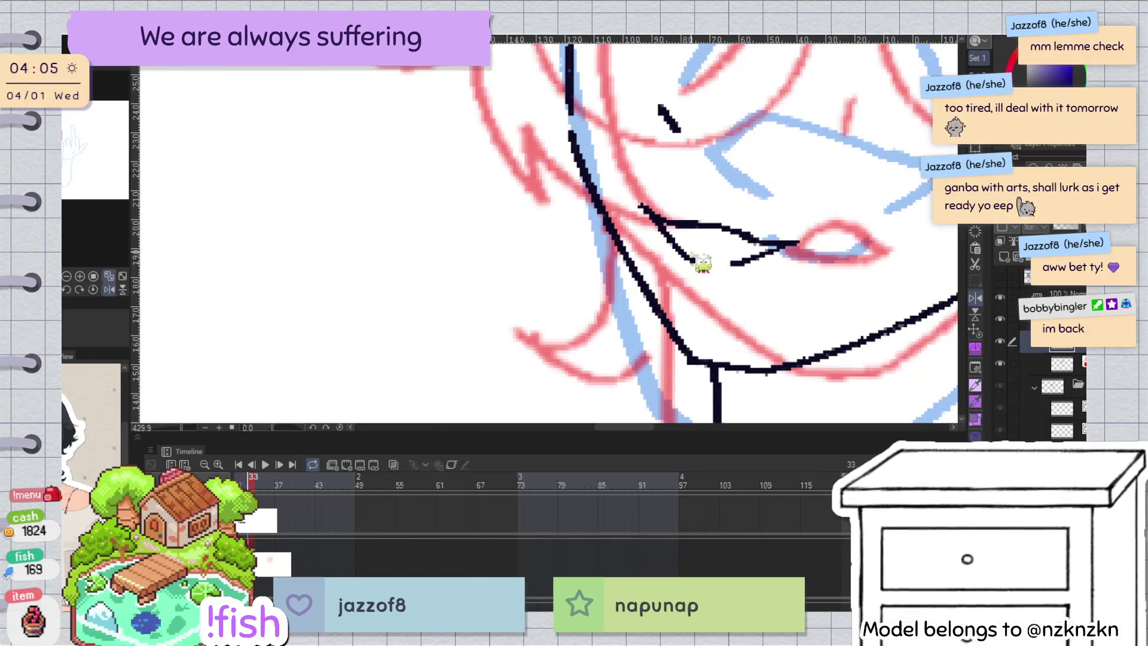
Step: Erase the thin mouth-corner stroke and redraw it with the pen
key(e)
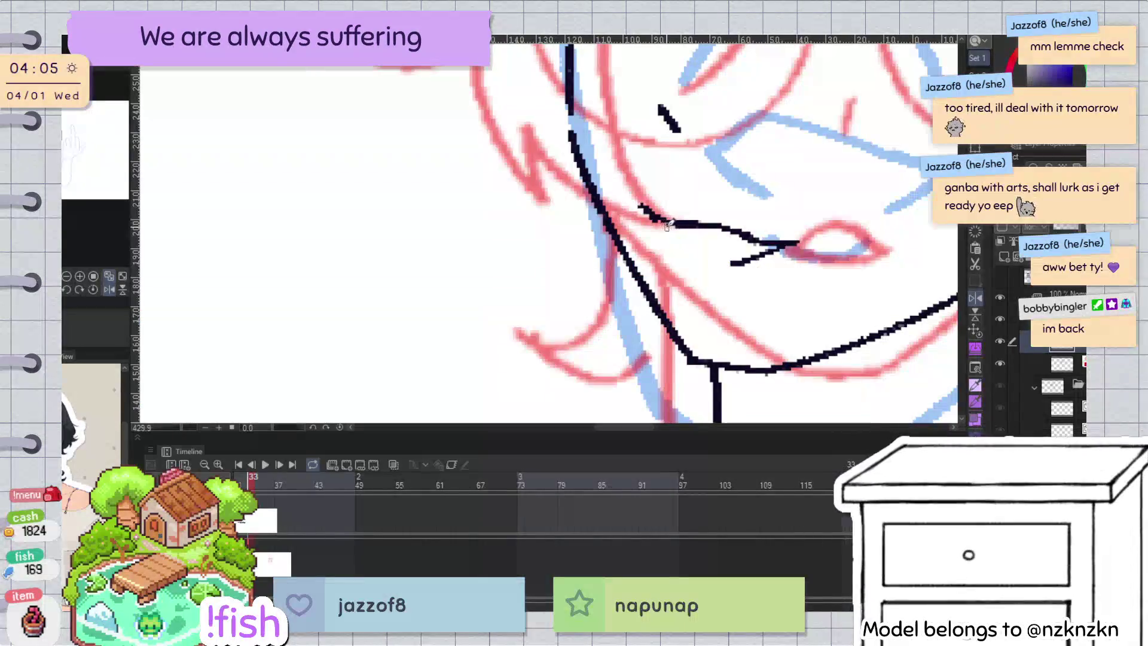
drag(677, 251, 655, 216)
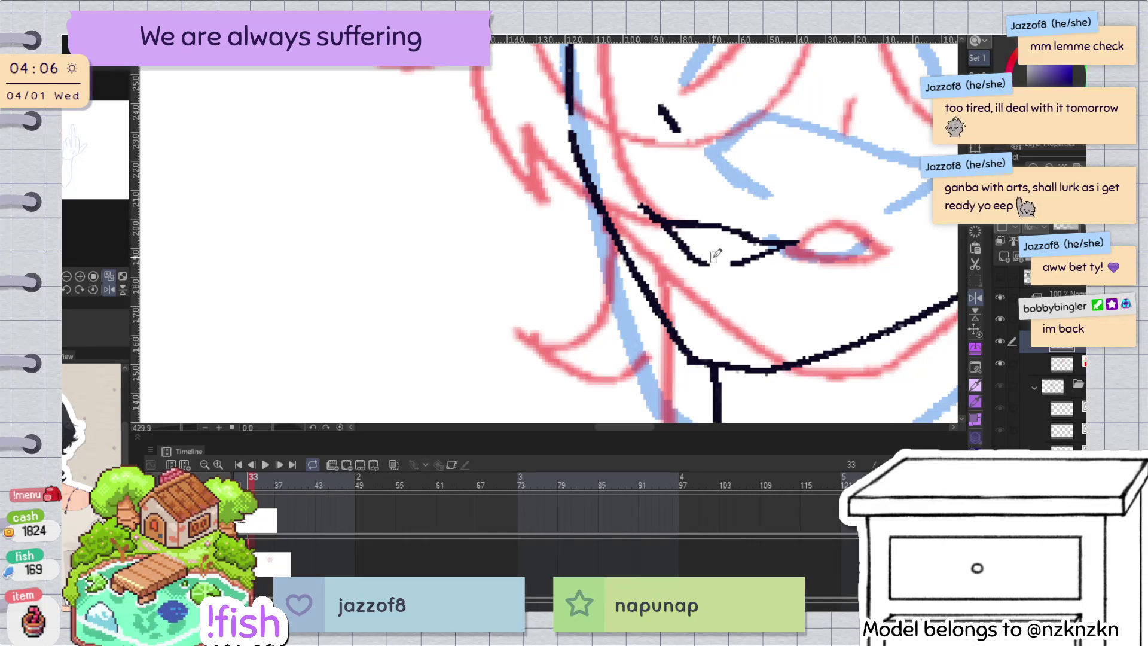
key(ctrl+z)
drag(668, 227, 689, 252)
key(h)
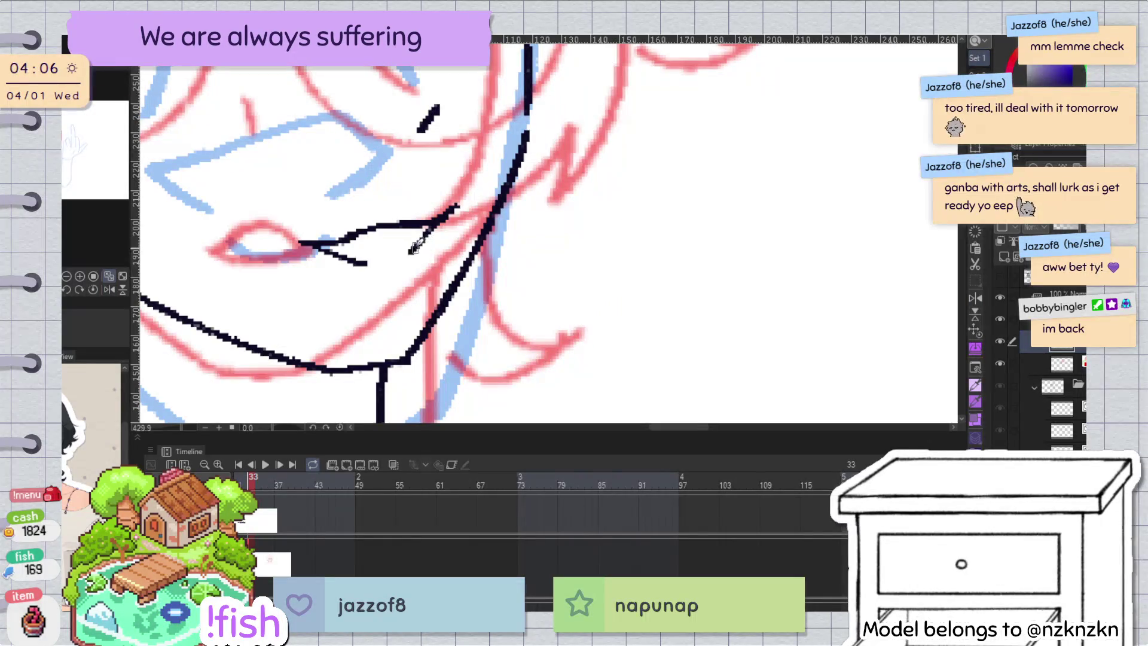
key(ctrl+0)
key(h)
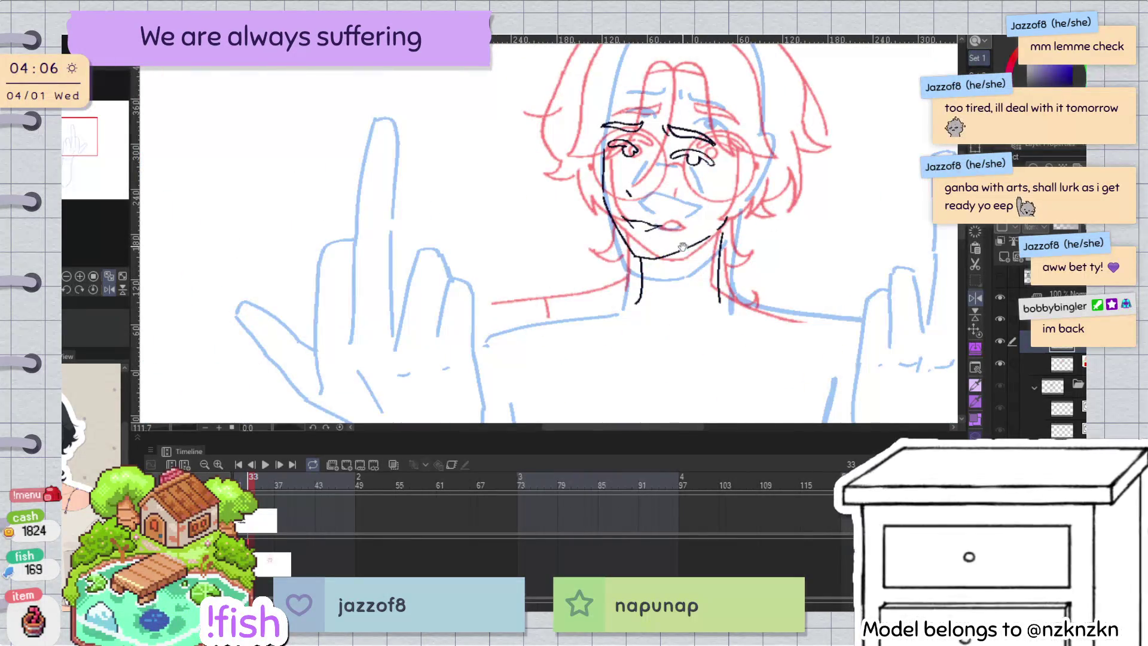
Step: Add a short curl at the end of the black mouth line, checking in the mirrored view
scroll(658, 160, up, 5)
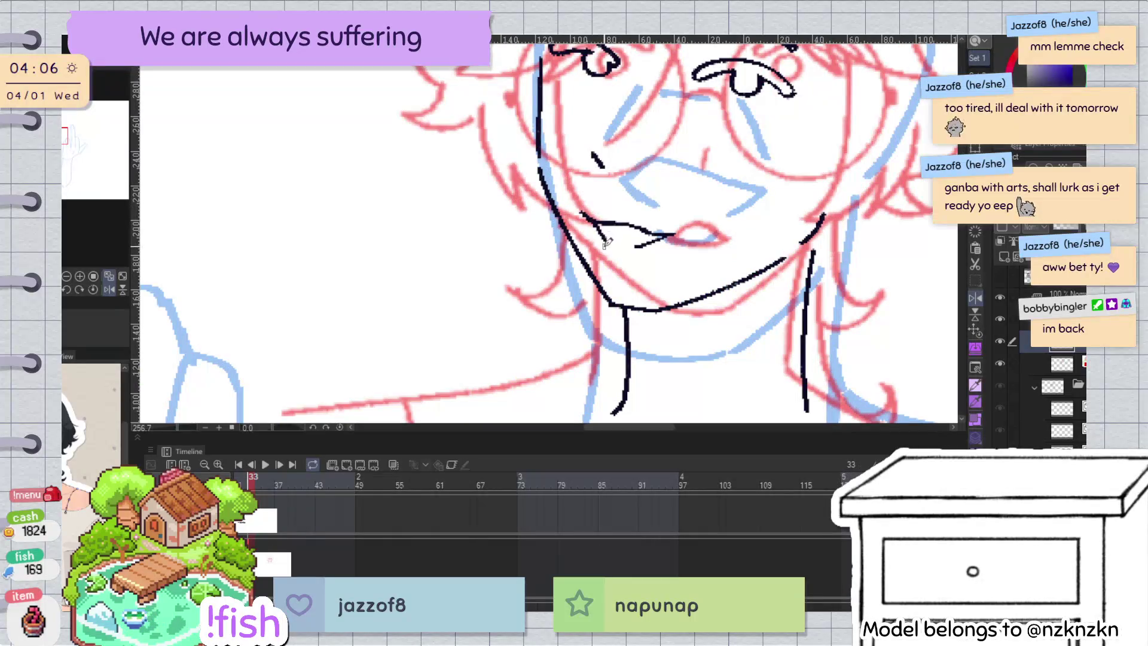
click(658, 244)
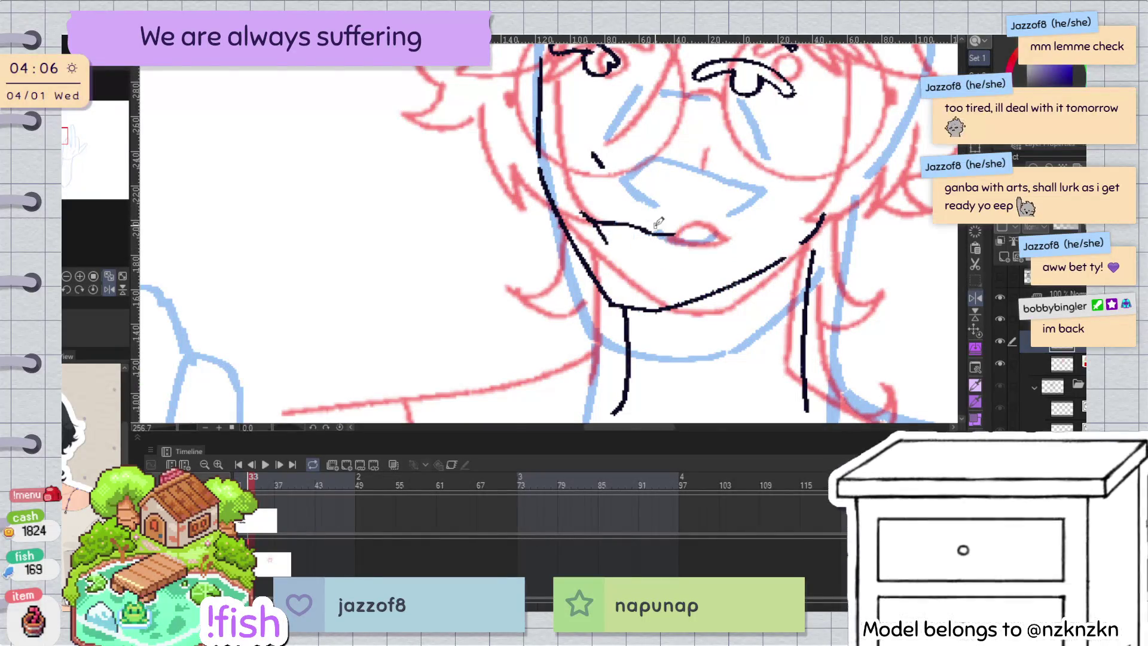
key(h)
drag(426, 235, 440, 248)
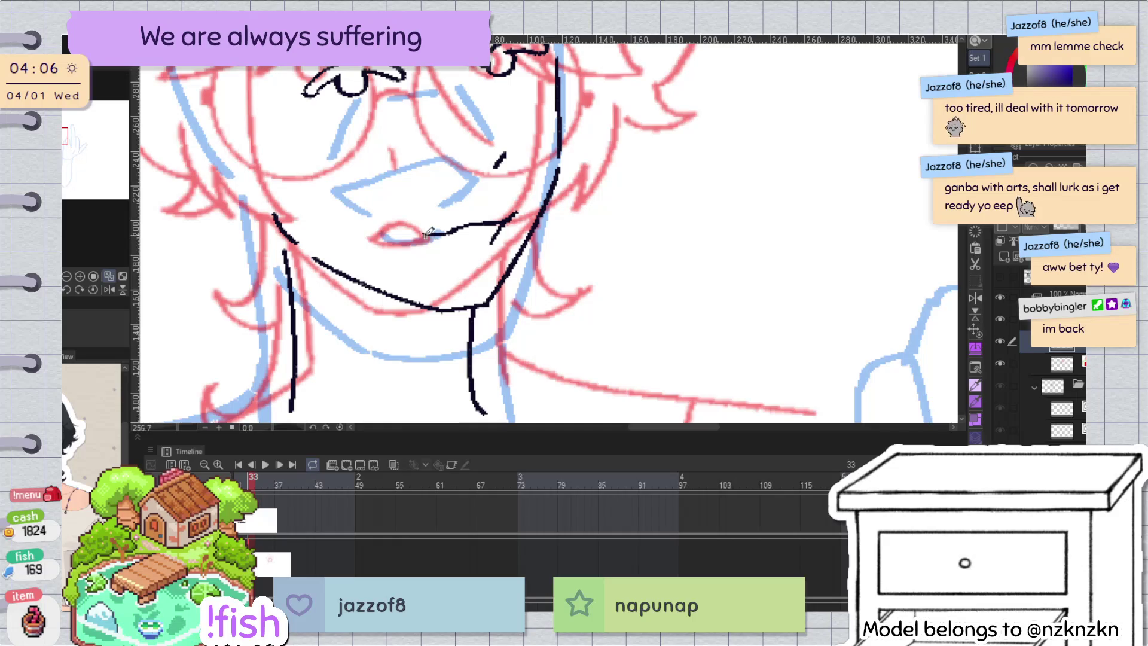
key(h)
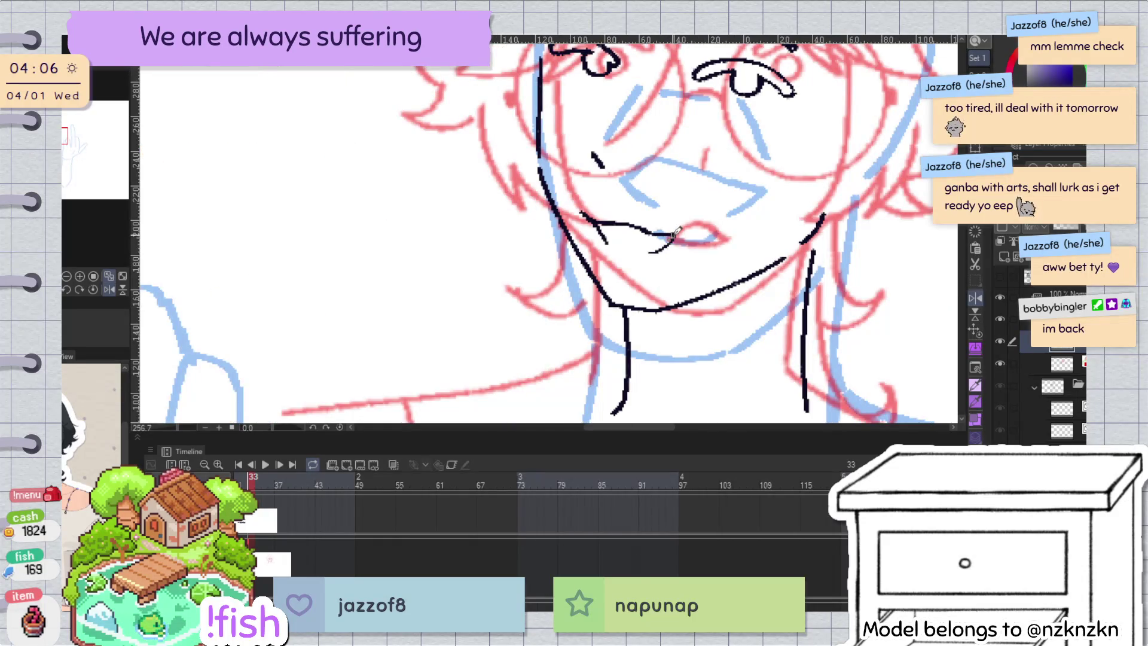
scroll(728, 246, down, 5)
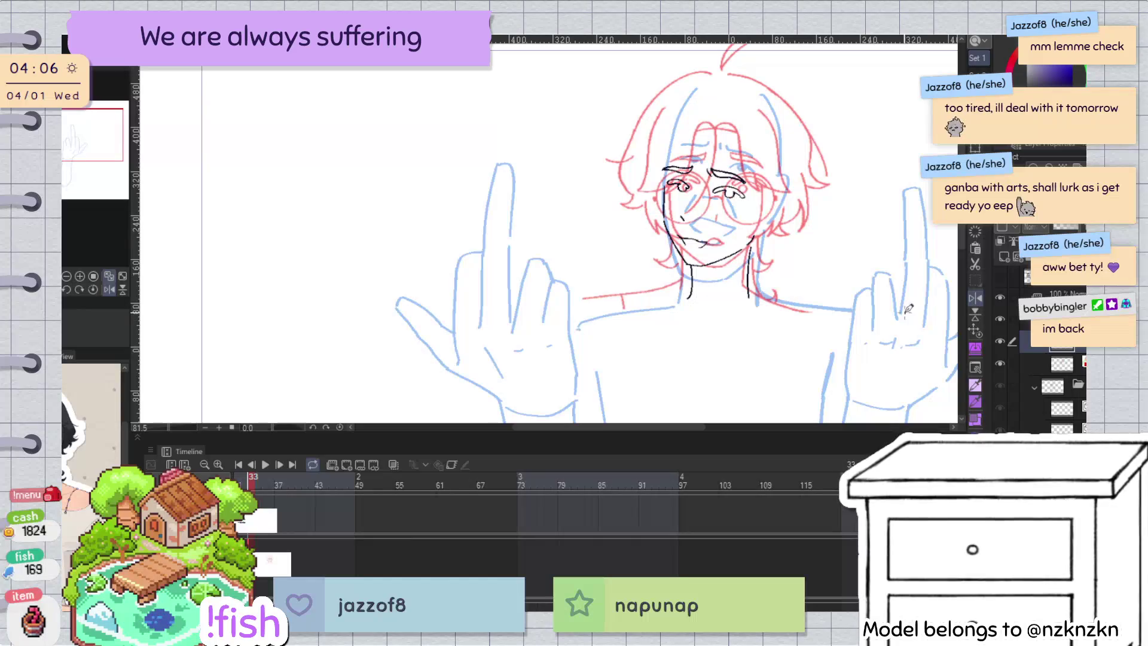
Step: Rotate the right eye slightly clockwise and nudge it right and down
scroll(765, 184, up, 3)
drag(754, 170, 751, 174)
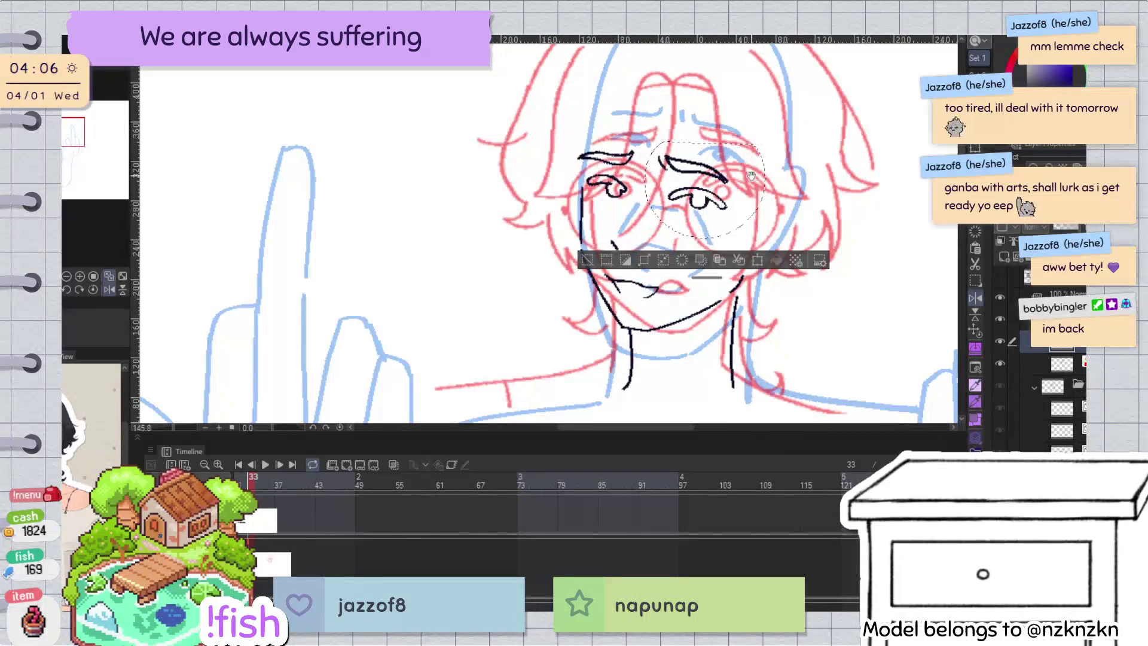
key(ctrl+t)
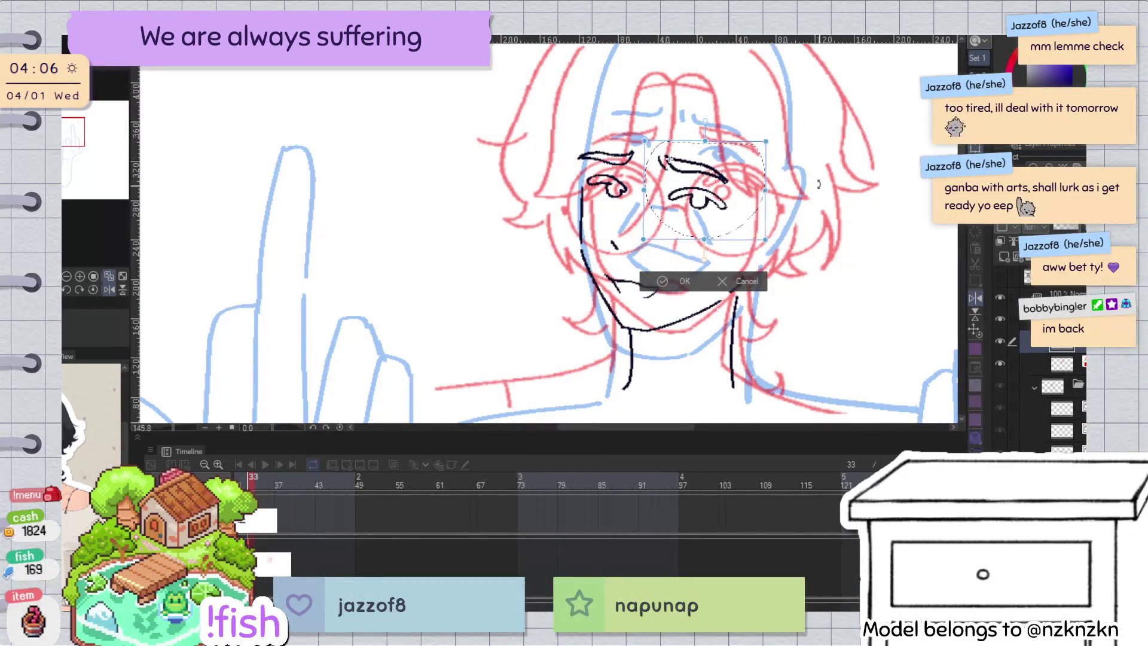
drag(820, 180, 819, 197)
drag(719, 223, 708, 218)
click(670, 284)
key(h)
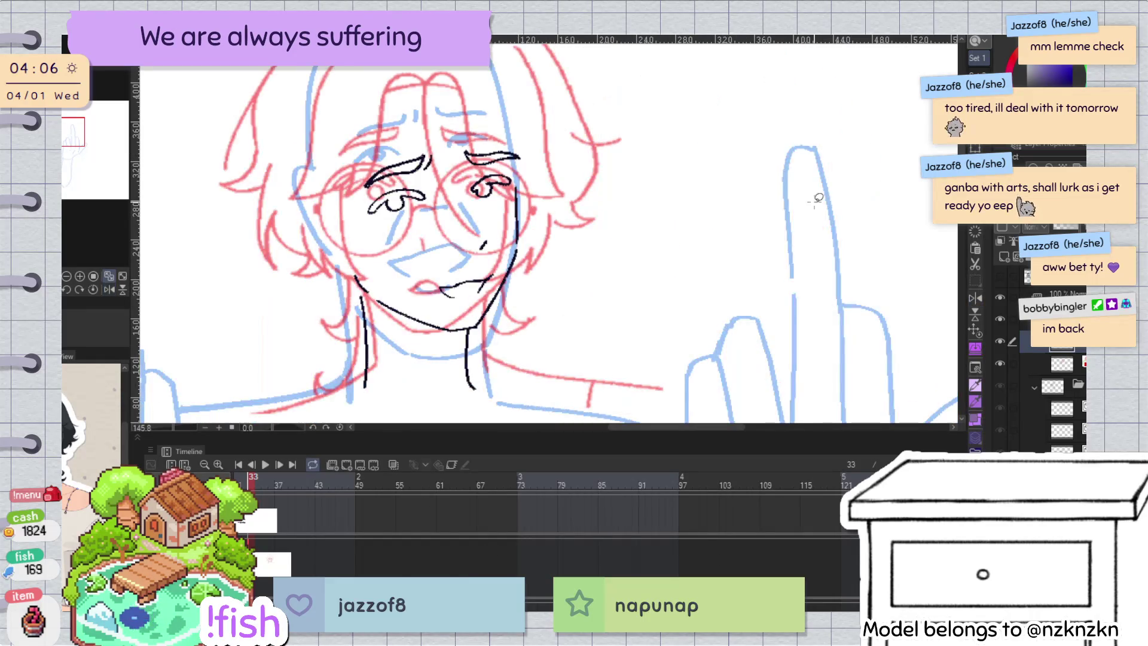
Step: Transform the left eyebrow, then collapse the layer folder and hide the blue sketch layer
drag(448, 191, 444, 206)
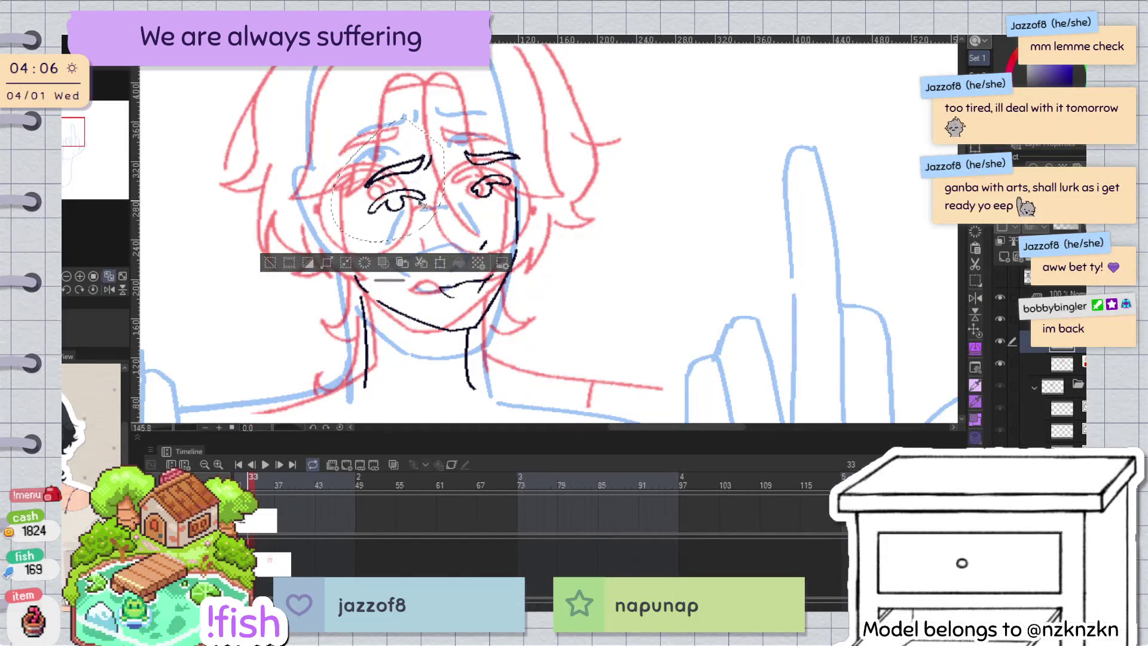
mouse_move(442, 149)
mouse_down()
mouse_move(433, 163)
mouse_move(439, 155)
mouse_up()
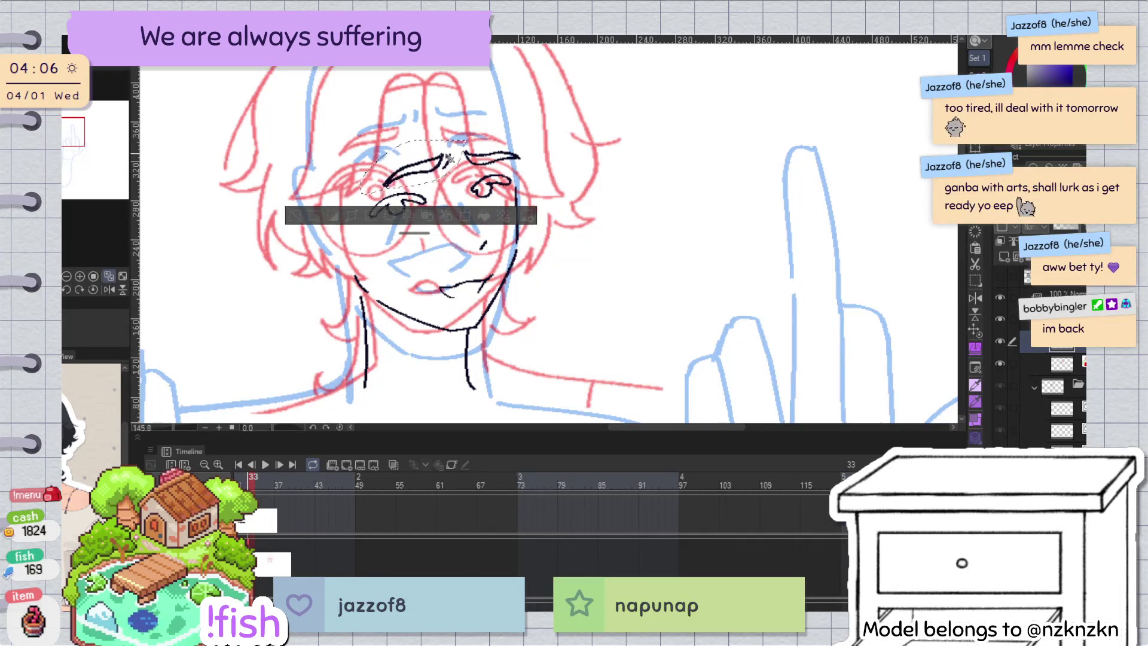
key(ctrl+t)
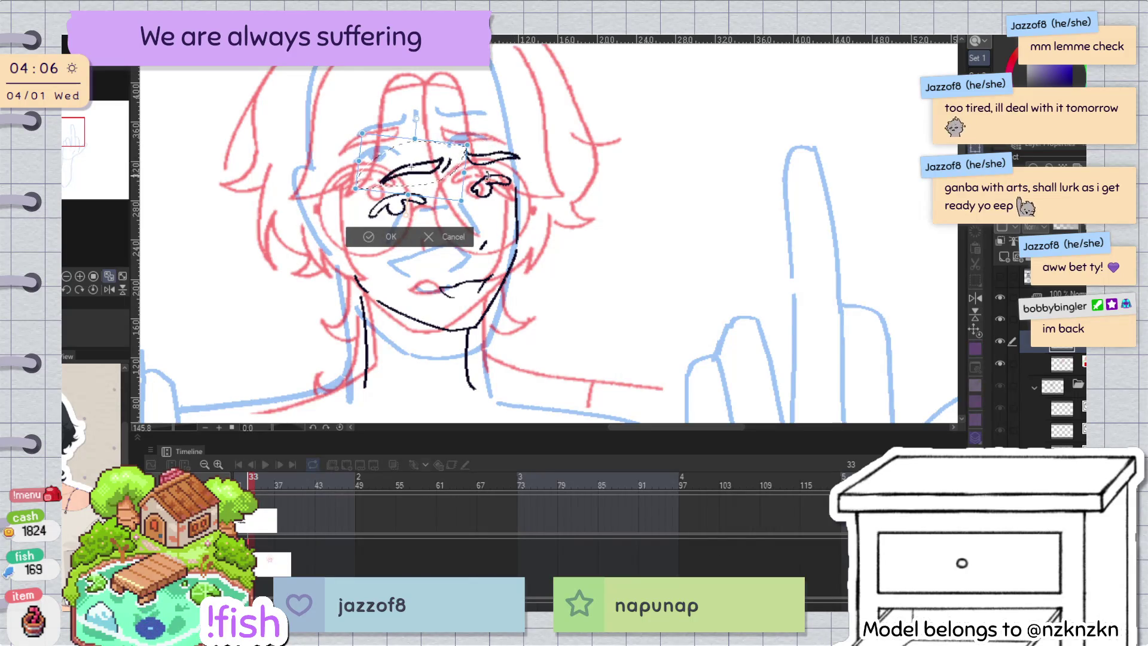
click(390, 235)
key(h)
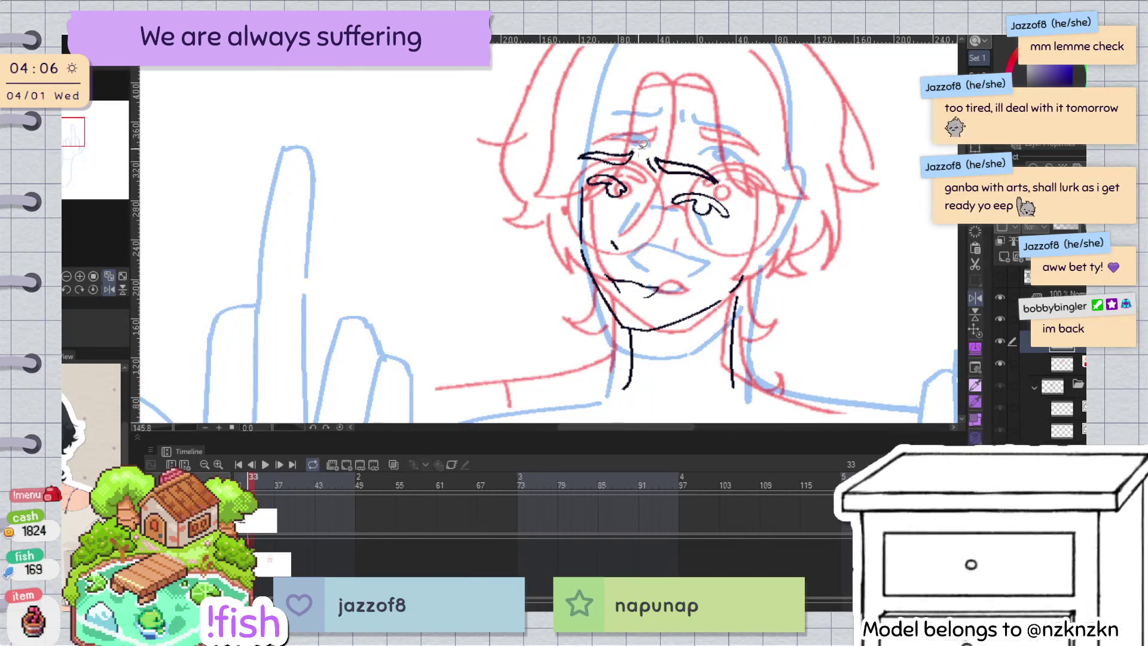
key(h)
key(h)
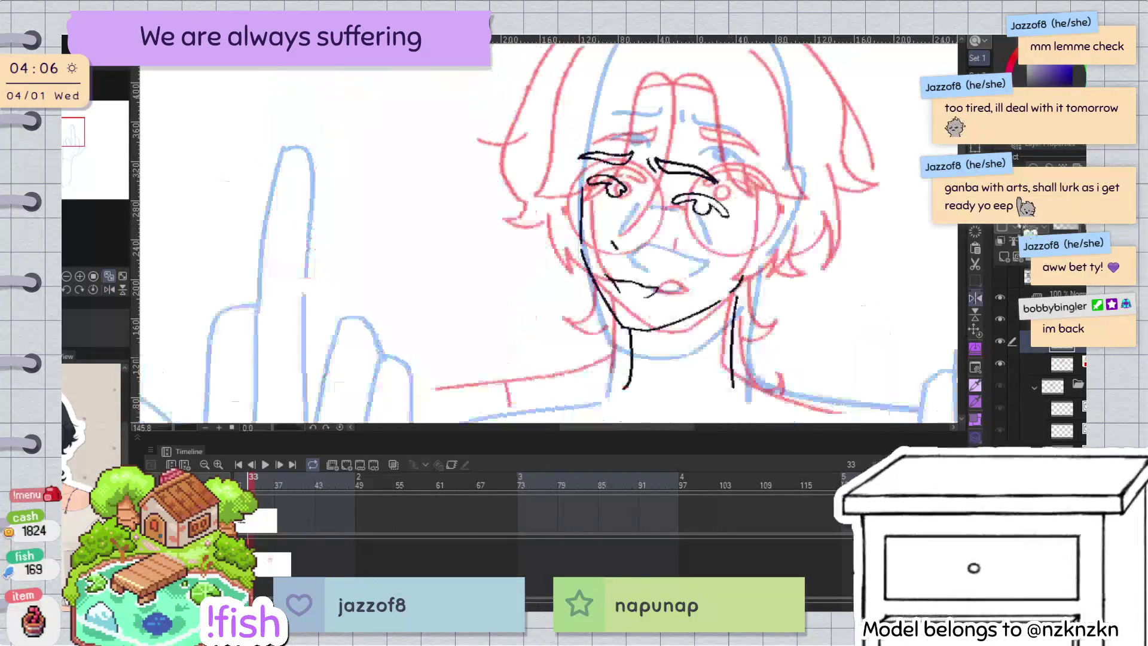
click(1034, 387)
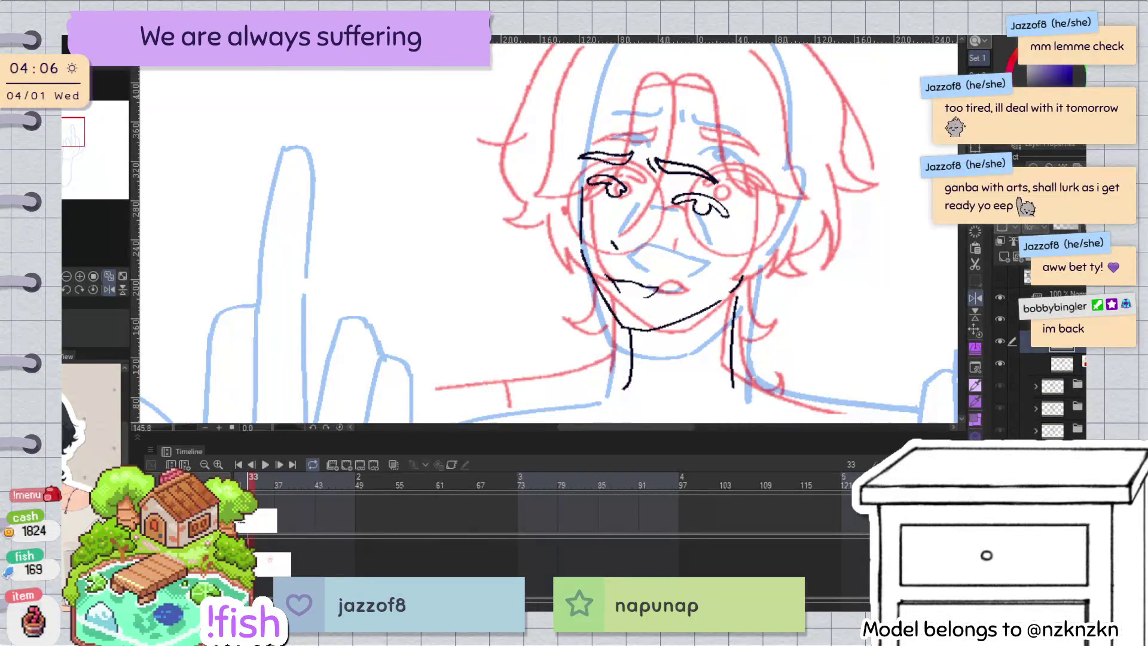
click(999, 385)
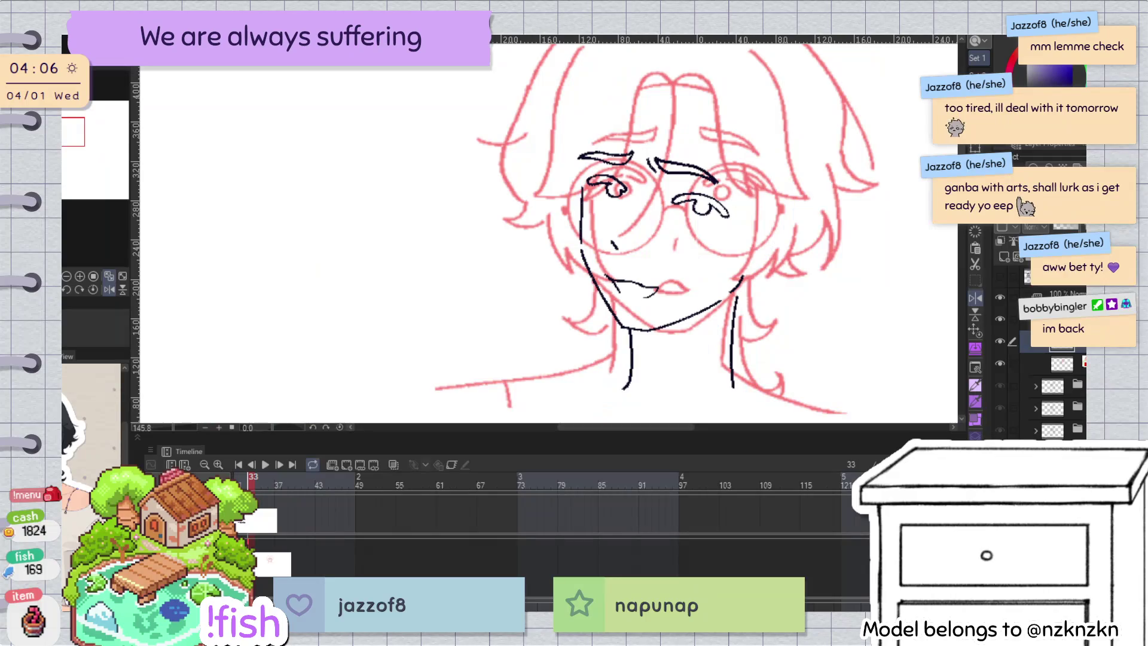
Step: Hide the red sketch layer and mirror the view to check the lineart
click(1000, 362)
key(h)
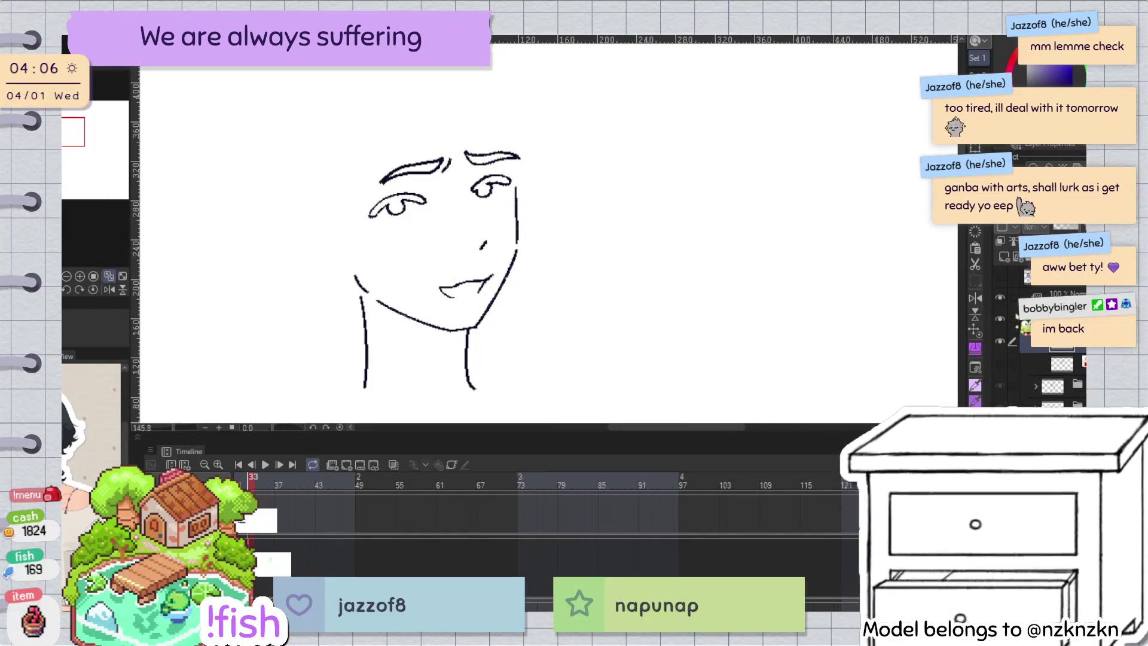
key(h)
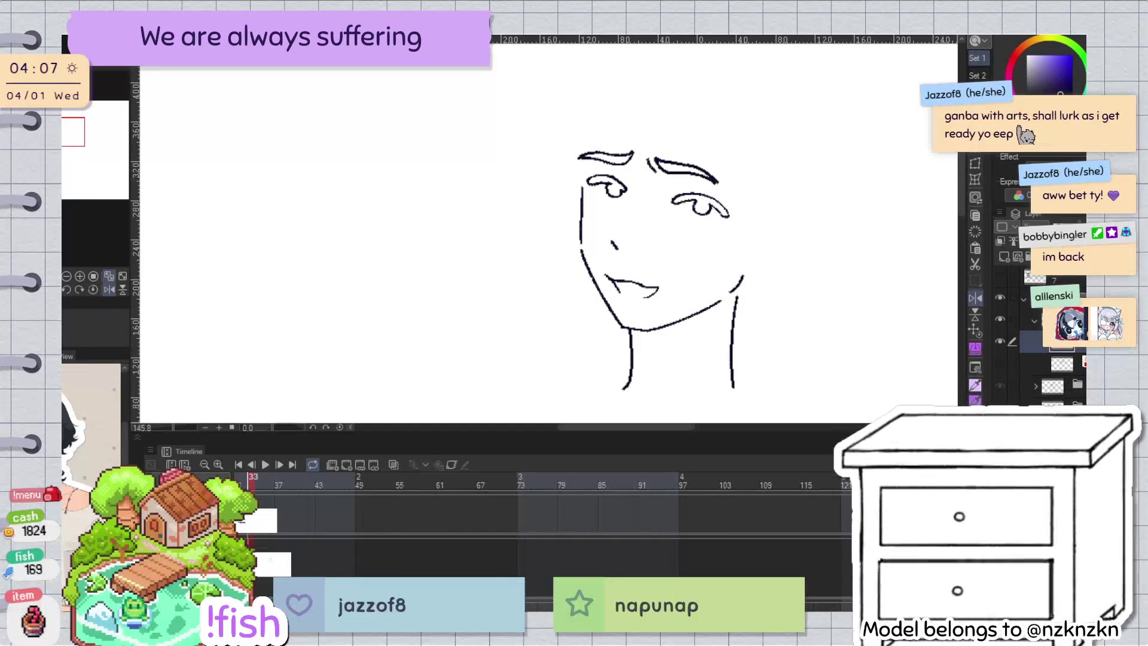
key(h)
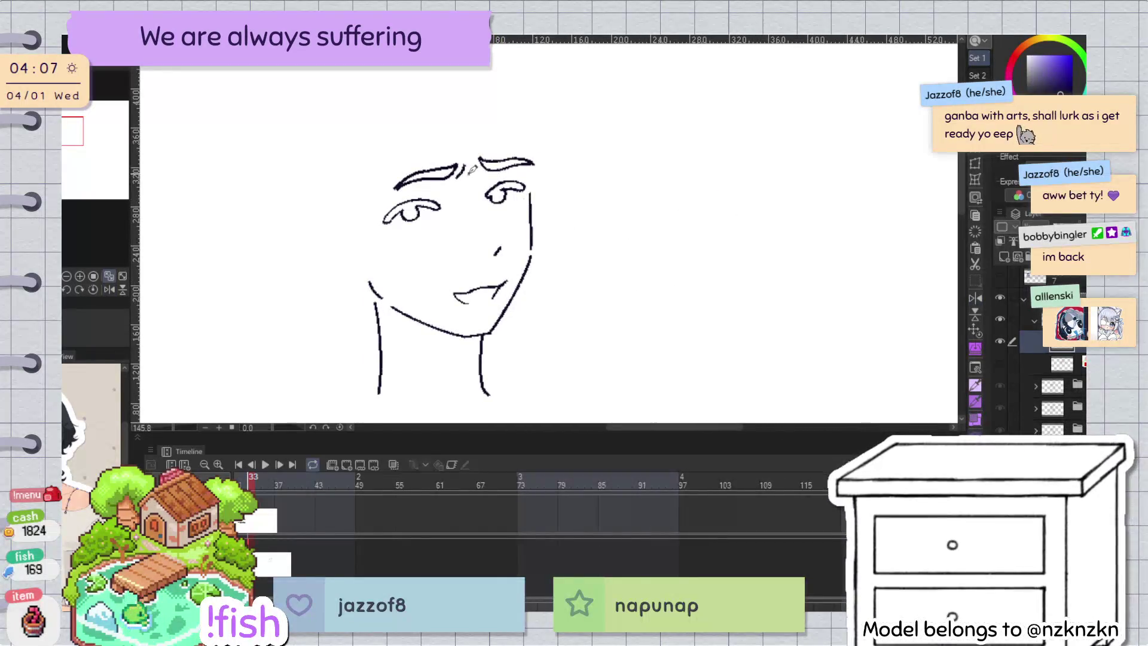
scroll(460, 174, up, 5)
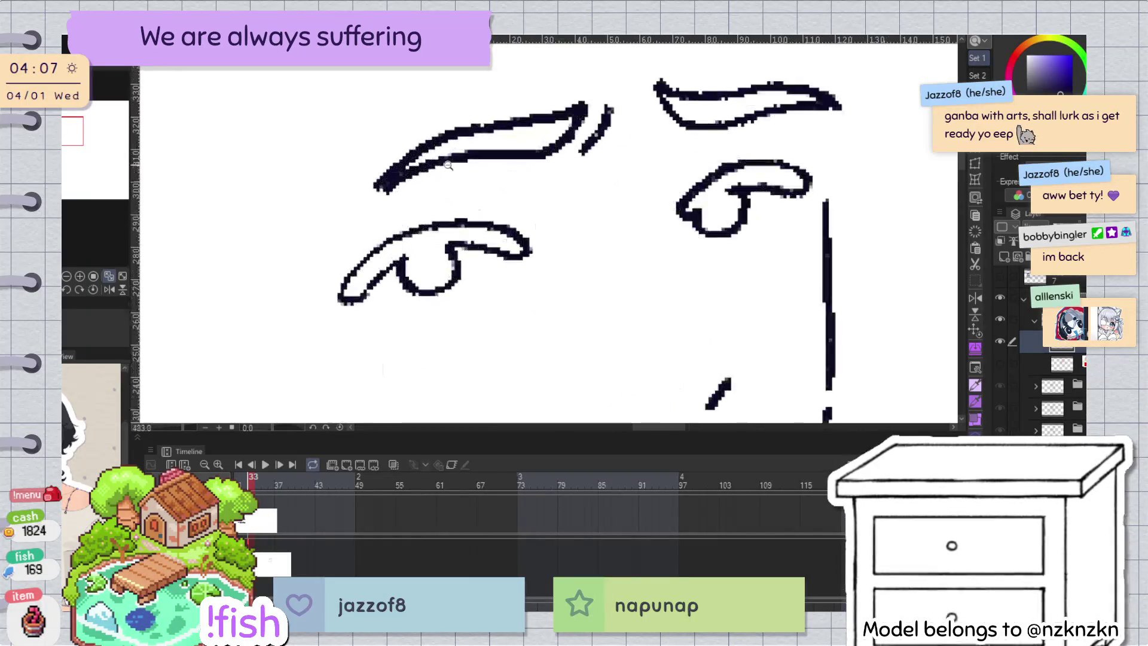
Step: Reshape the eyebrow's tail vector stroke and inspect the small stroke between the brows
click(615, 229)
click(608, 238)
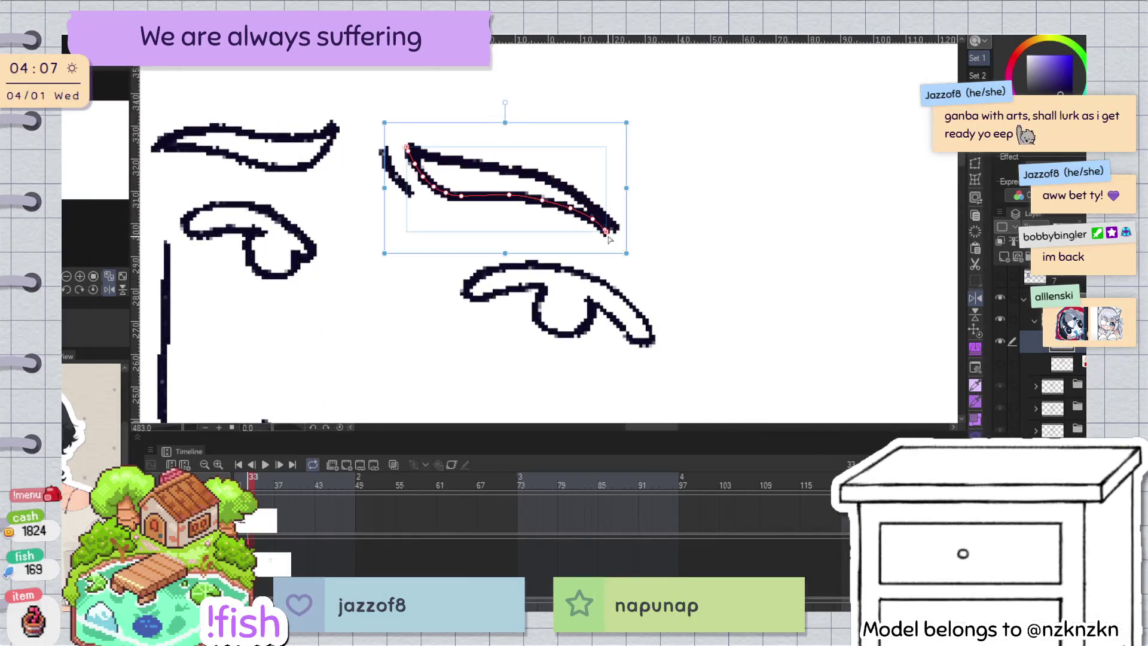
drag(617, 228, 596, 225)
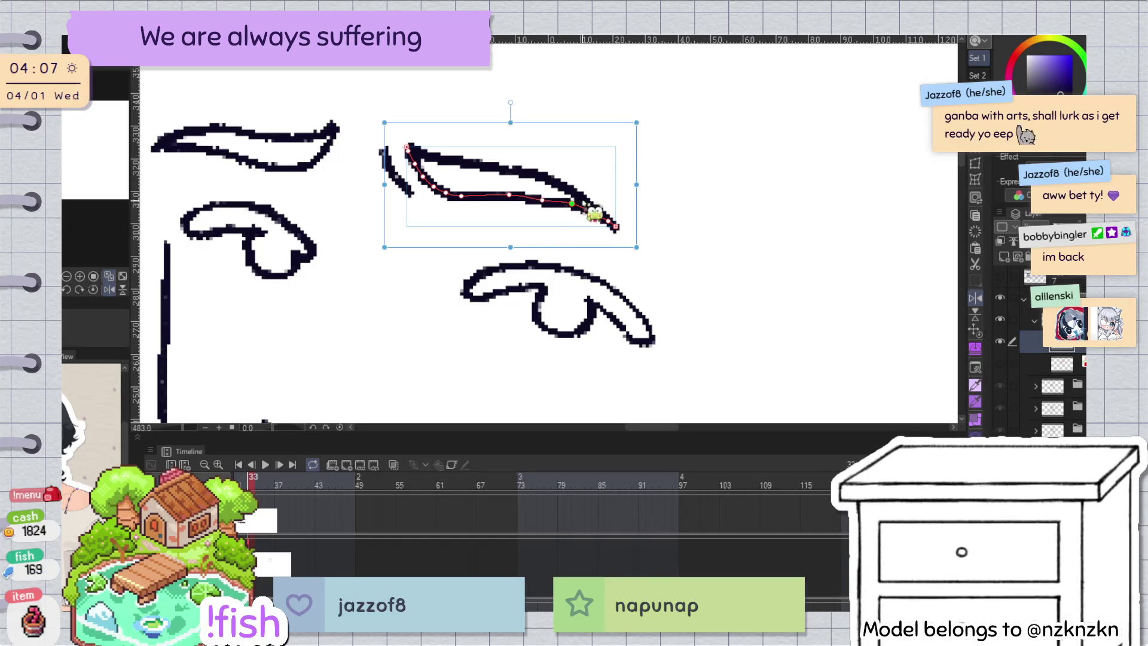
key(p)
key(h)
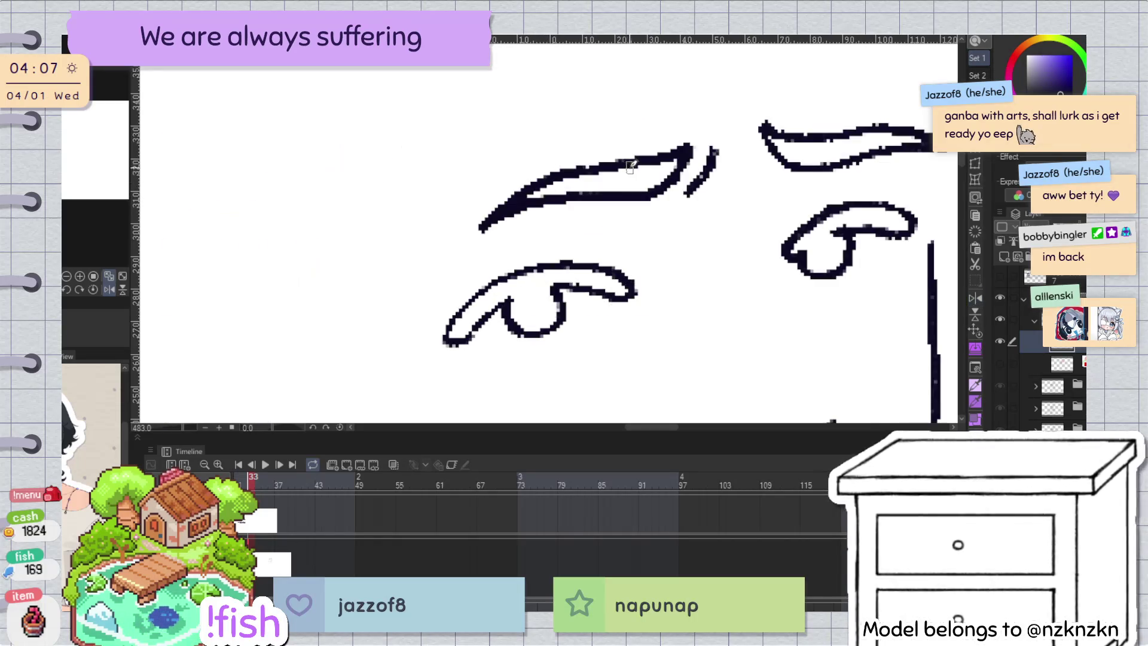
scroll(760, 140, down, 3)
click(754, 157)
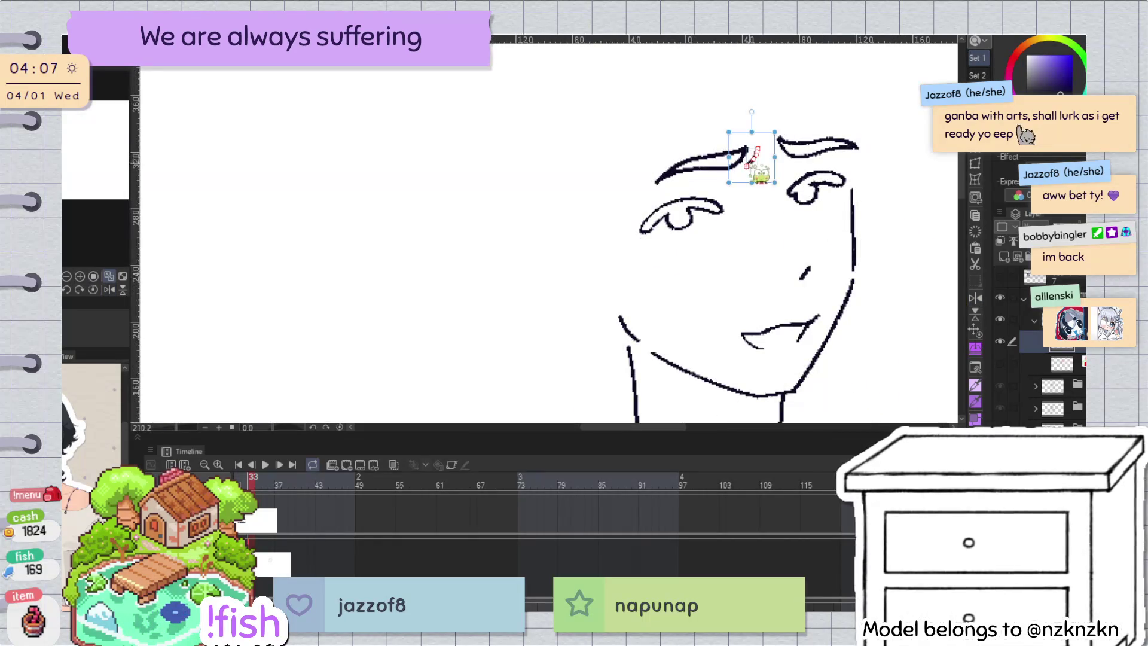
key(p)
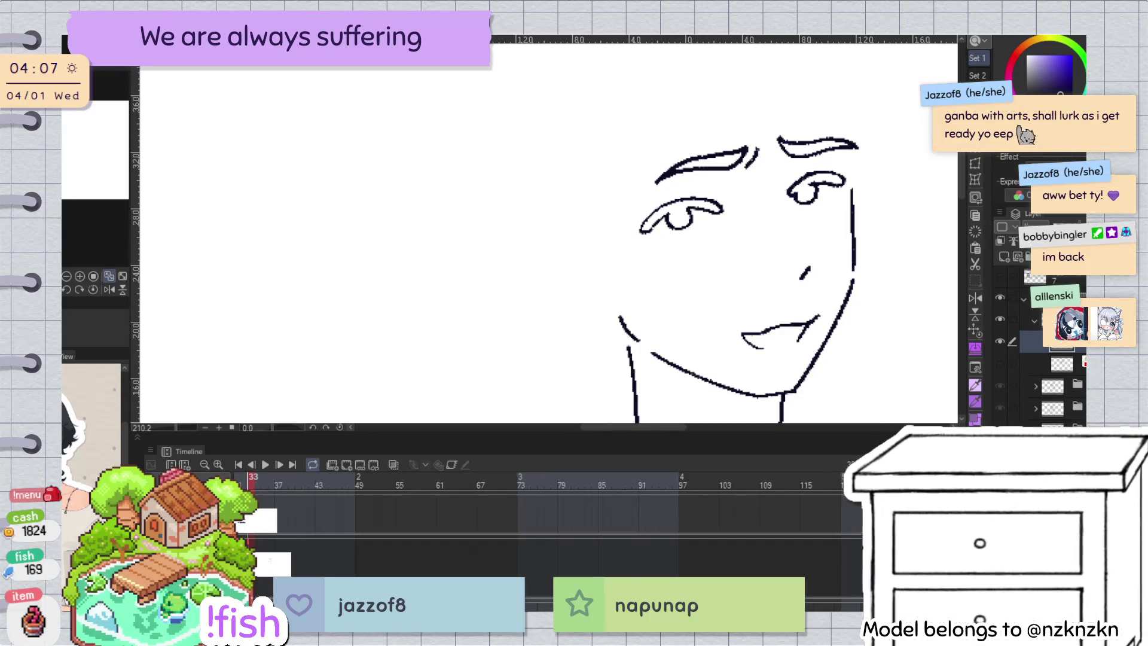
click(751, 156)
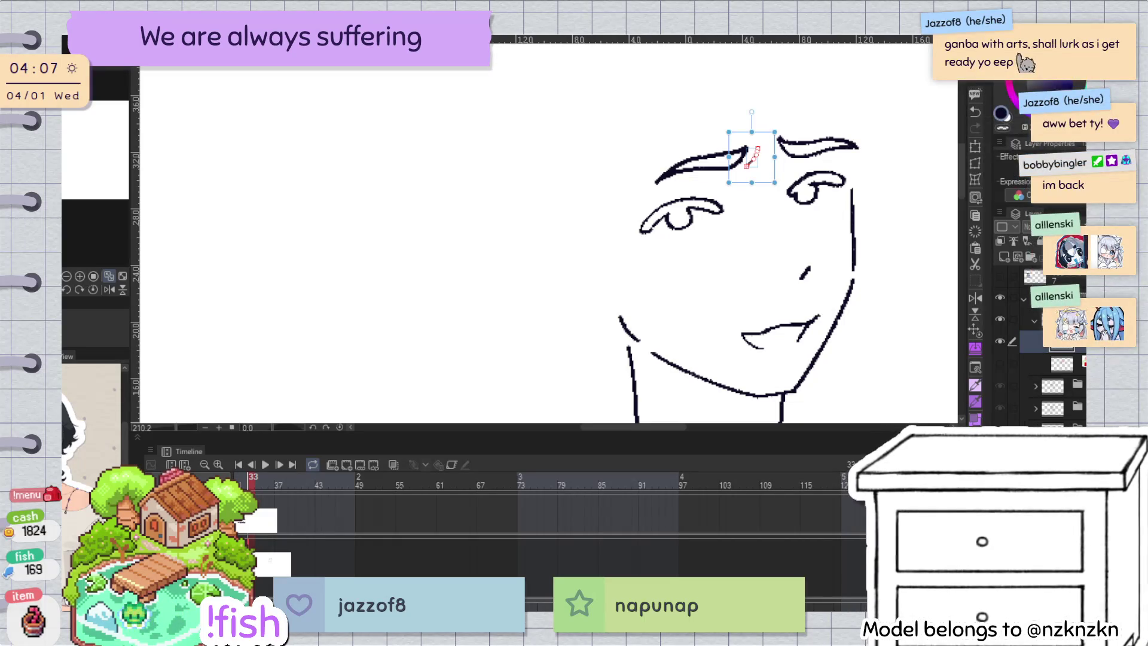
key(p)
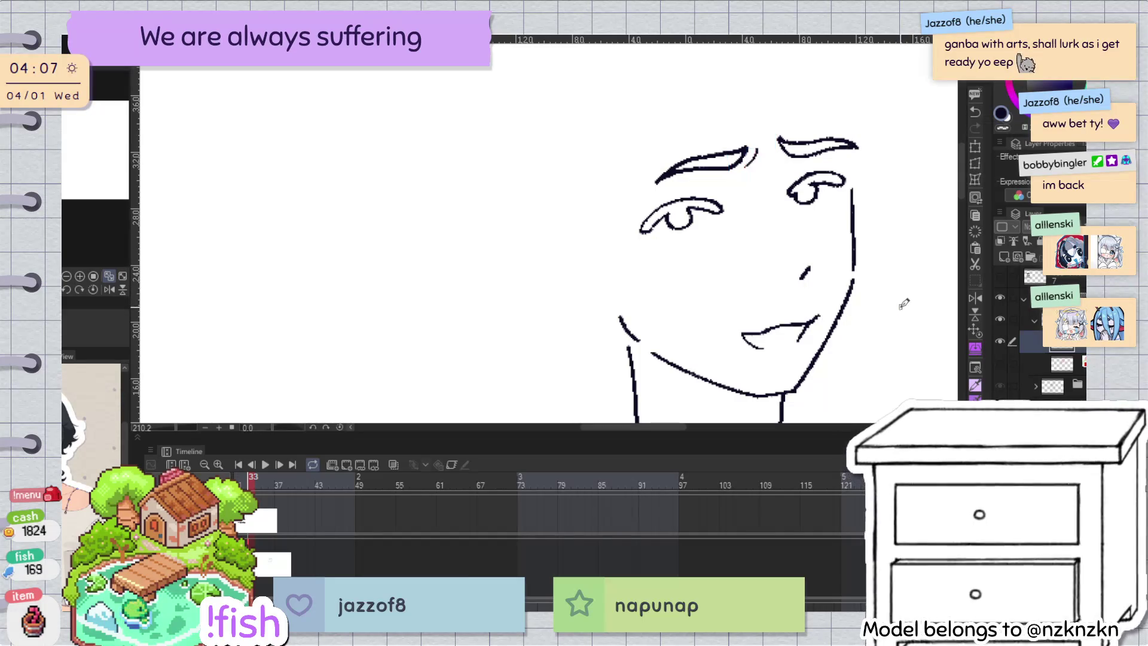
Step: Lasso the left eyebrow and rotate it clockwise with Ctrl+T
key(h)
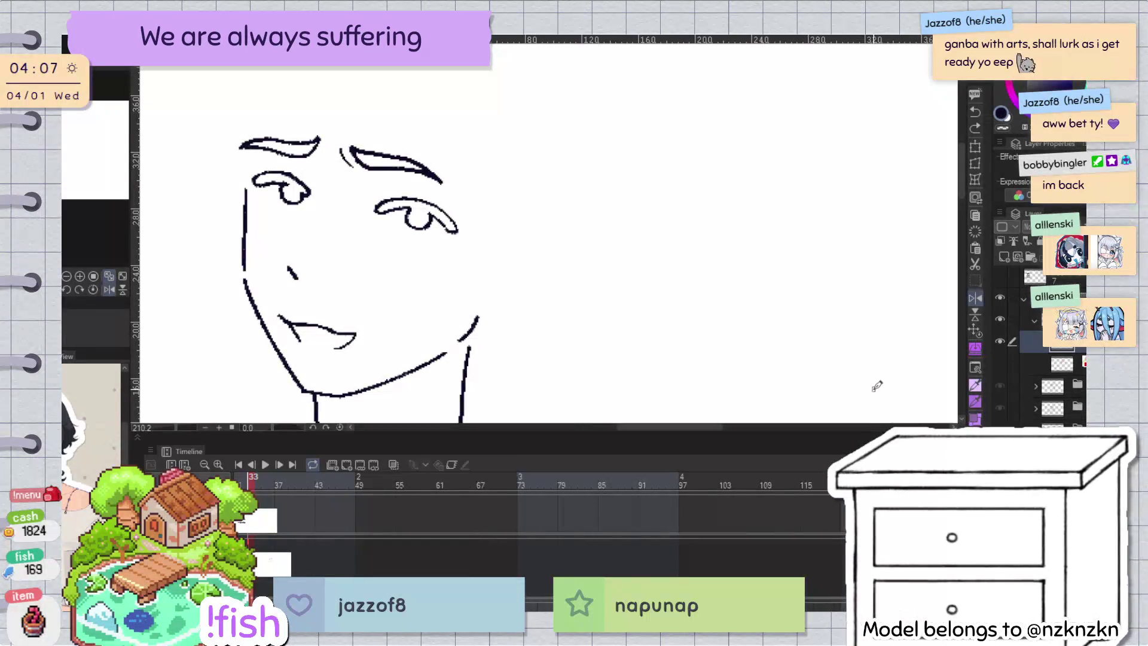
ctrl+click(314, 150)
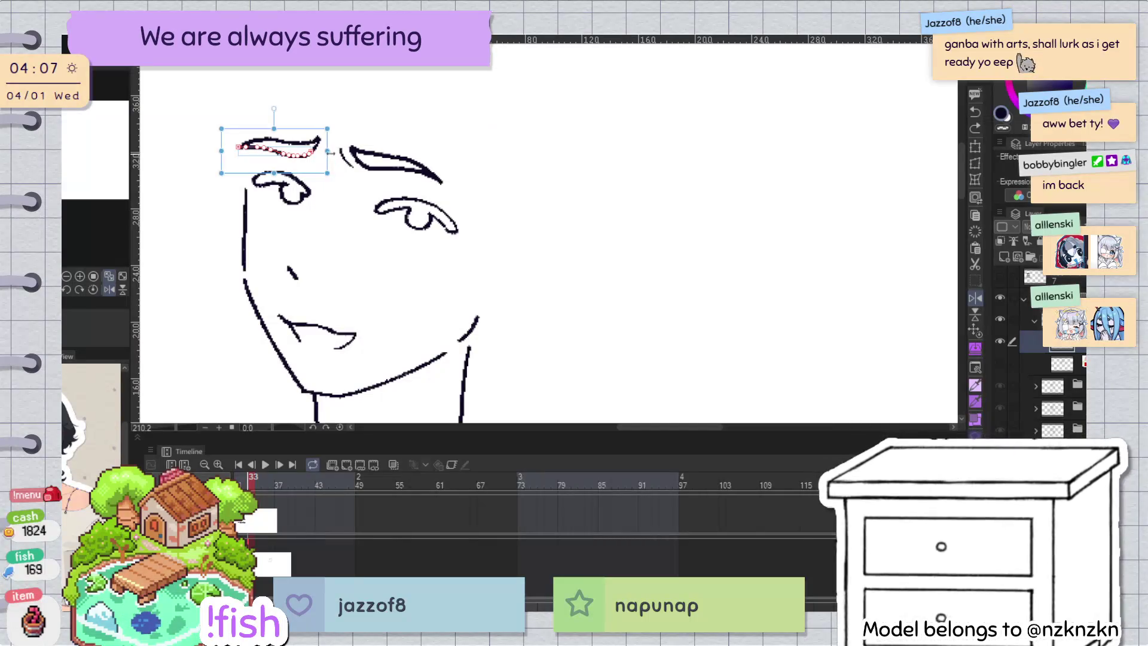
mouse_move(238, 116)
mouse_down()
mouse_move(340, 154)
mouse_move(310, 126)
mouse_up()
key(ctrl+t)
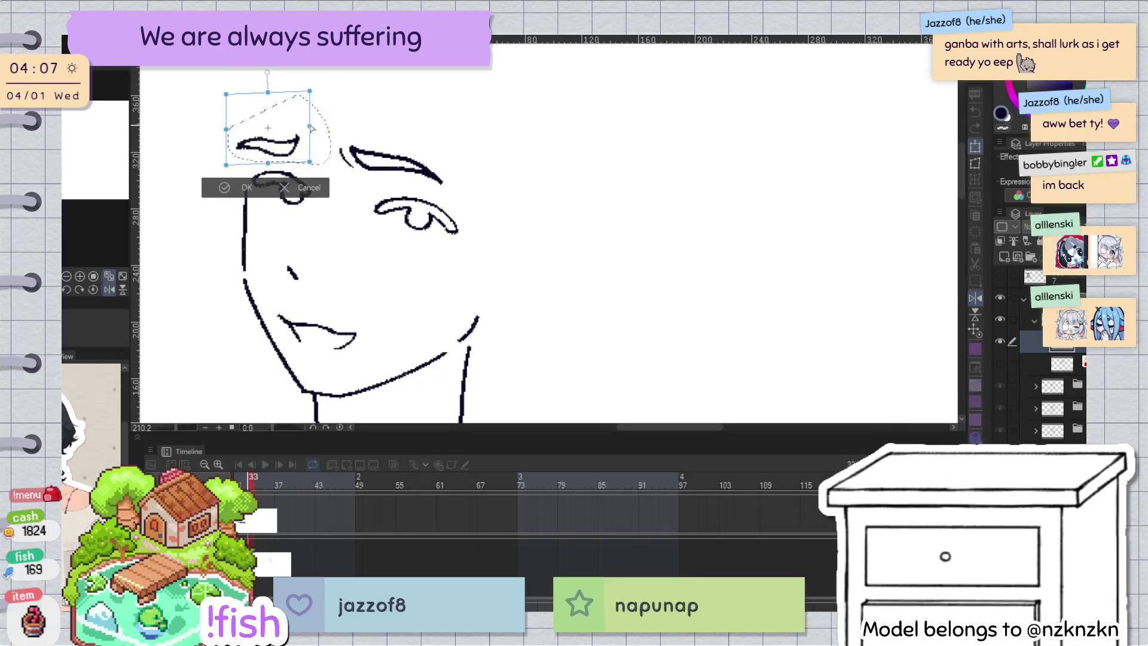
key(h)
drag(855, 148, 878, 112)
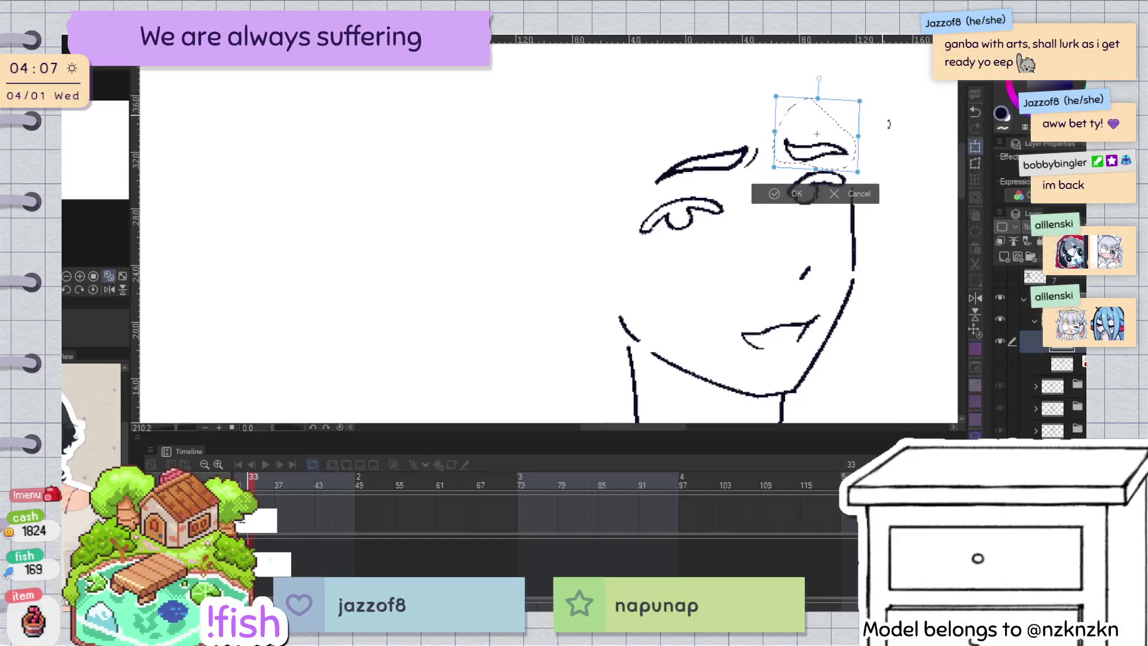
drag(878, 112, 880, 149)
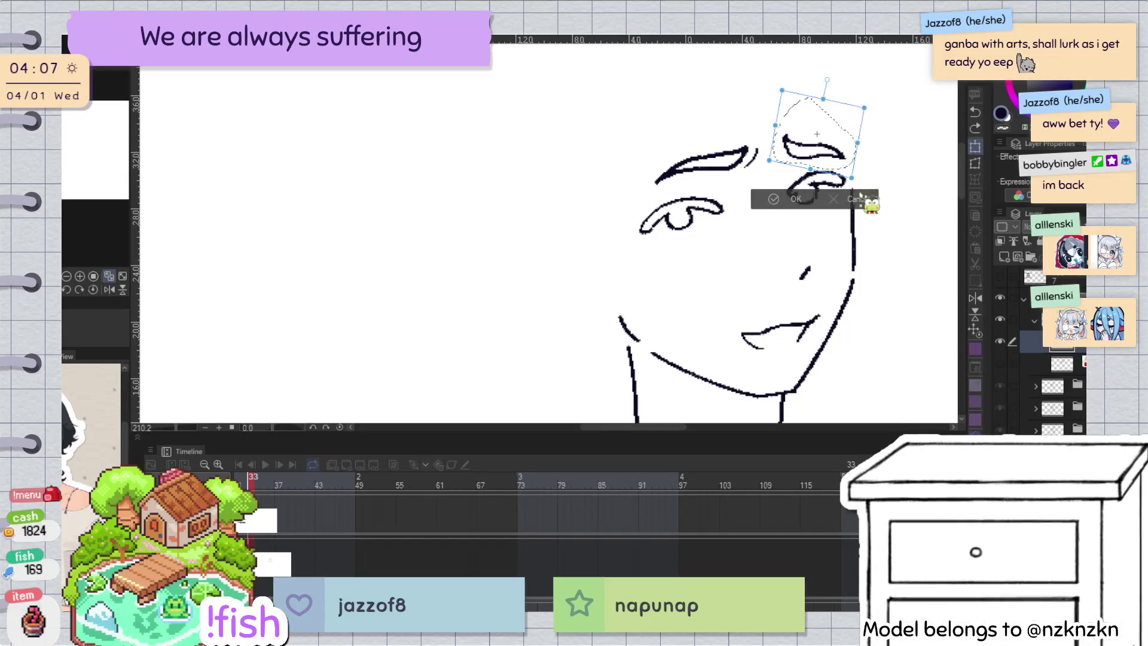
key(Return)
key(Delete)
key(ctrl+d)
Step: Flip the view back to normal and show the red sketch layer again
key(h)
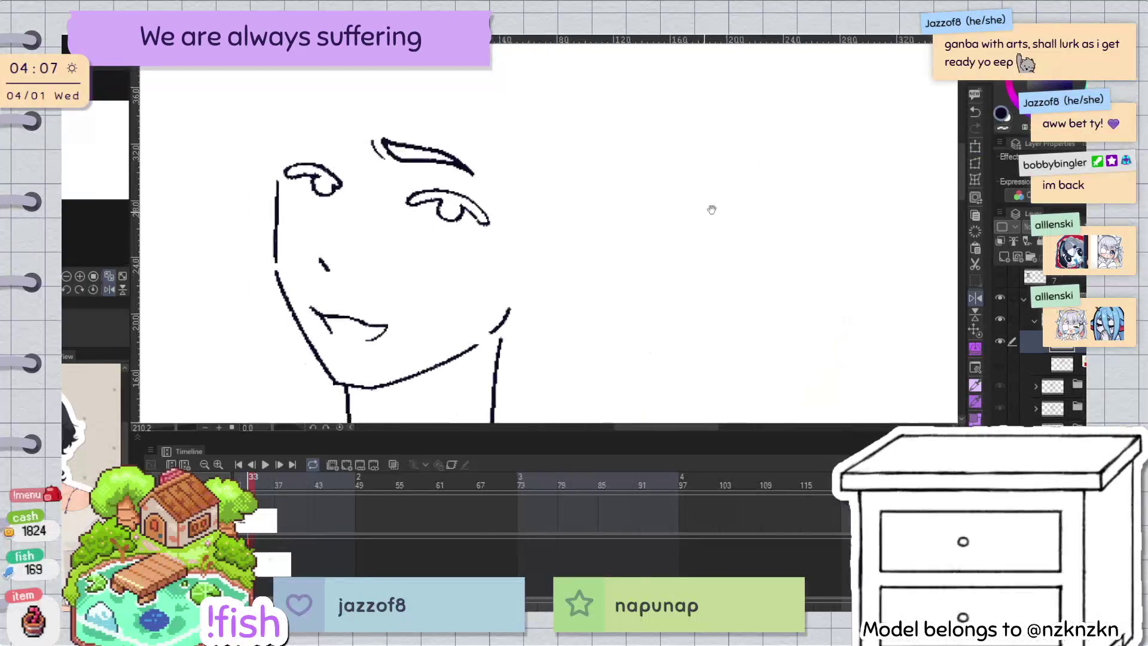
scroll(670, 194, down, 2)
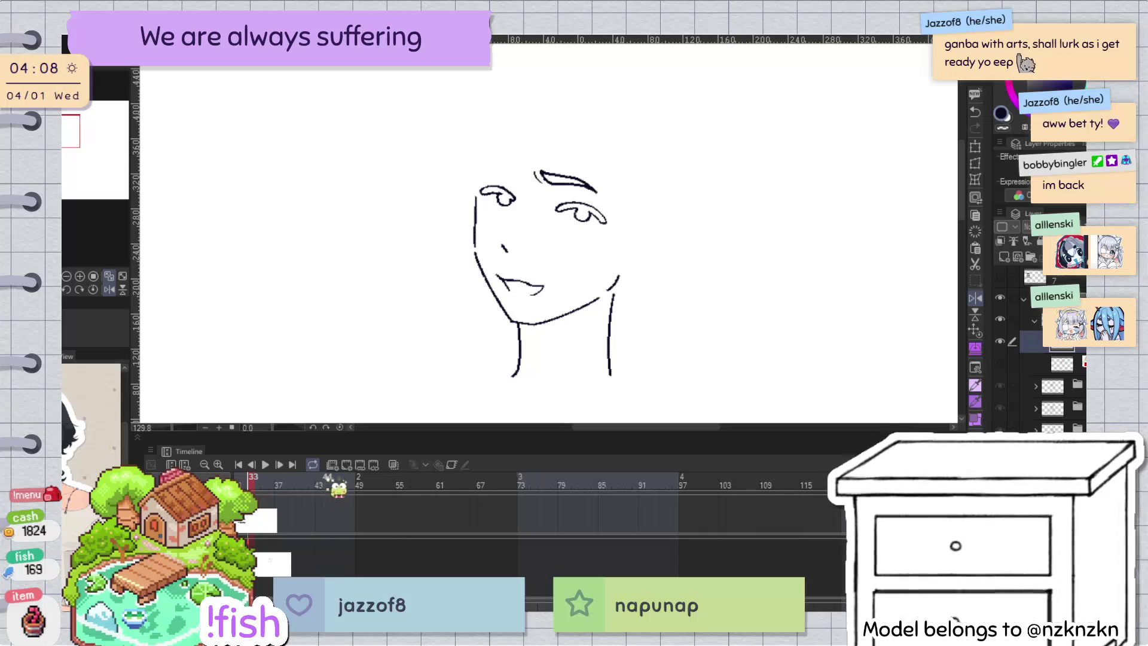
scroll(579, 261, down, 2)
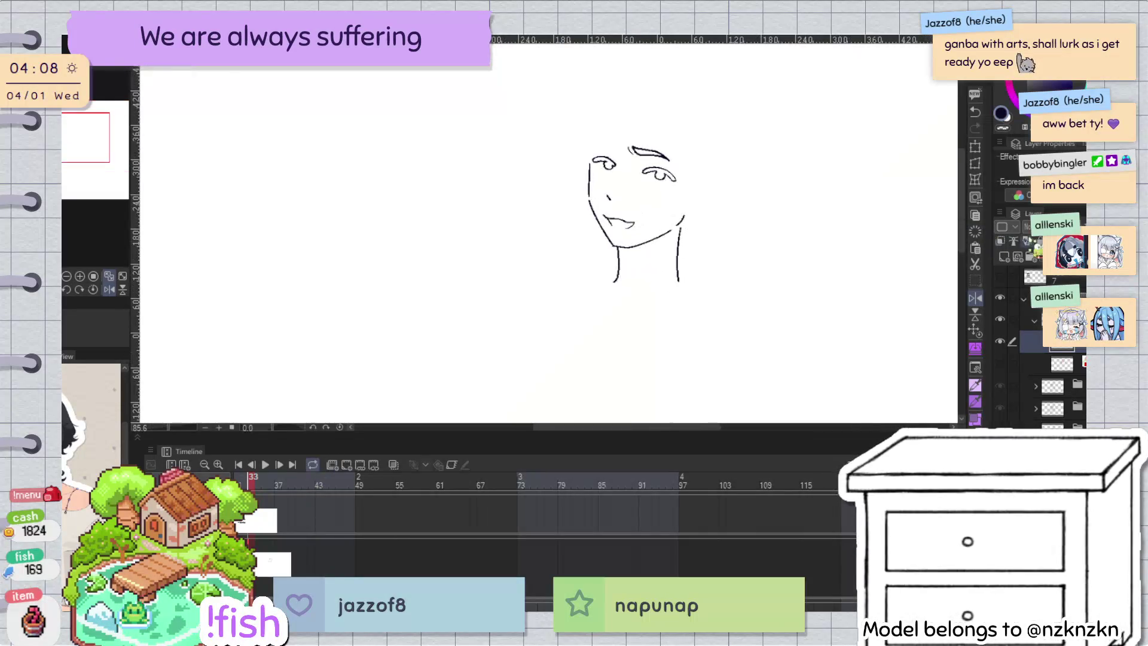
click(999, 363)
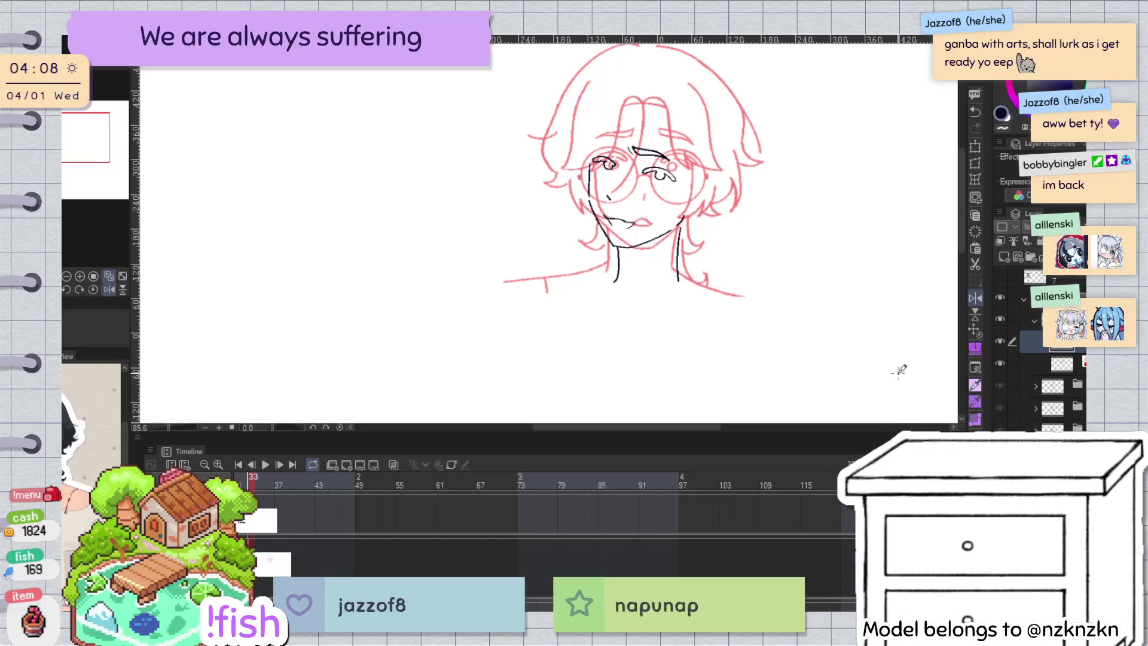
Step: Compare the face by toggling the black ink layer's visibility
scroll(656, 177, up, 2)
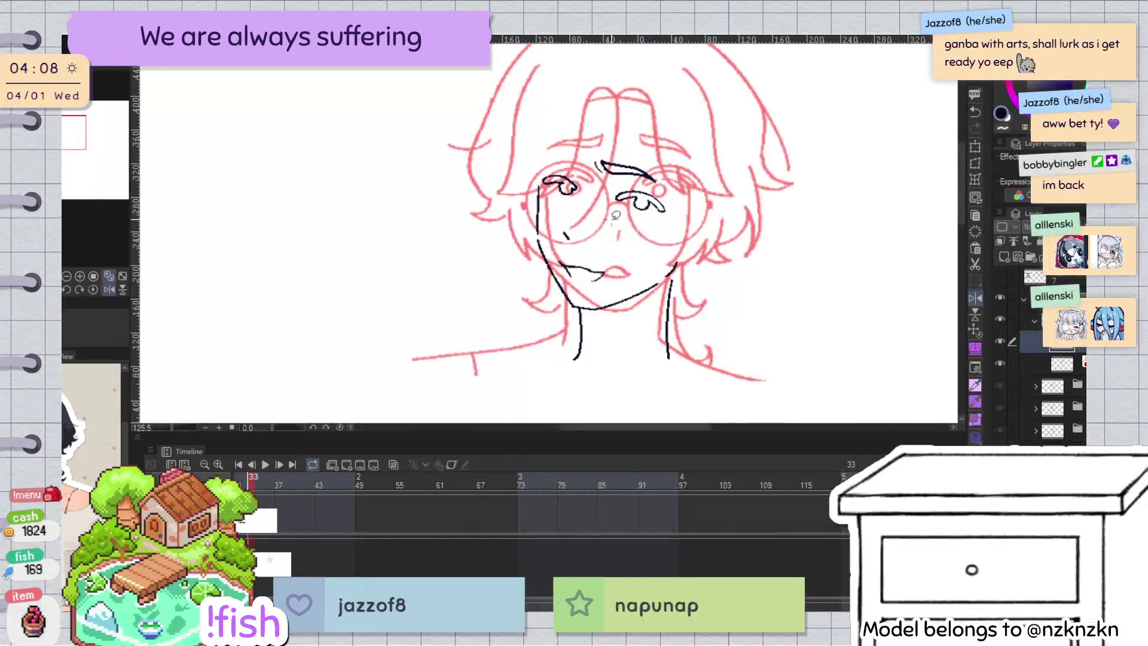
drag(592, 186, 673, 190)
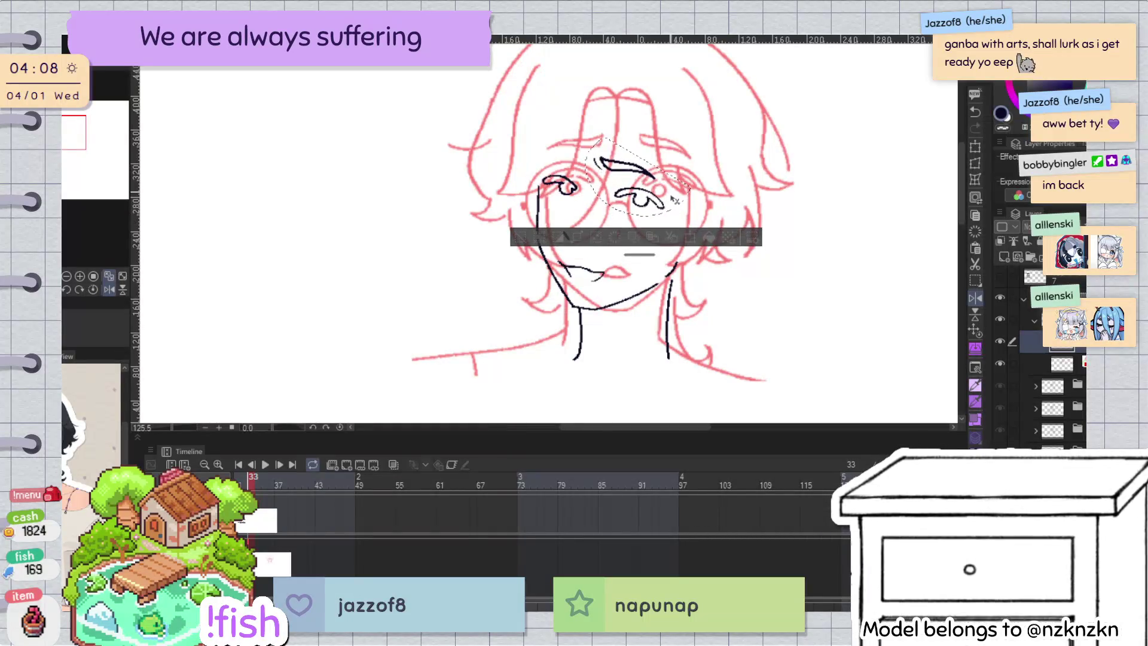
key(ctrl+d)
scroll(722, 136, down, 3)
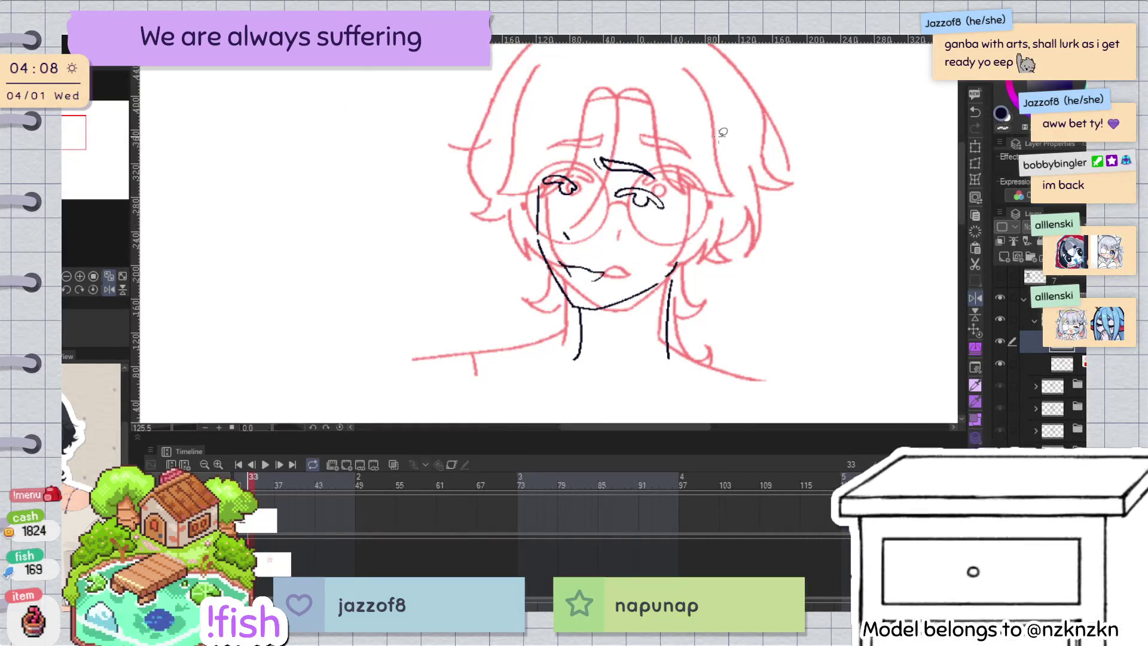
scroll(709, 188, down, 2)
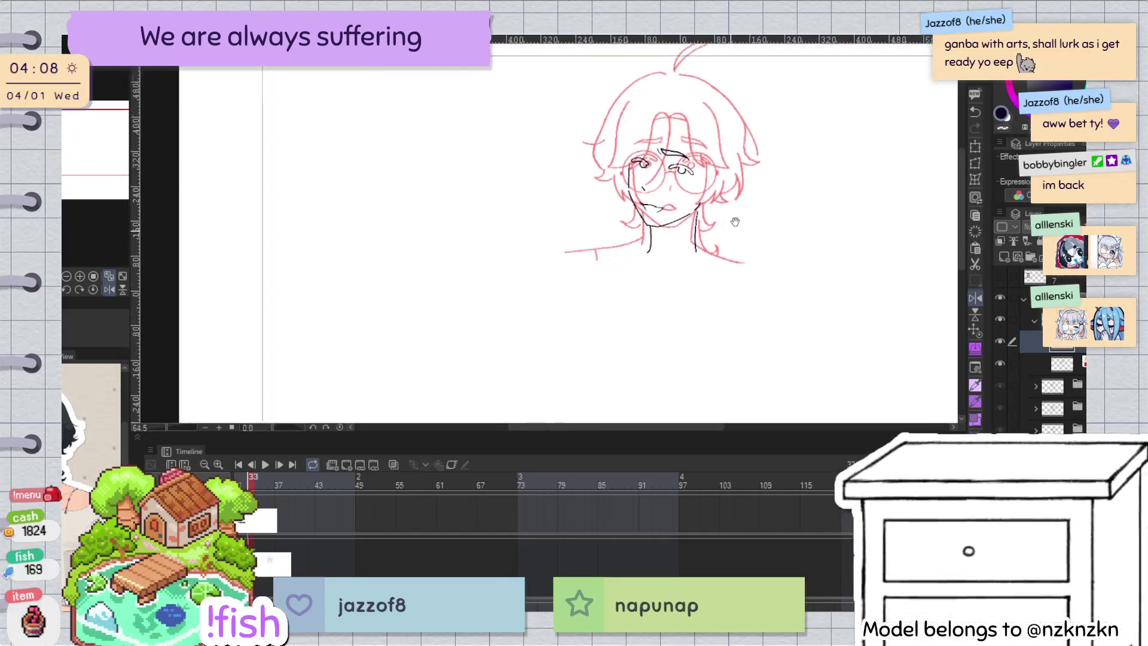
scroll(728, 165, up, 3)
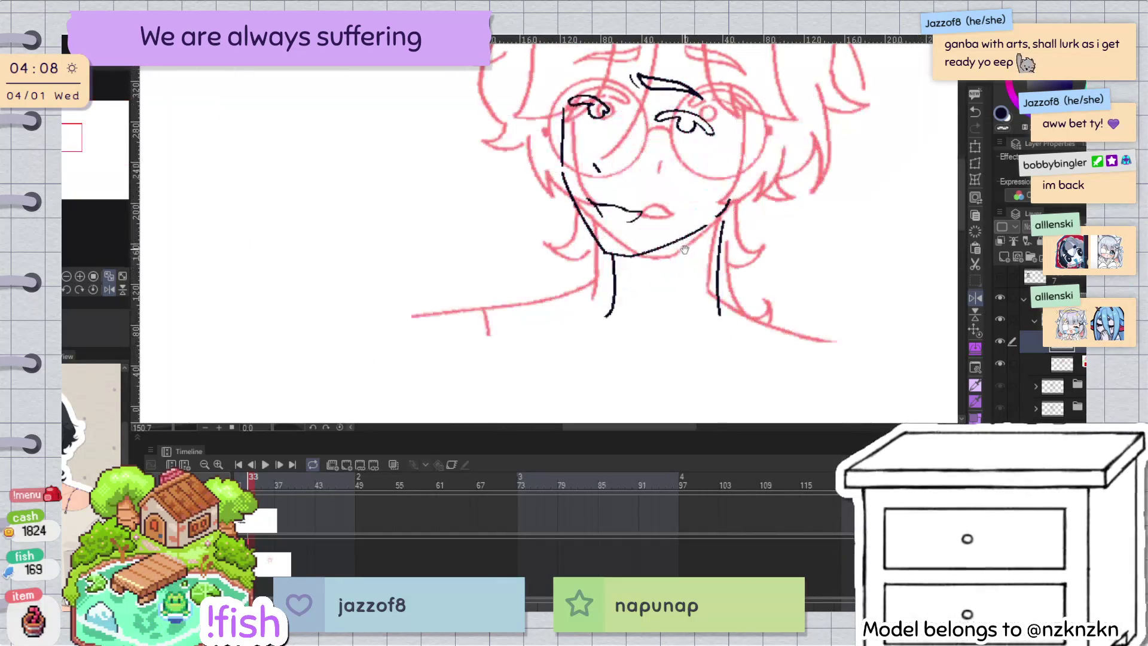
scroll(710, 268, up, 2)
scroll(710, 268, up, 1)
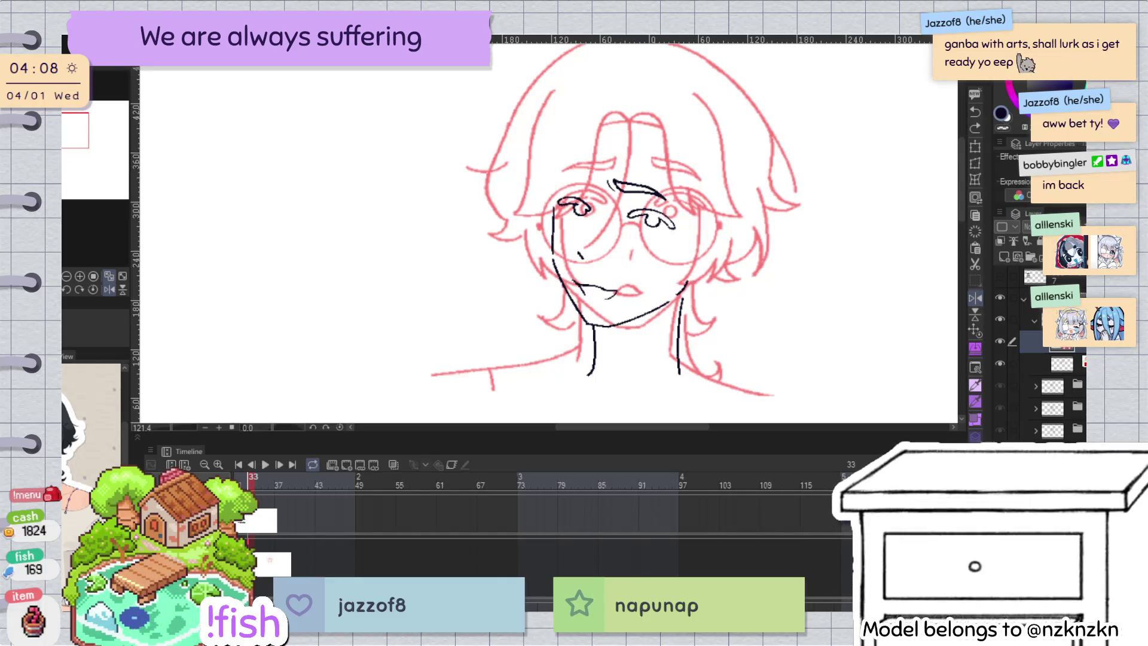
click(999, 341)
click(1000, 341)
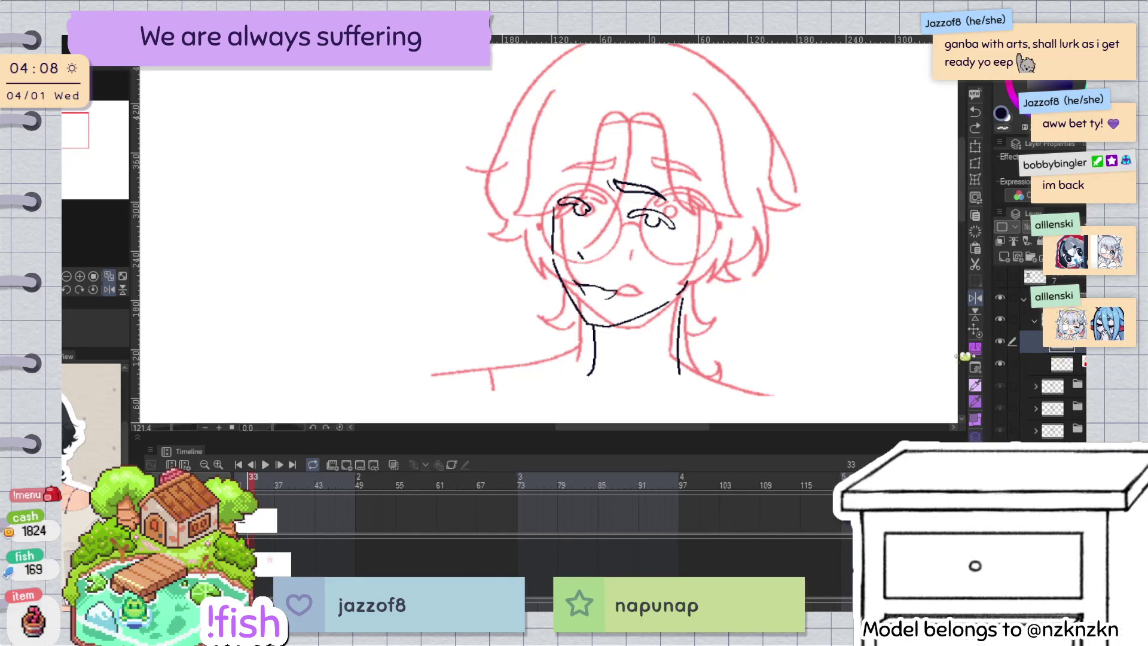
drag(562, 183, 562, 215)
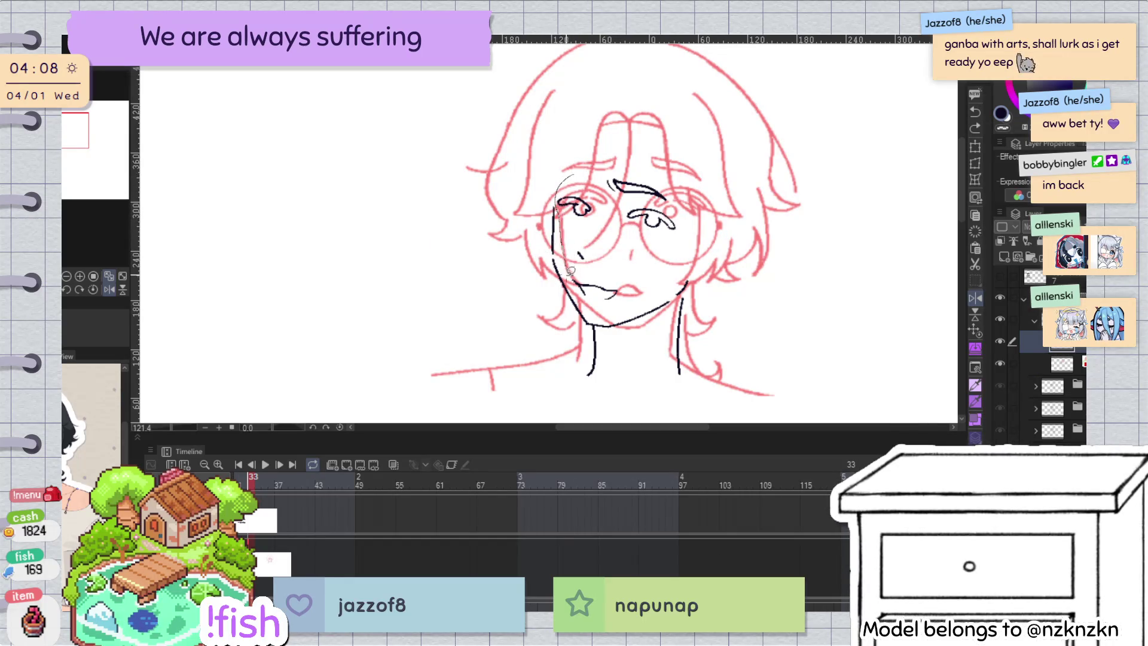
Step: Create a new layer and try a first black bang stroke from the forehead
click(663, 334)
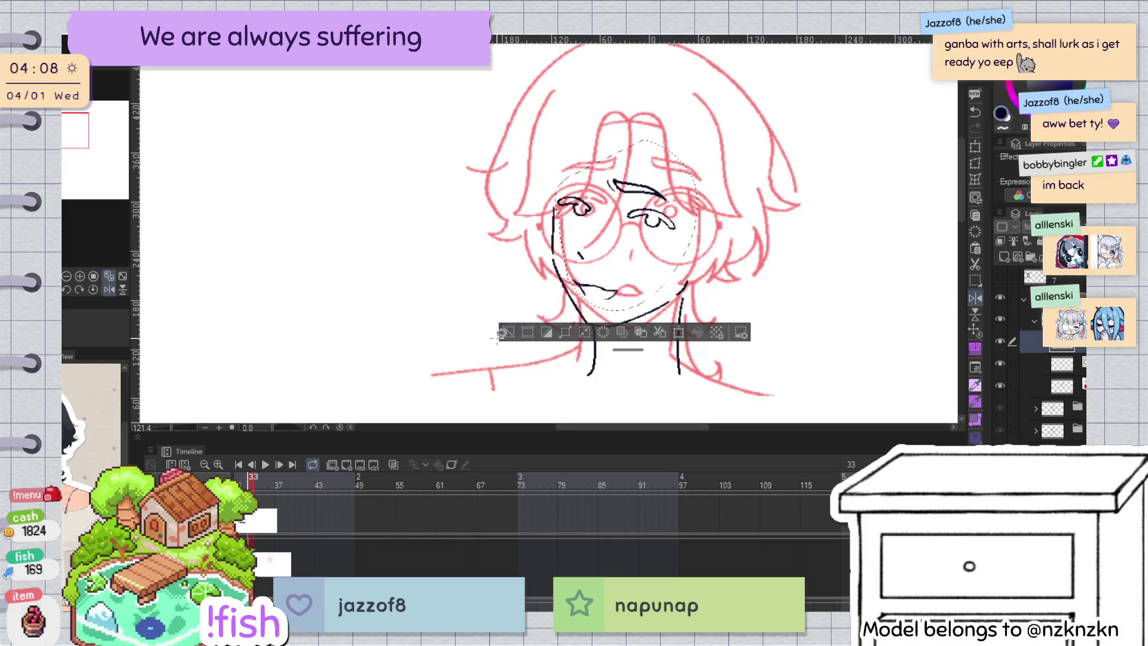
key(alt+bracketleft)
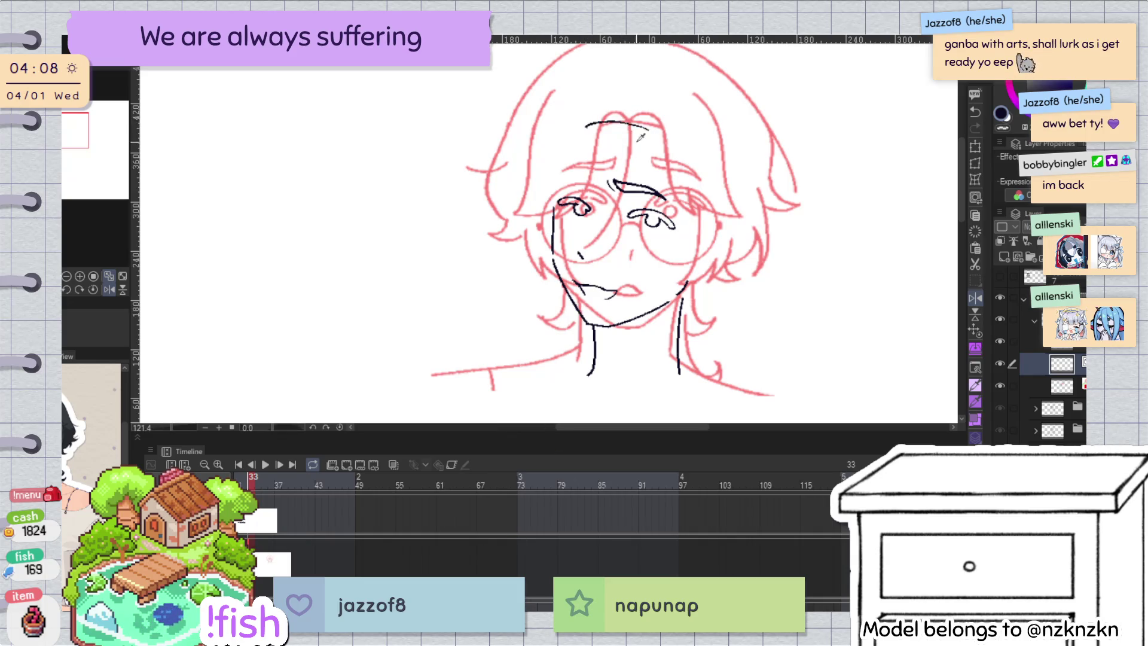
key(ctrl+z)
drag(592, 133, 604, 118)
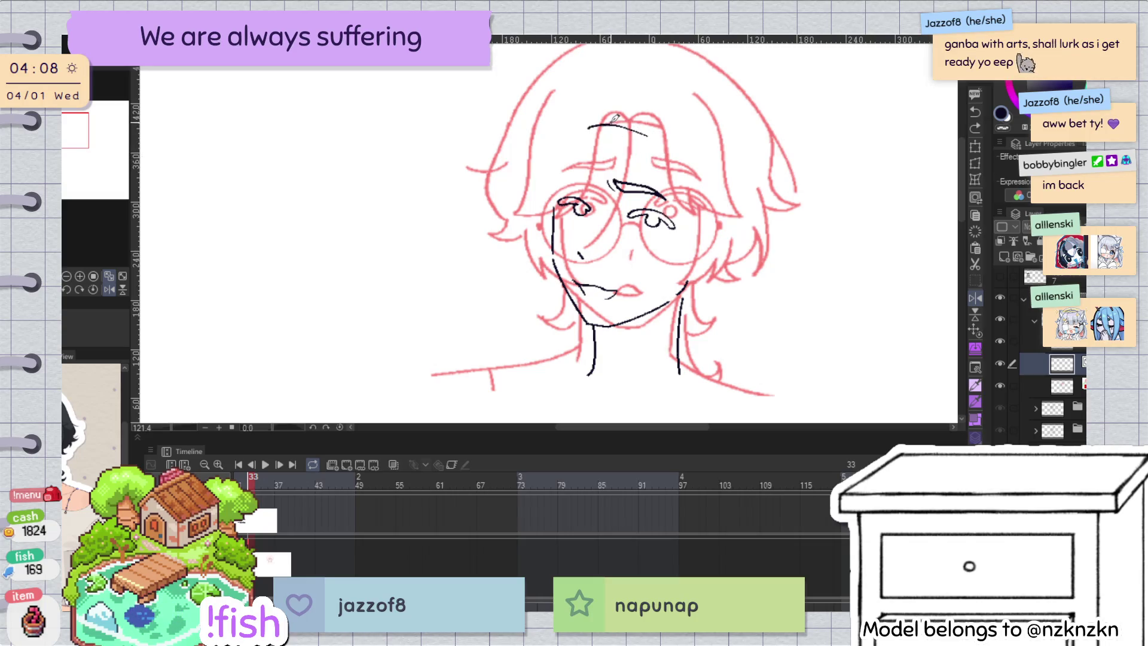
key(ctrl+z)
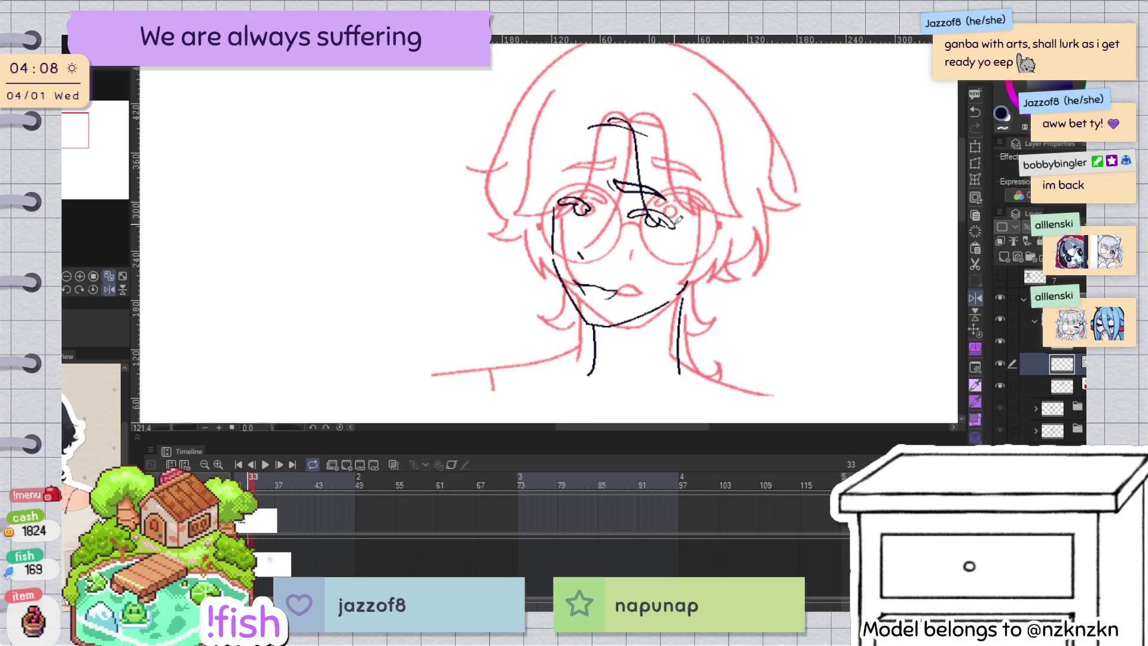
Step: Undo the rough marks and ink a long bang stroke from the forehead down to the right eye
key(ctrl+z)
key(ctrl+z)
key(ctrl+z)
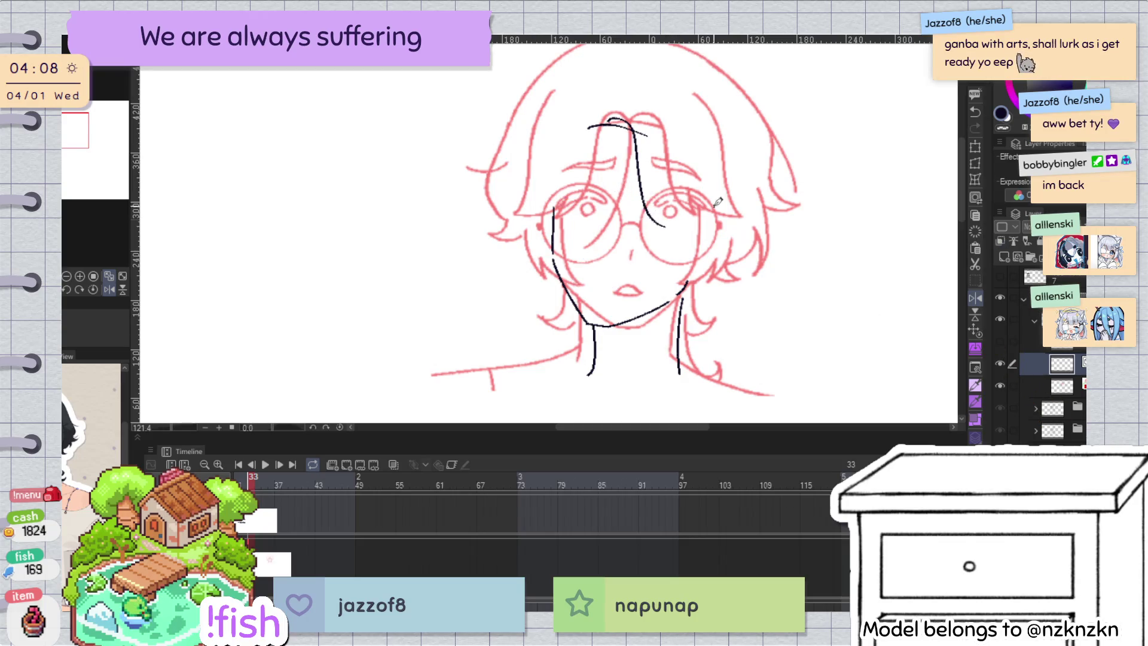
key(ctrl+z)
key(ctrl+z)
drag(619, 118, 642, 187)
key(ctrl+z)
drag(615, 124, 664, 215)
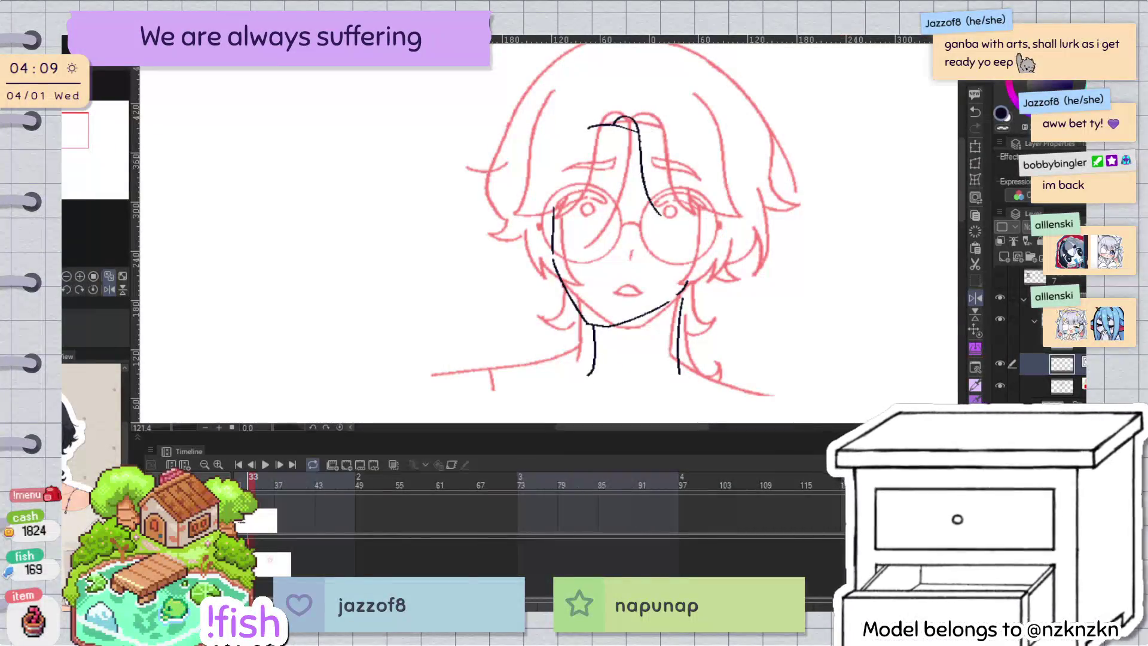
scroll(659, 195, up, 2)
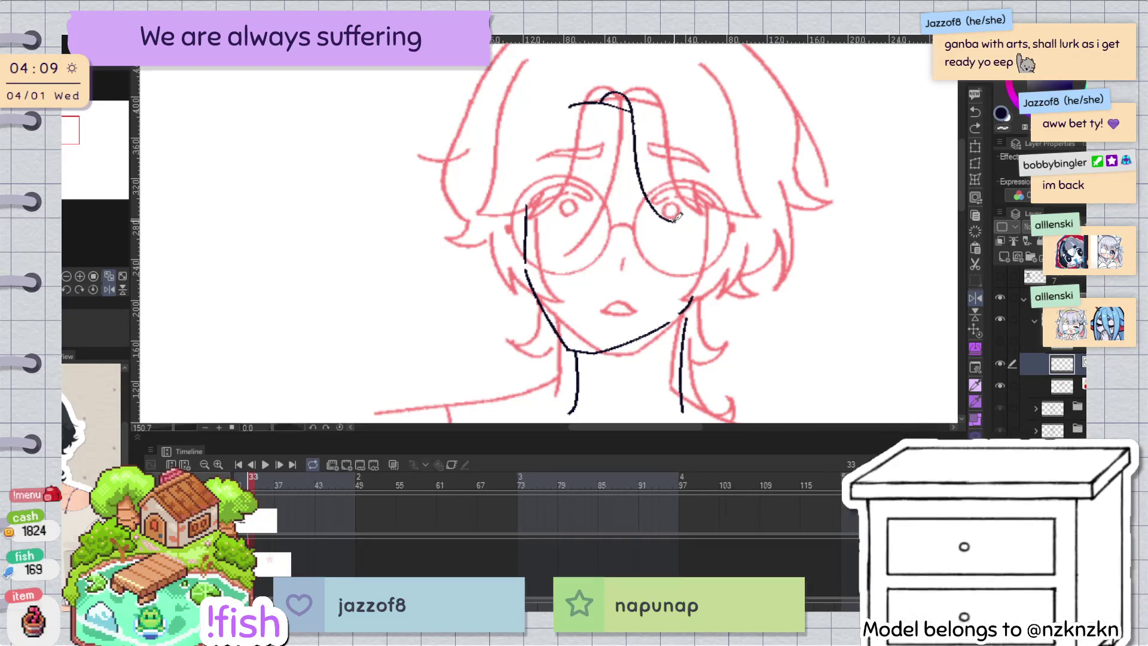
Step: Rotate and mirror the view to redraw the strand running from the hooked lock
key(h)
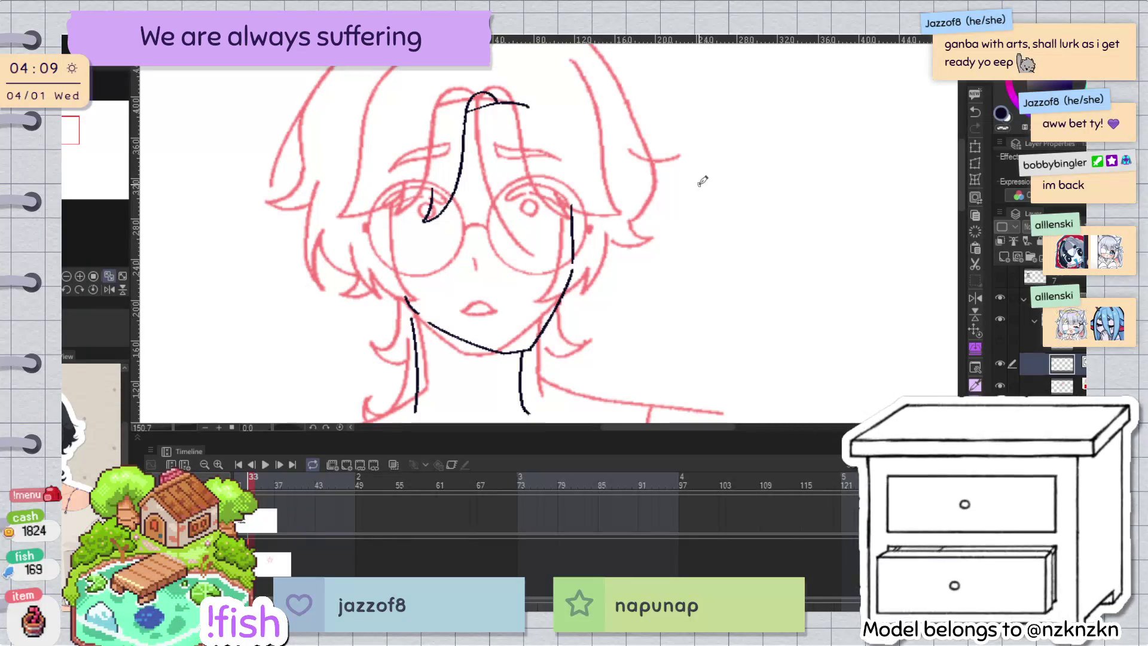
key(h)
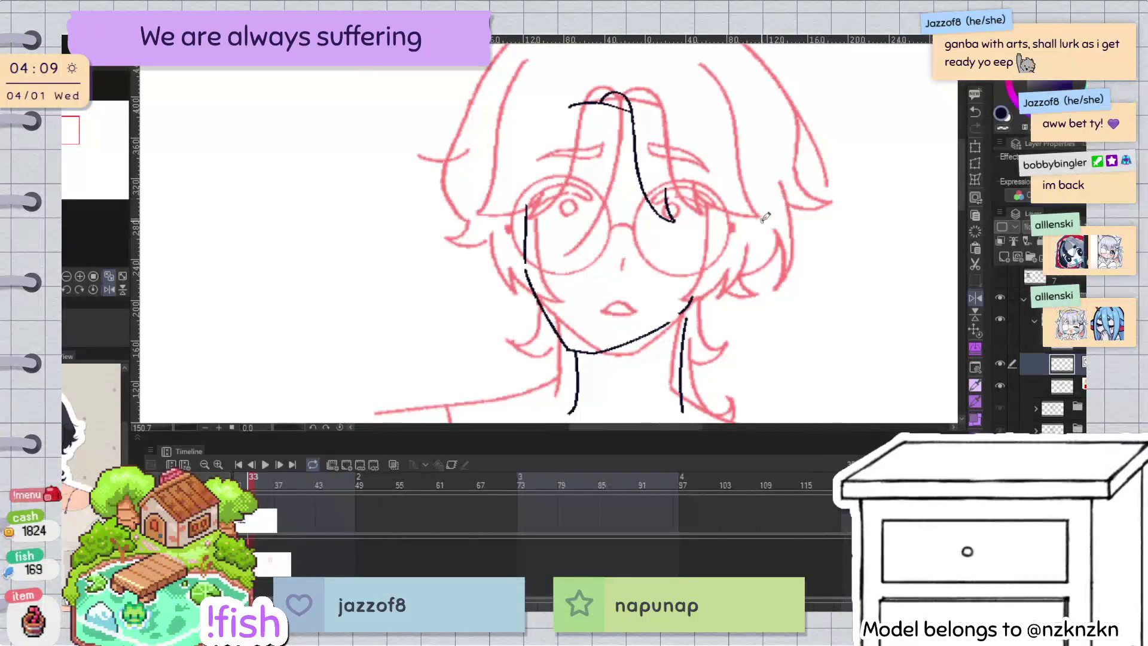
drag(702, 226, 692, 297)
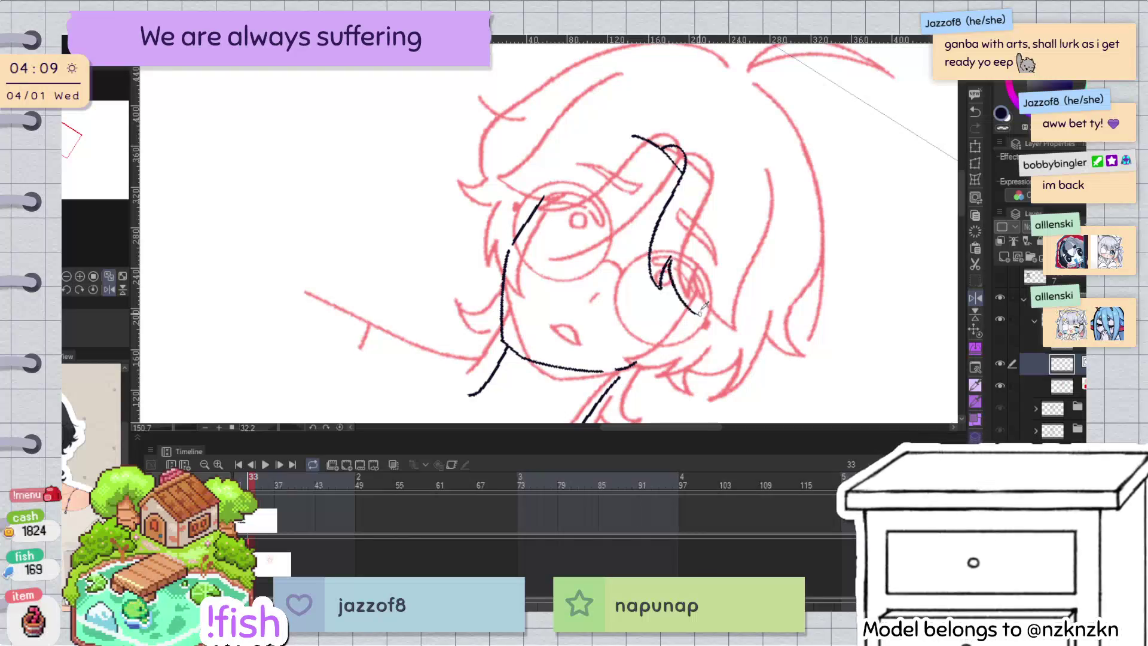
key(ctrl+z)
mouse_move(670, 259)
mouse_down()
mouse_move(716, 328)
mouse_move(756, 153)
mouse_up()
key(ctrl+z)
key(ctrl+z)
key(ctrl+grave)
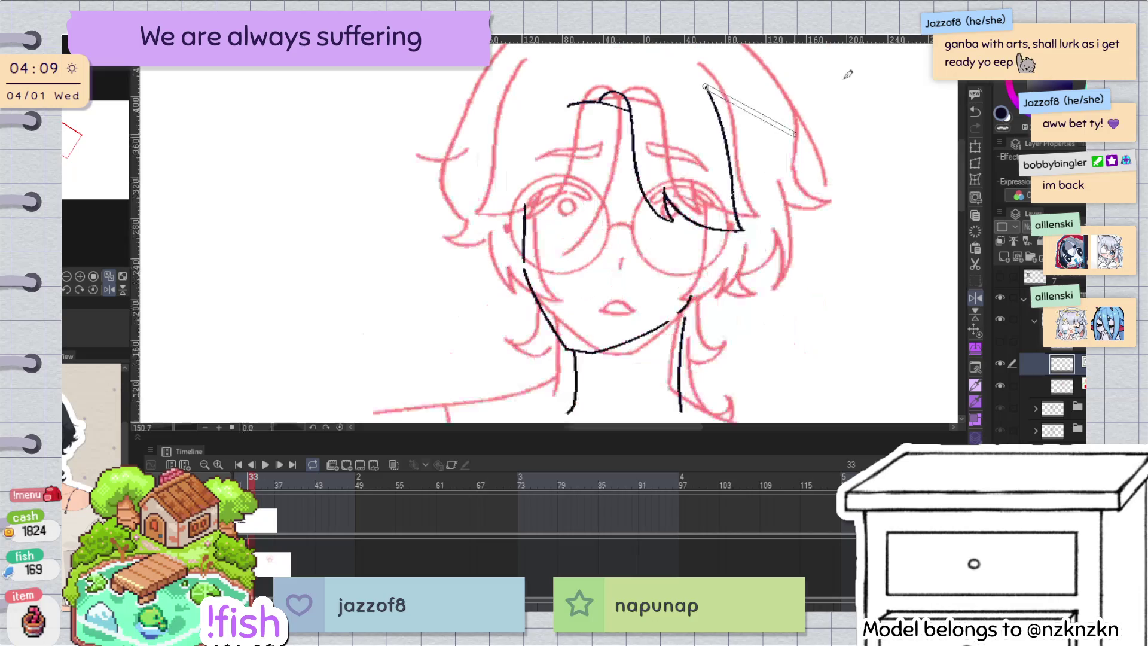
drag(850, 54, 599, 173)
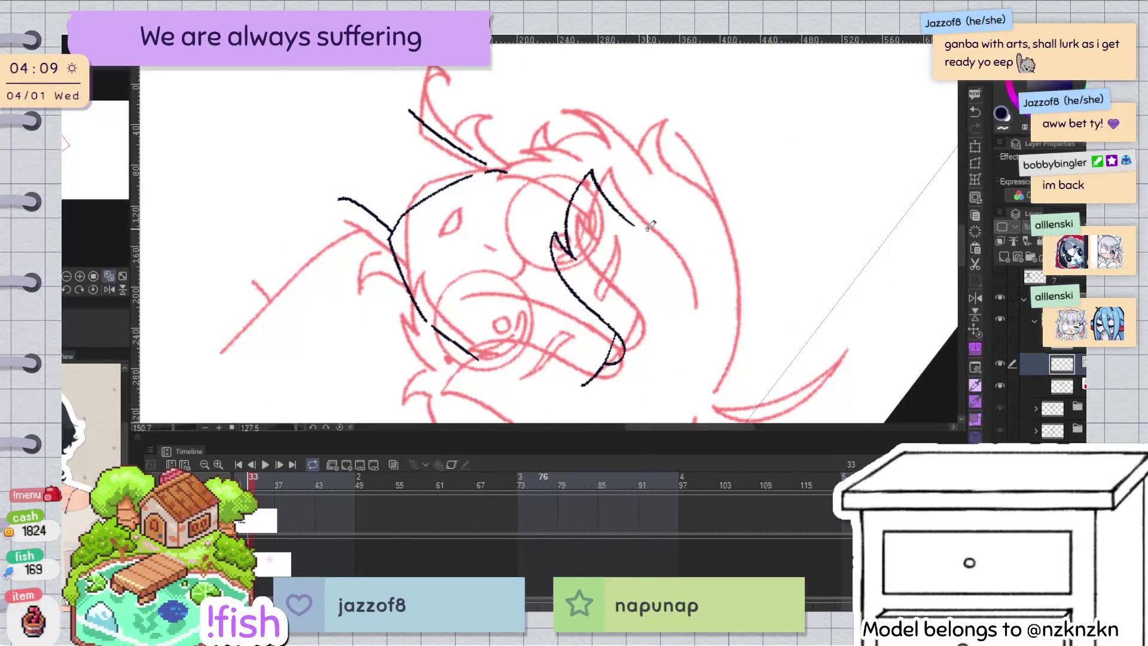
Step: Draw a hair strand line from the eye down the cheek, then straighten and mirror the view
drag(595, 167, 693, 297)
key(ctrl+grave)
key(h)
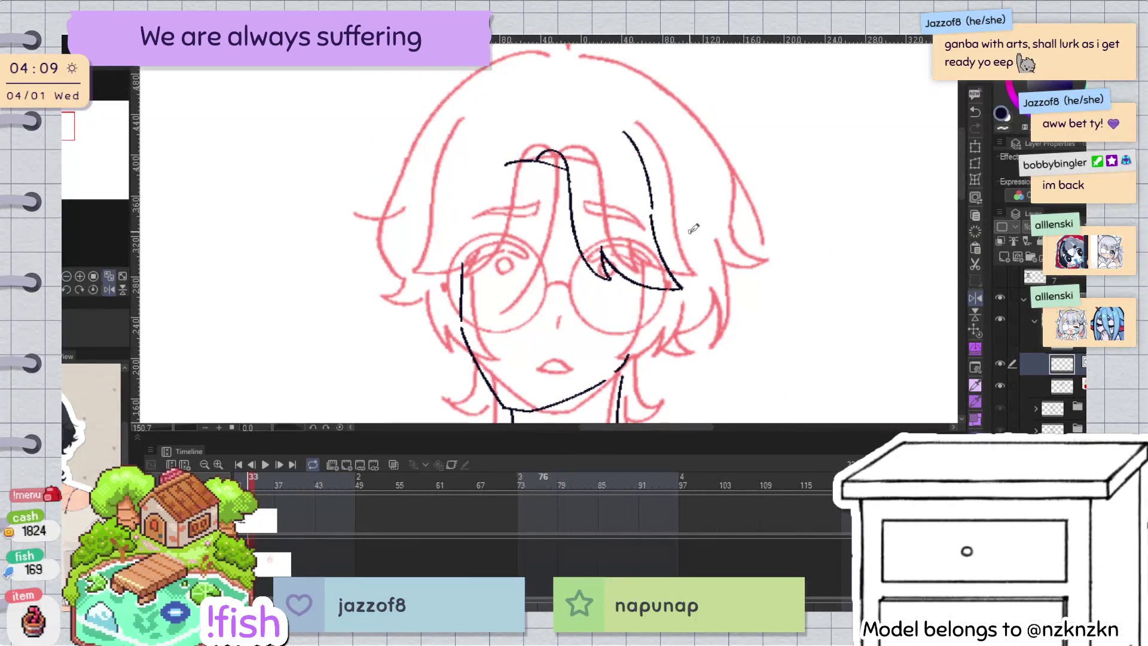
Step: Lasso the right hair strand's tip and transform it
drag(618, 114, 711, 188)
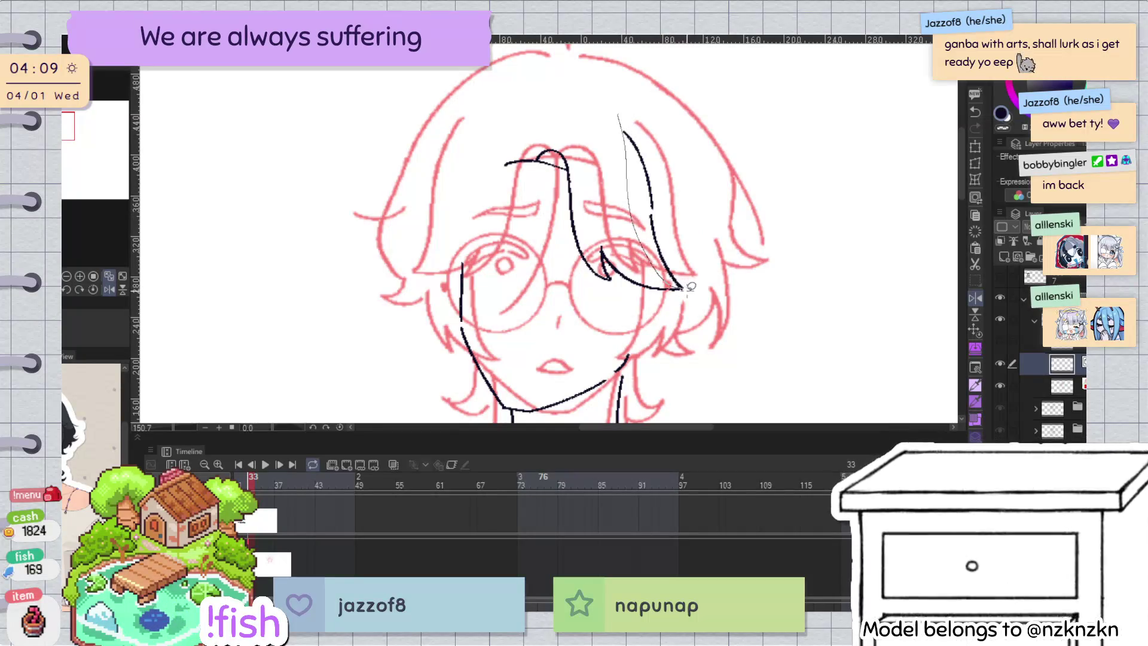
drag(692, 130, 657, 105)
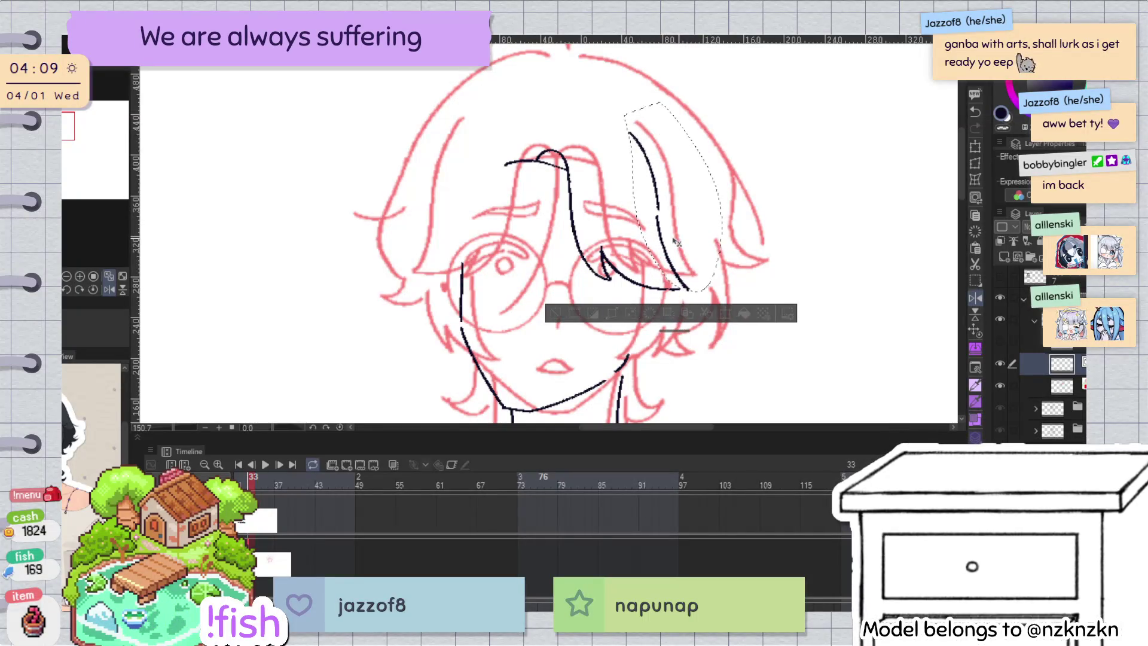
drag(675, 257, 672, 260)
key(ctrl+t)
key(Return)
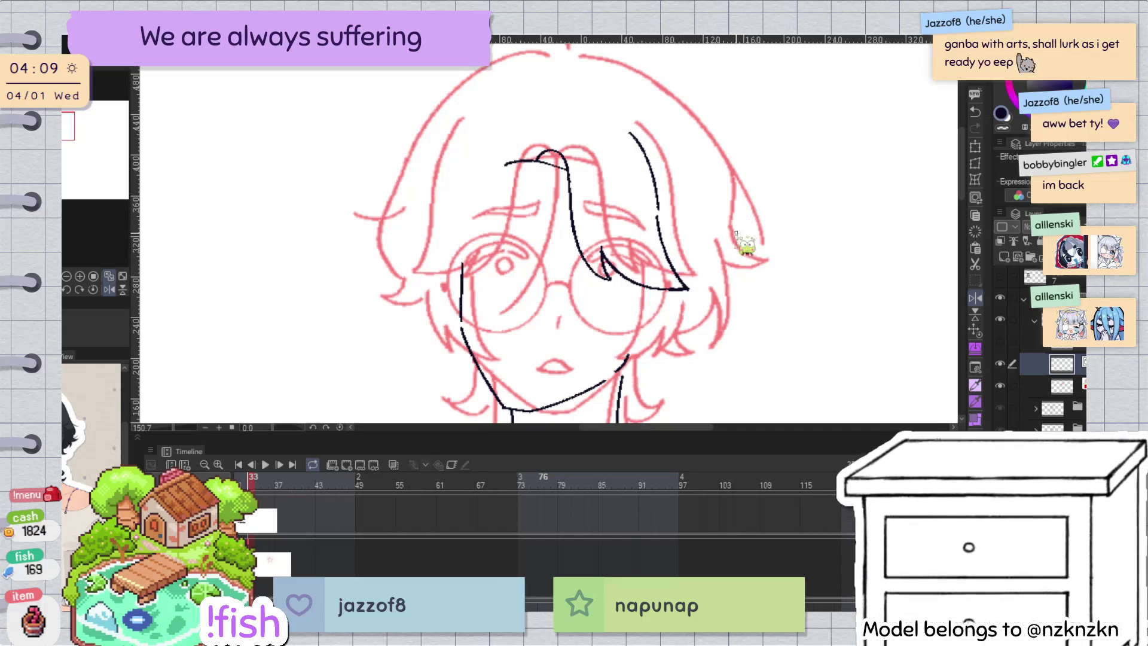
scroll(741, 251, up, 5)
key(ctrl+t)
mouse_move(640, 239)
mouse_down()
mouse_move(710, 269)
mouse_move(689, 229)
mouse_up()
key(Delete)
Step: Pull the strand tip's vector line end down into a sharp V point
scroll(657, 311, down, 5)
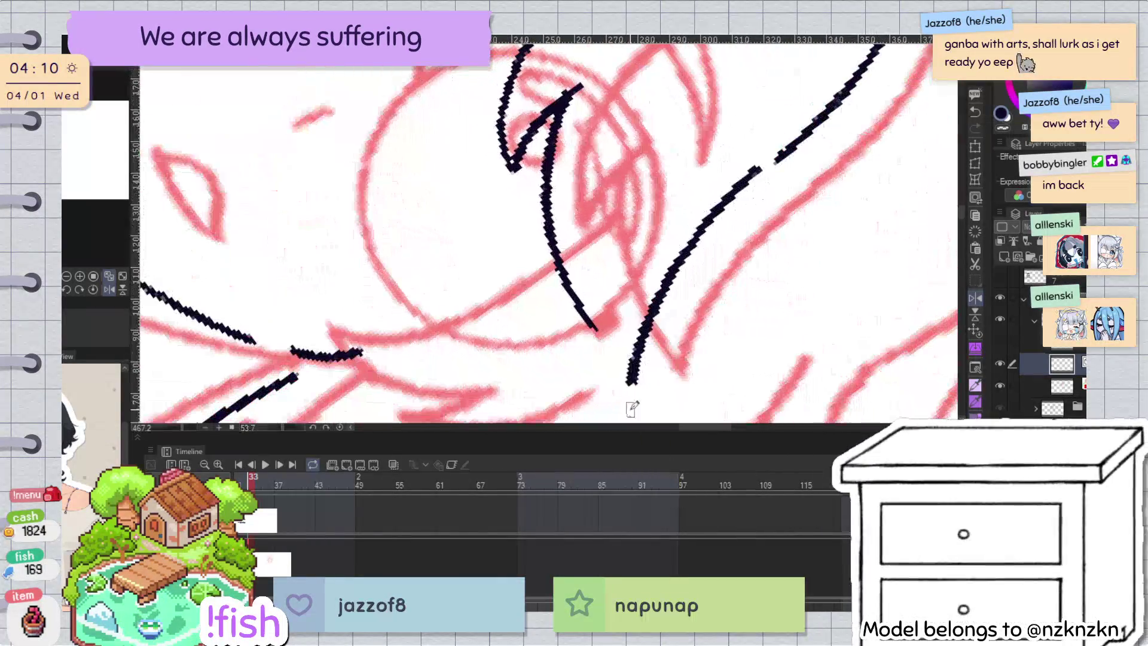
click(597, 328)
drag(596, 328, 631, 382)
scroll(793, 171, down, 2)
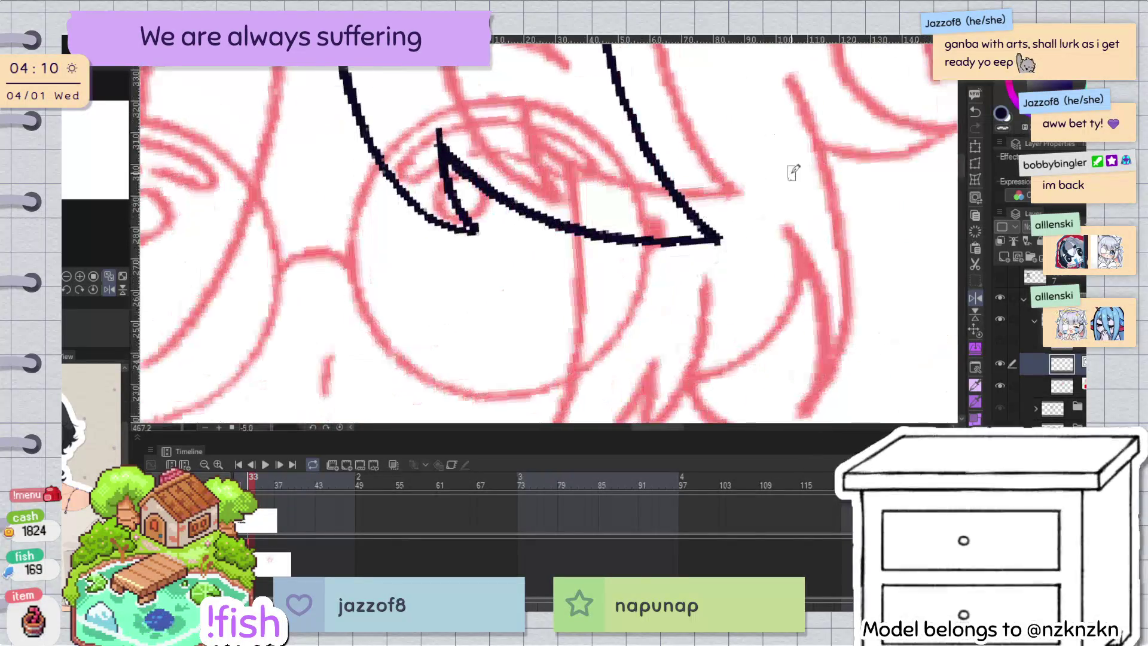
scroll(777, 239, down, 3)
key(ctrl+at)
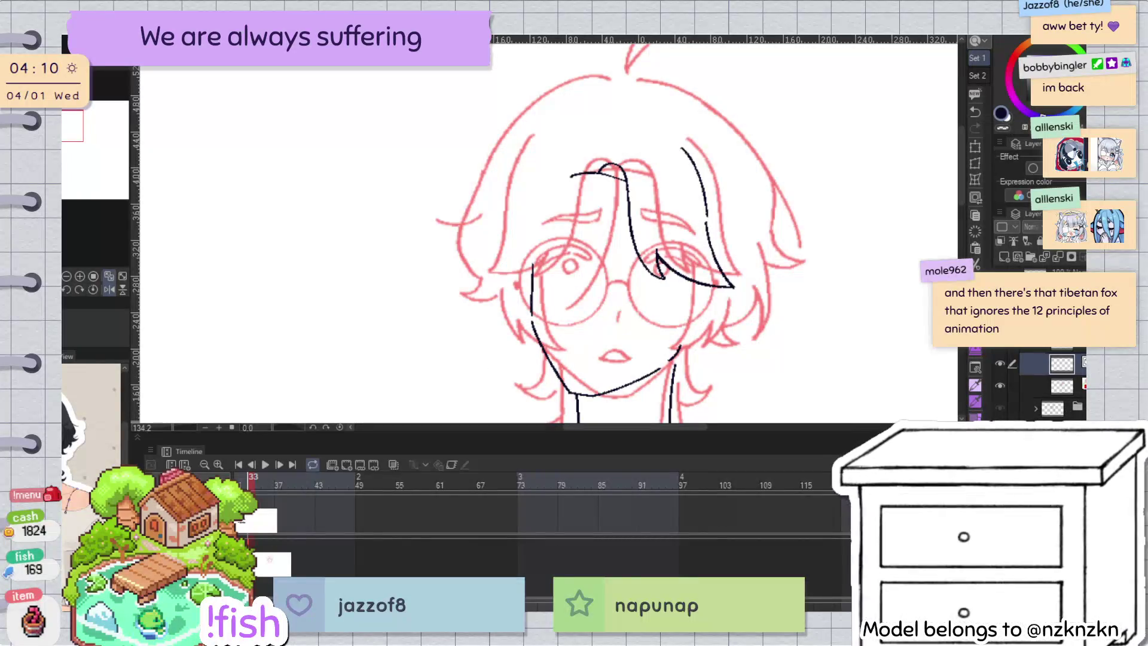
Step: Redraw the cheek curve below the glasses, delete a stray stroke, and add the jaw line
drag(714, 292, 735, 244)
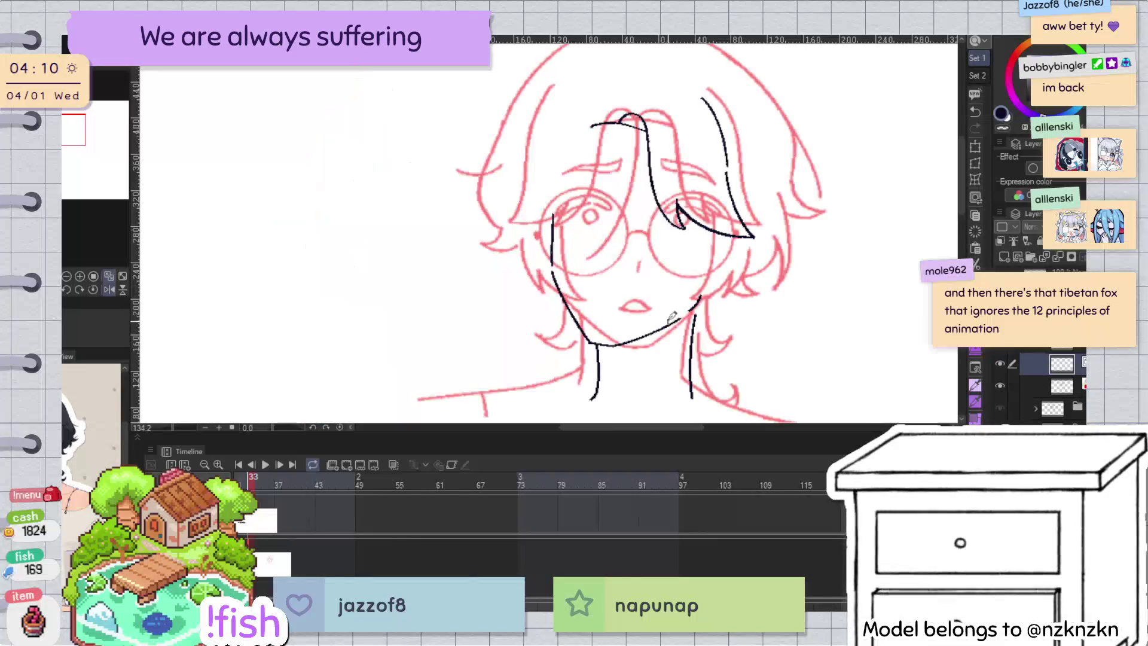
key(ctrl+z)
mouse_move(700, 226)
mouse_down()
mouse_move(665, 294)
mouse_move(711, 292)
mouse_up()
key(ctrl+t)
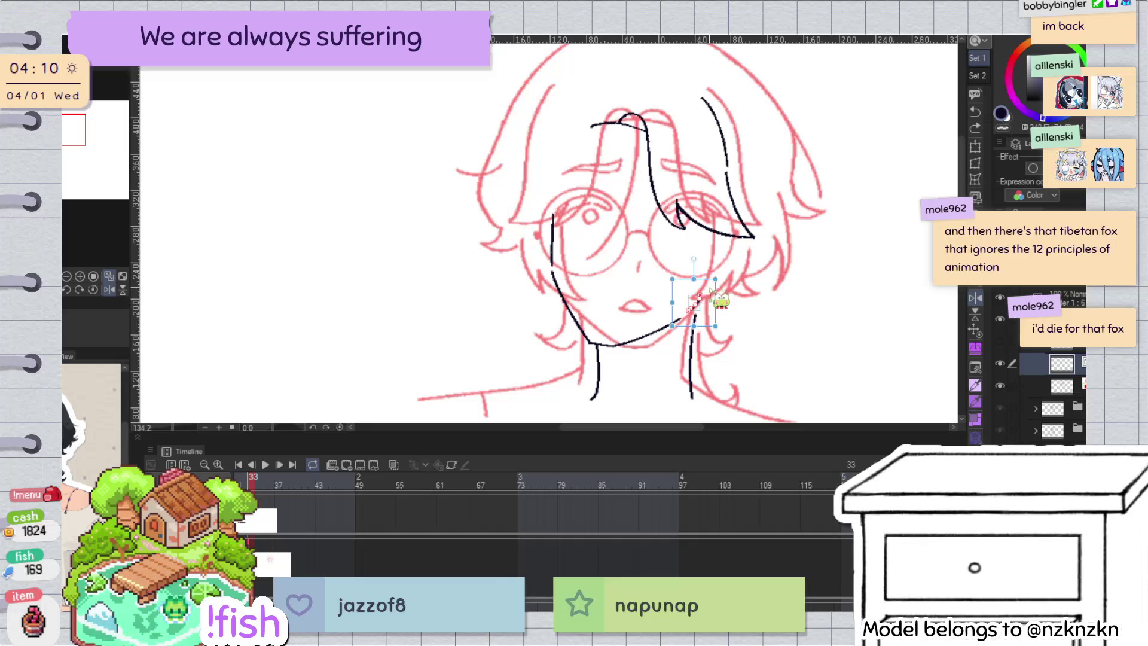
key(Delete)
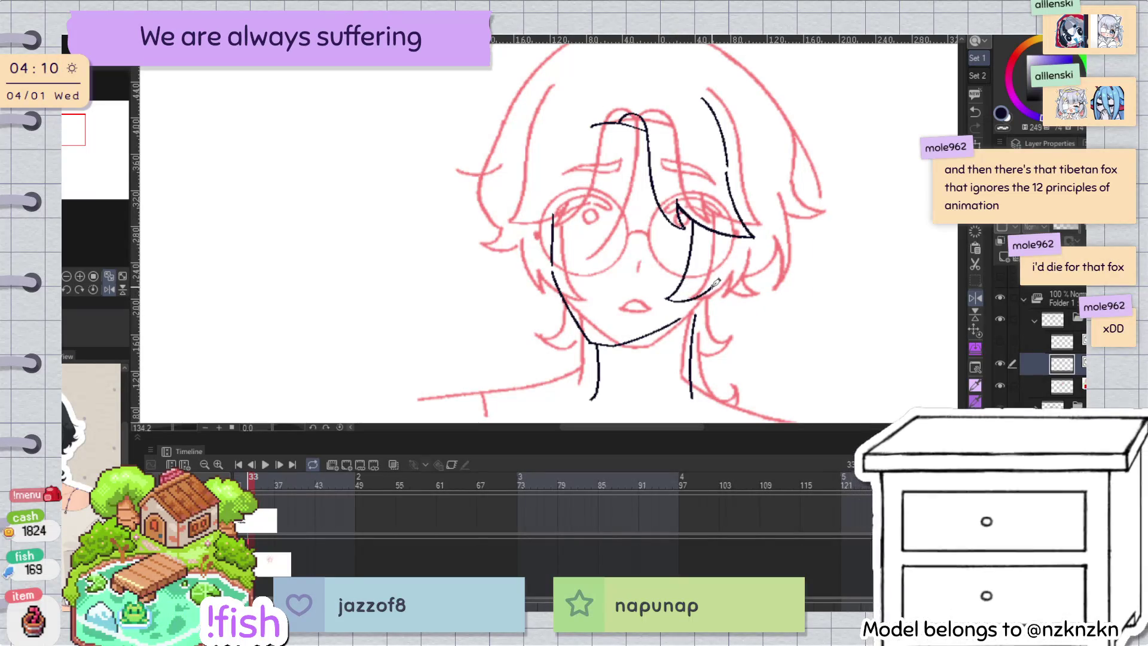
key(Left)
key(Right)
drag(667, 299, 727, 272)
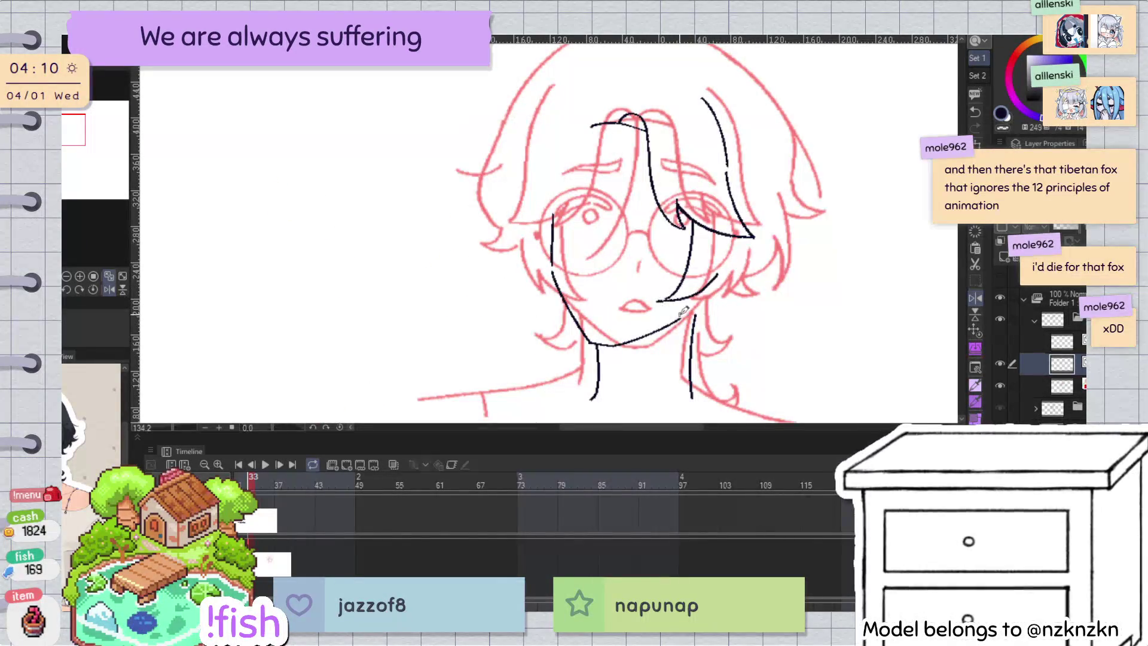
scroll(546, 160, up, 5)
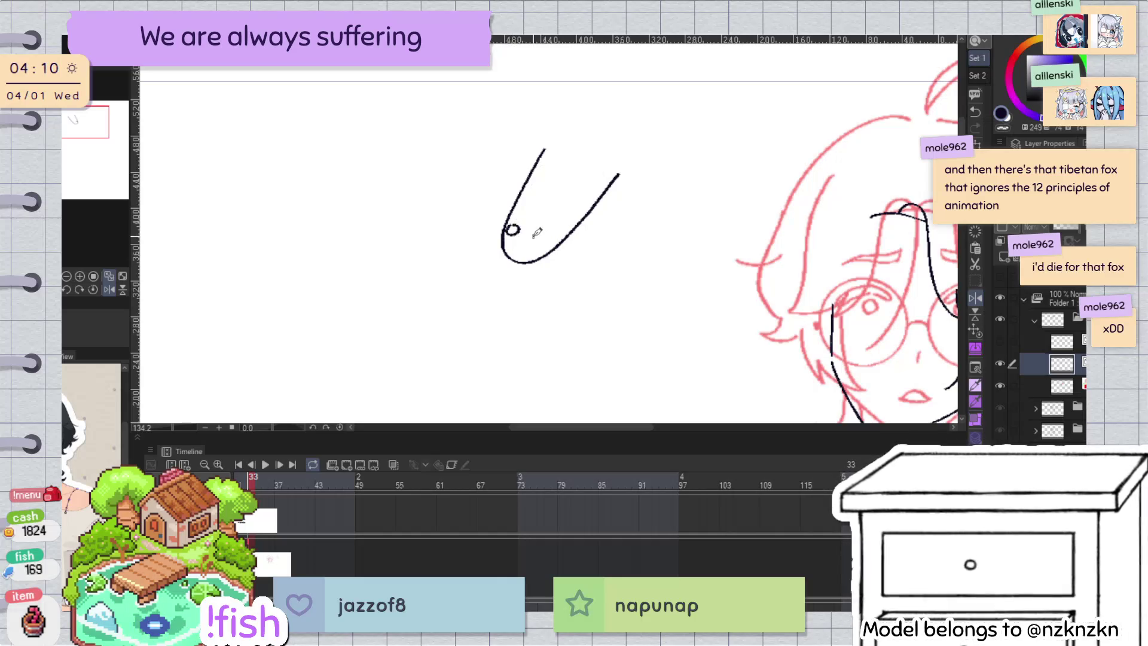
Step: Dot the doodle's eye pupil and two nostrils, then switch to the snake reference photos canvas
click(513, 230)
click(514, 247)
click(525, 251)
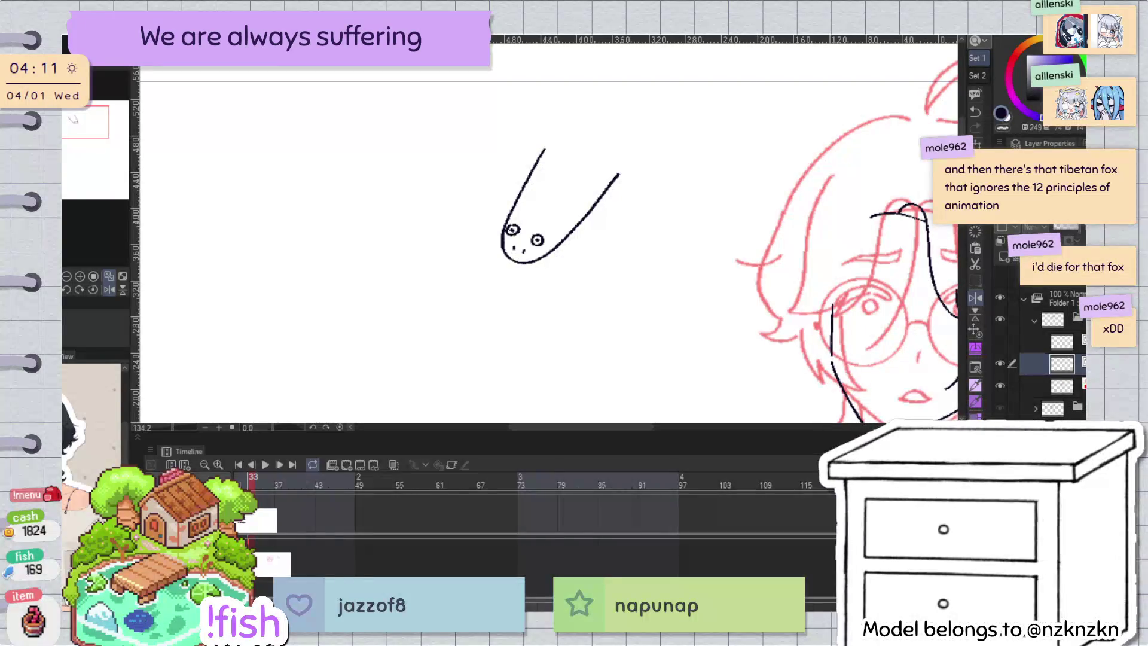
key(ctrl+Tab)
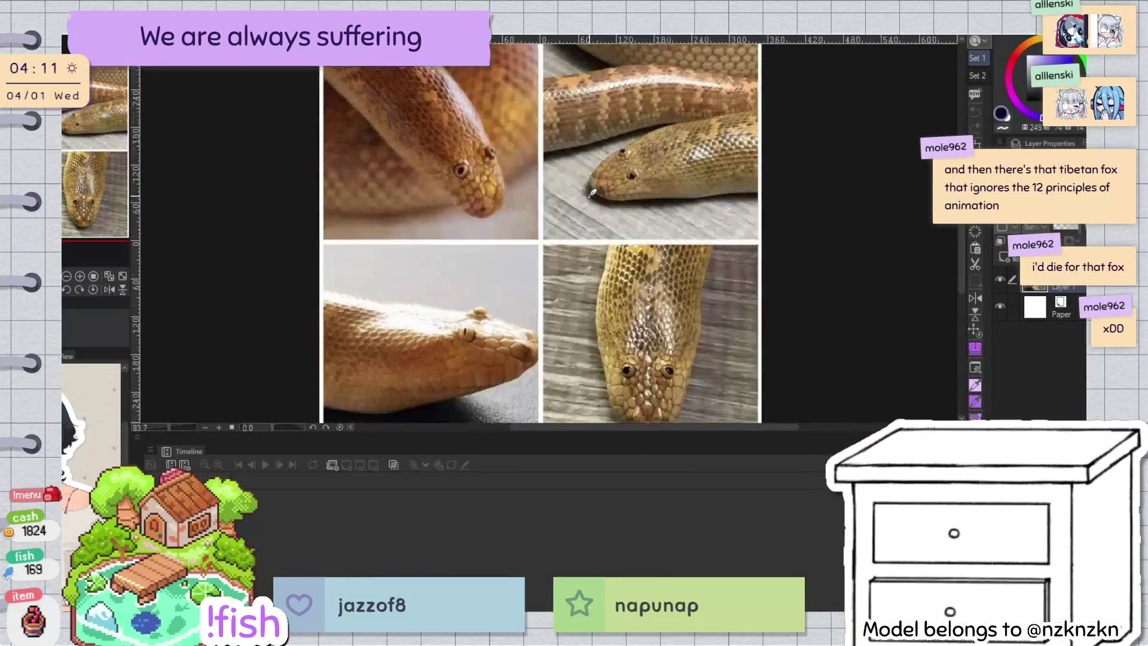
scroll(592, 193, up, 1)
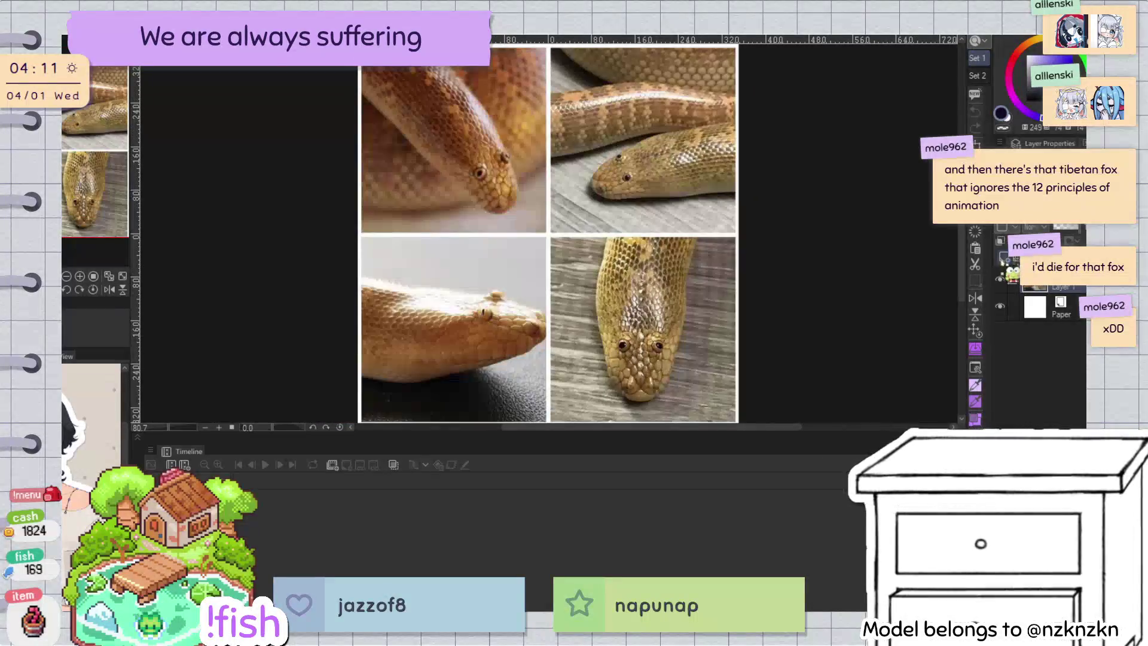
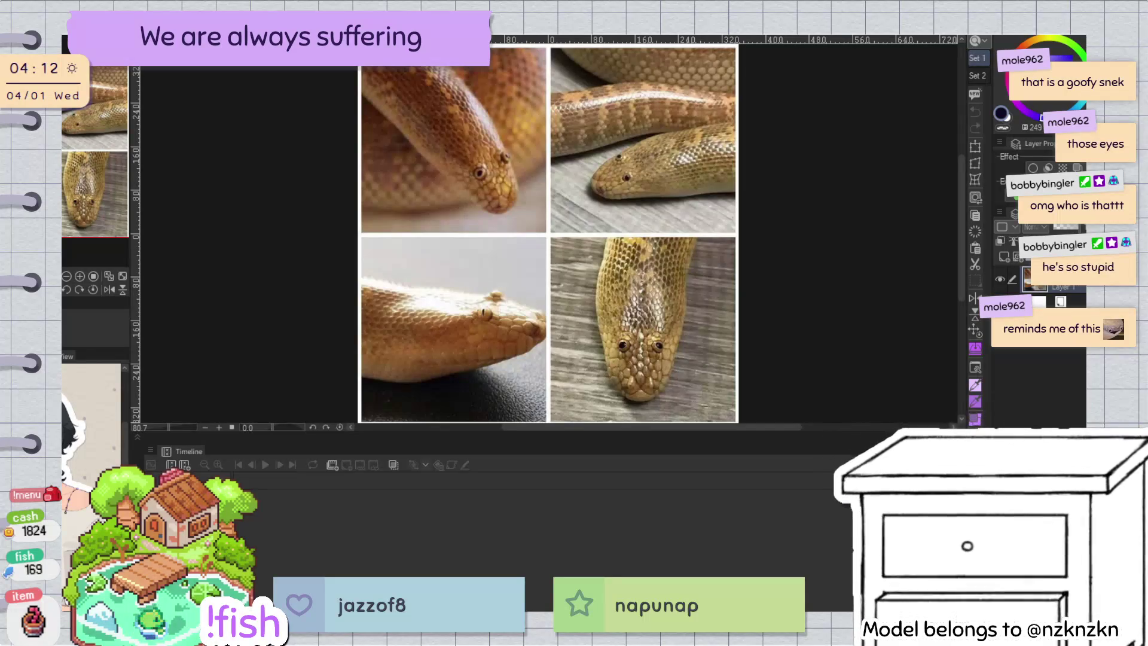
Step: Switch to the face-sketch canvas, undo the snake doodle strokes and centre the face
scroll(493, 346, up, 2)
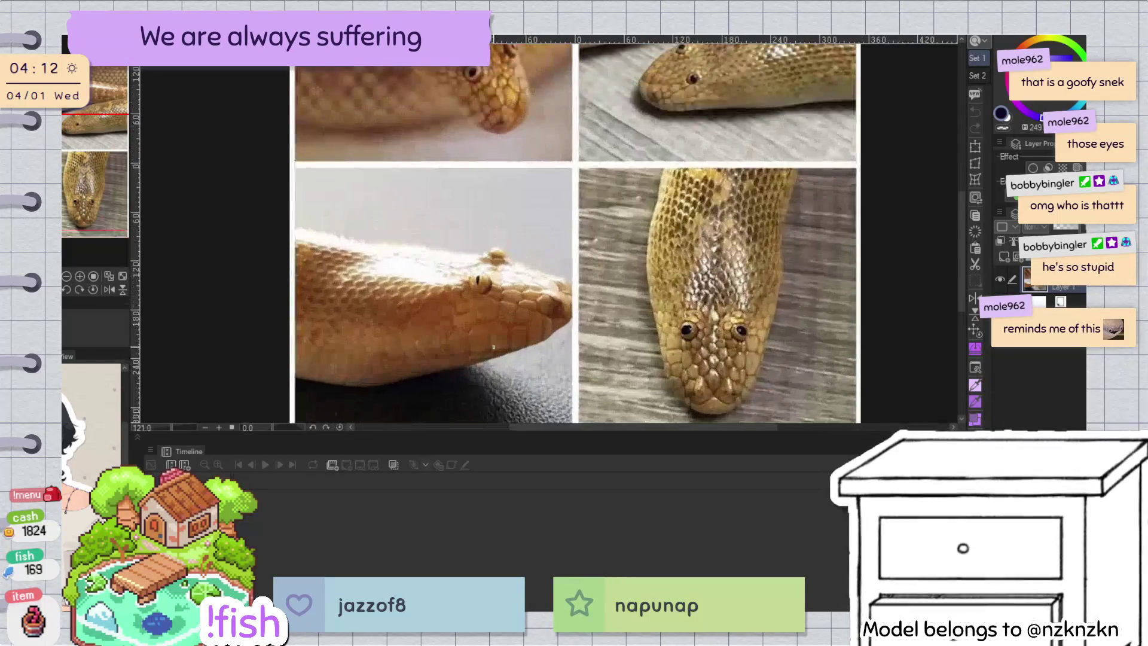
scroll(494, 347, up, 4)
scroll(493, 346, up, 1)
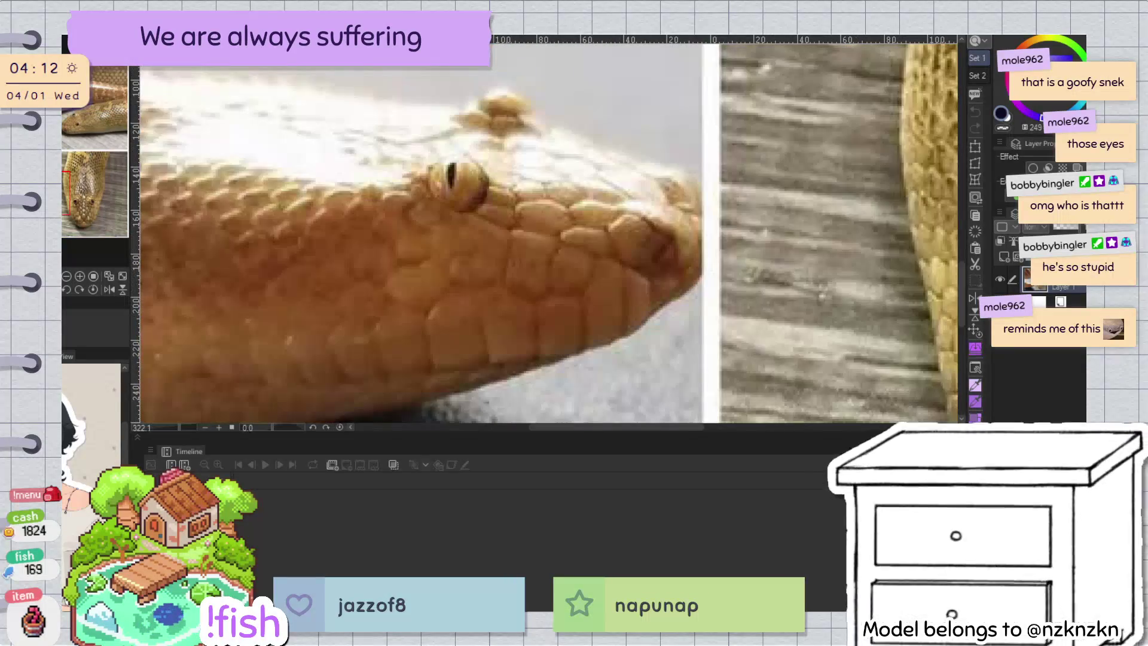
key(ctrl+Tab)
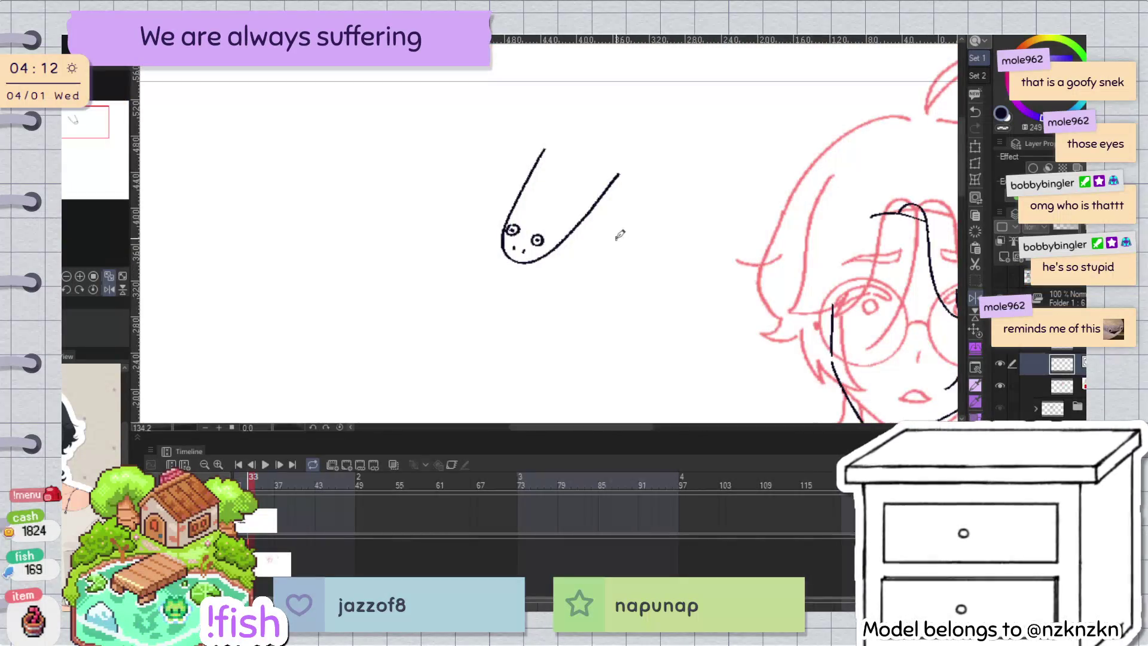
key(ctrl+z)
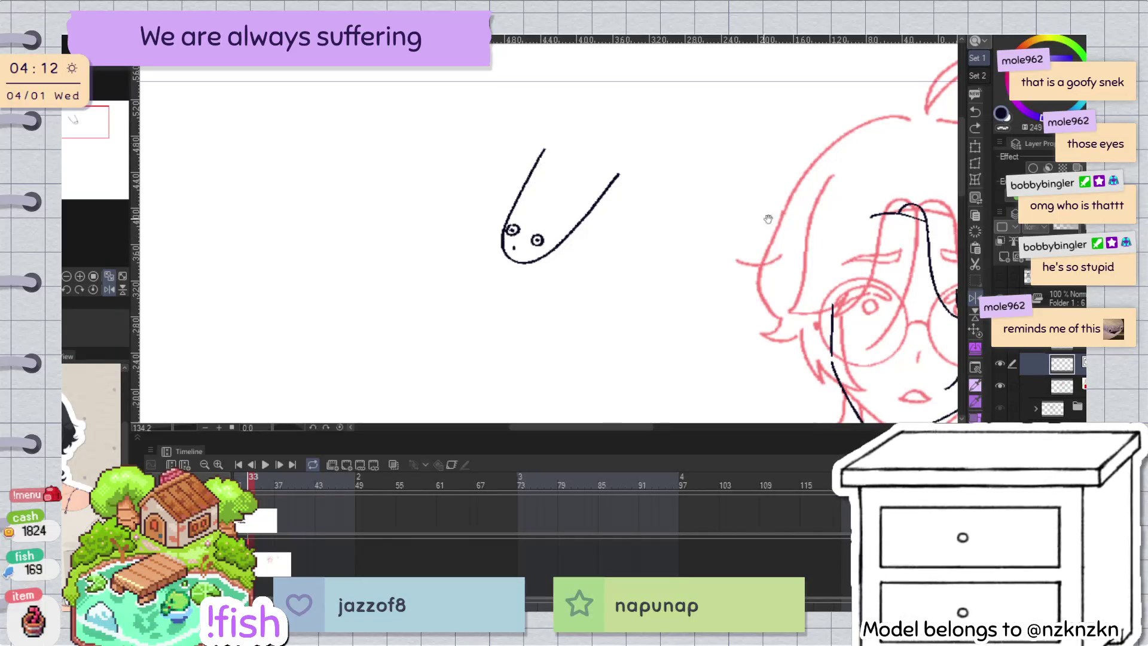
key(ctrl+z)
key(ctrl+z)
key(ctrl+z)
key(ctrl+z)
drag(844, 358, 650, 306)
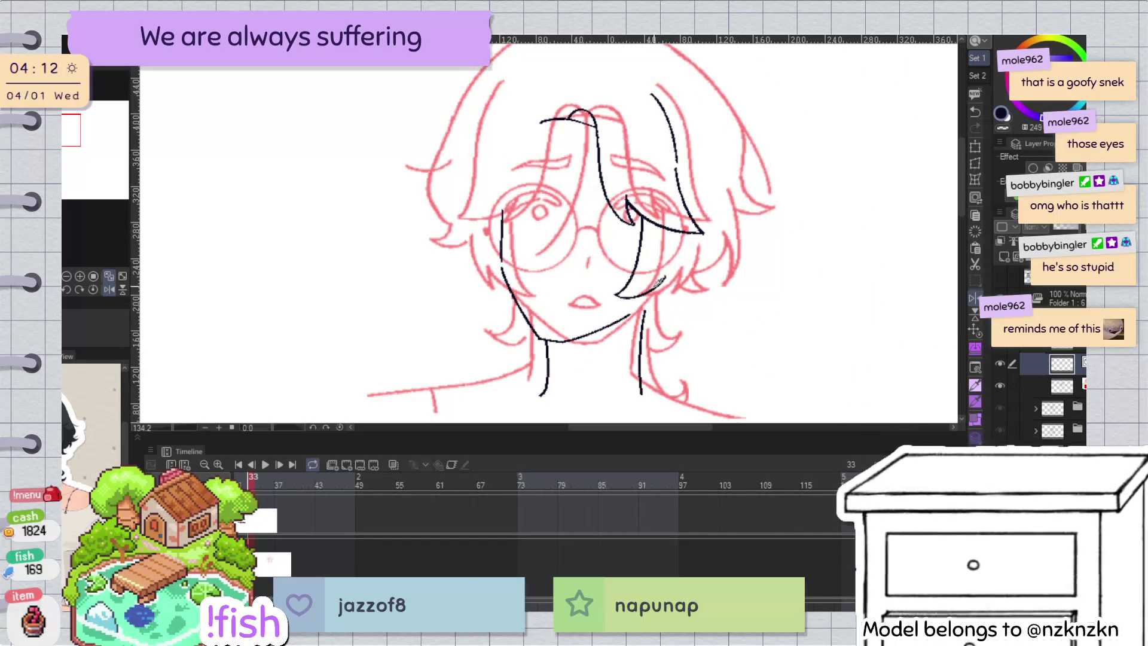
Step: Redraw the jaw line higher and replace the choppy cheek strokes with one continuous line
drag(664, 273, 616, 293)
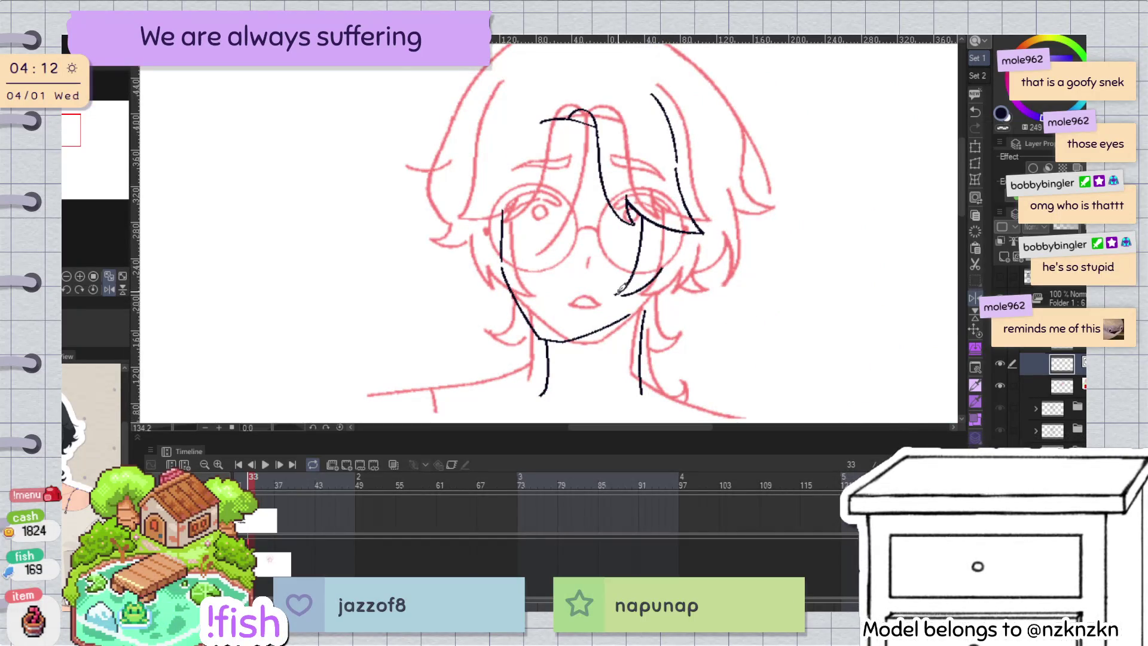
key(h)
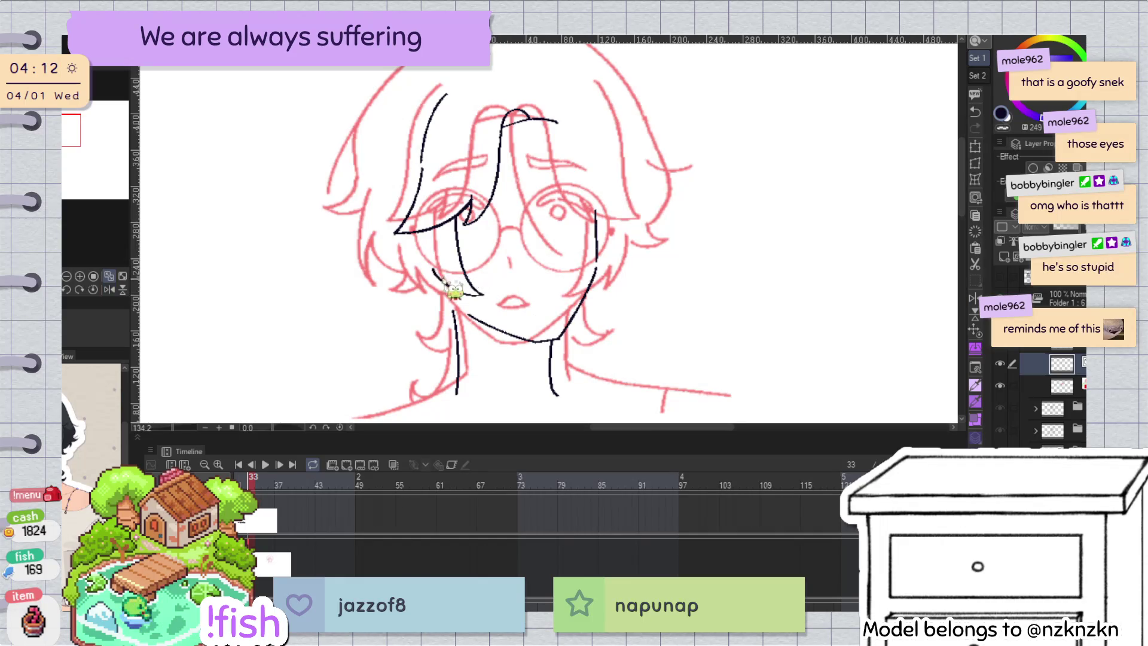
key(ctrl+z)
drag(432, 269, 485, 293)
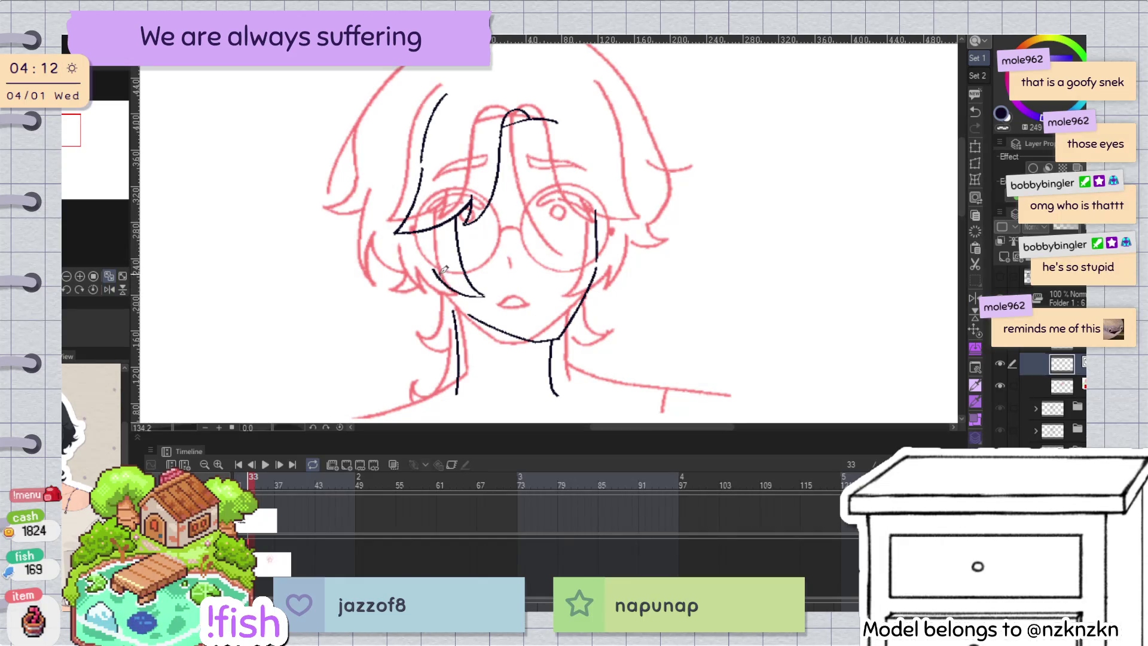
key(h)
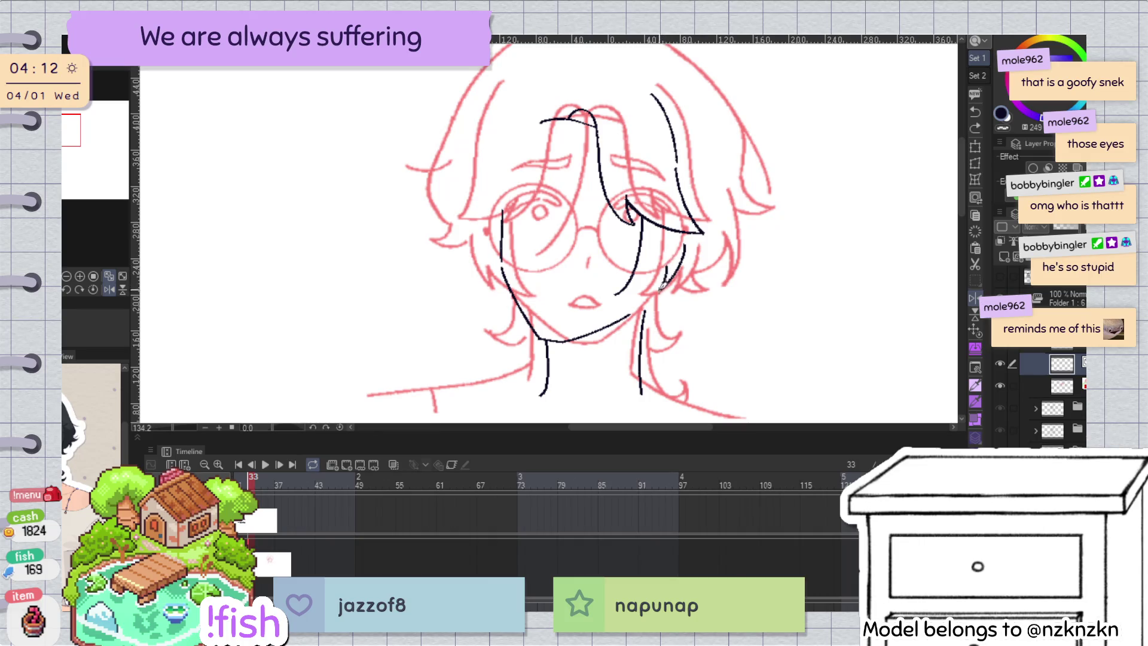
Step: Ink a smooth right cheek line running down toward the chin
drag(668, 267, 619, 291)
drag(684, 247, 660, 289)
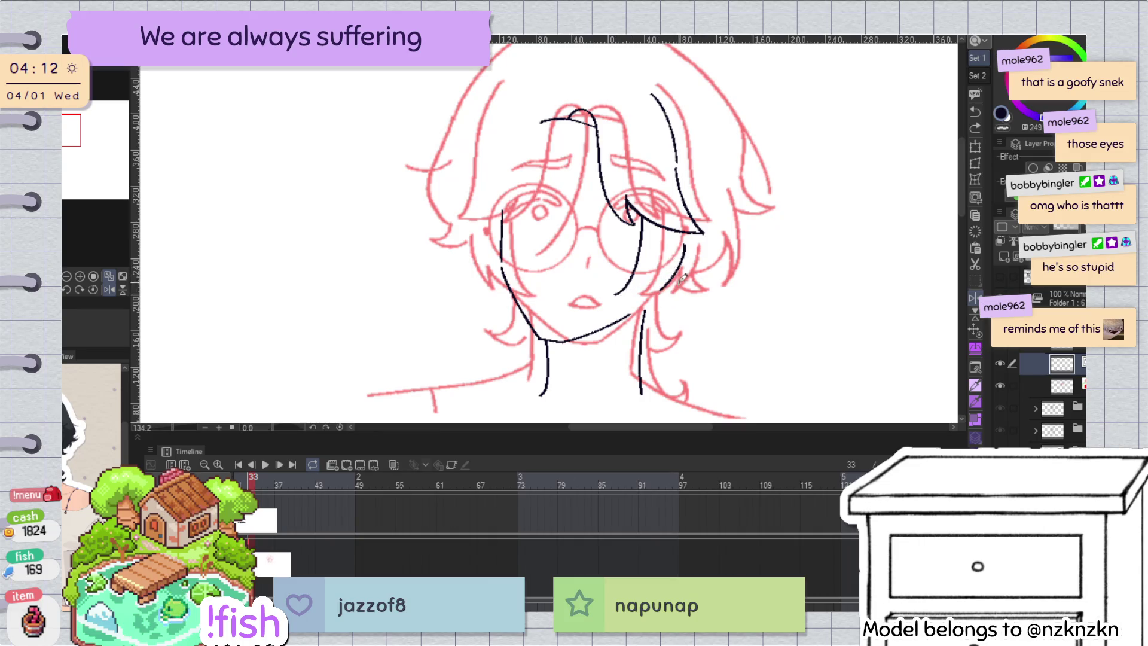
drag(685, 245, 657, 294)
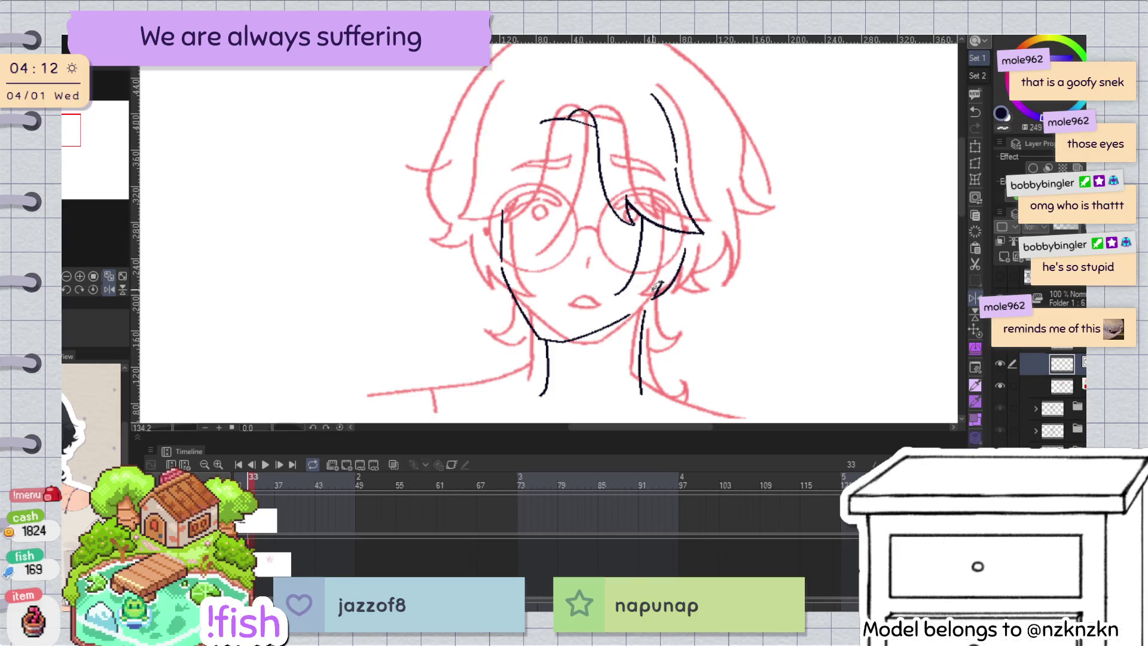
drag(625, 293, 460, 202)
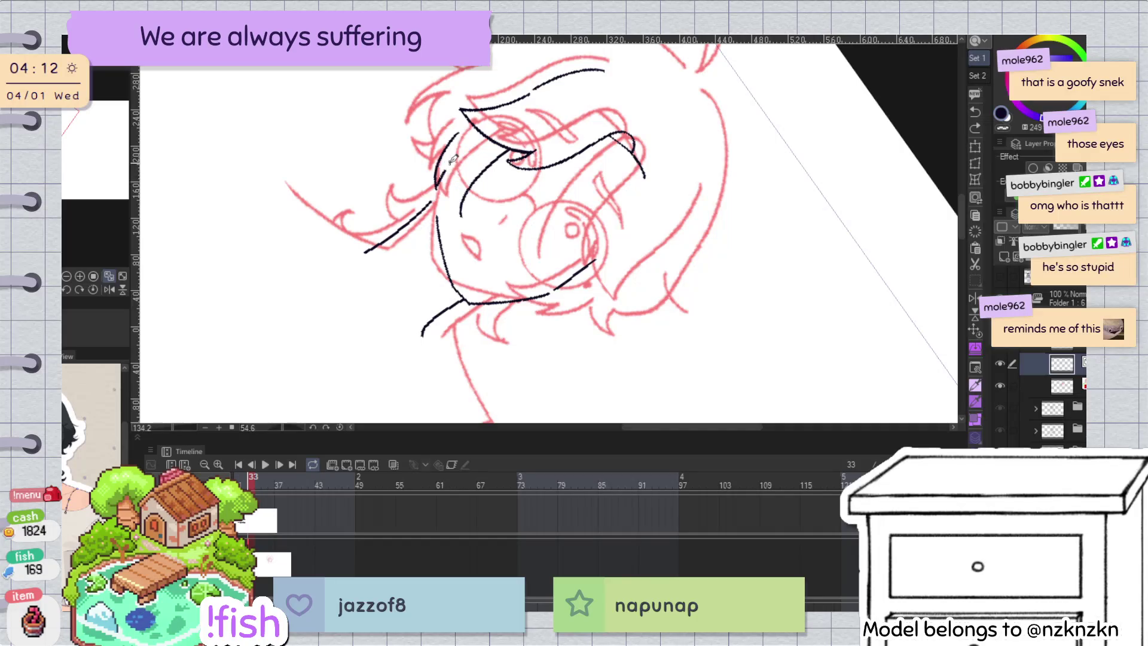
ctrl+click(464, 221)
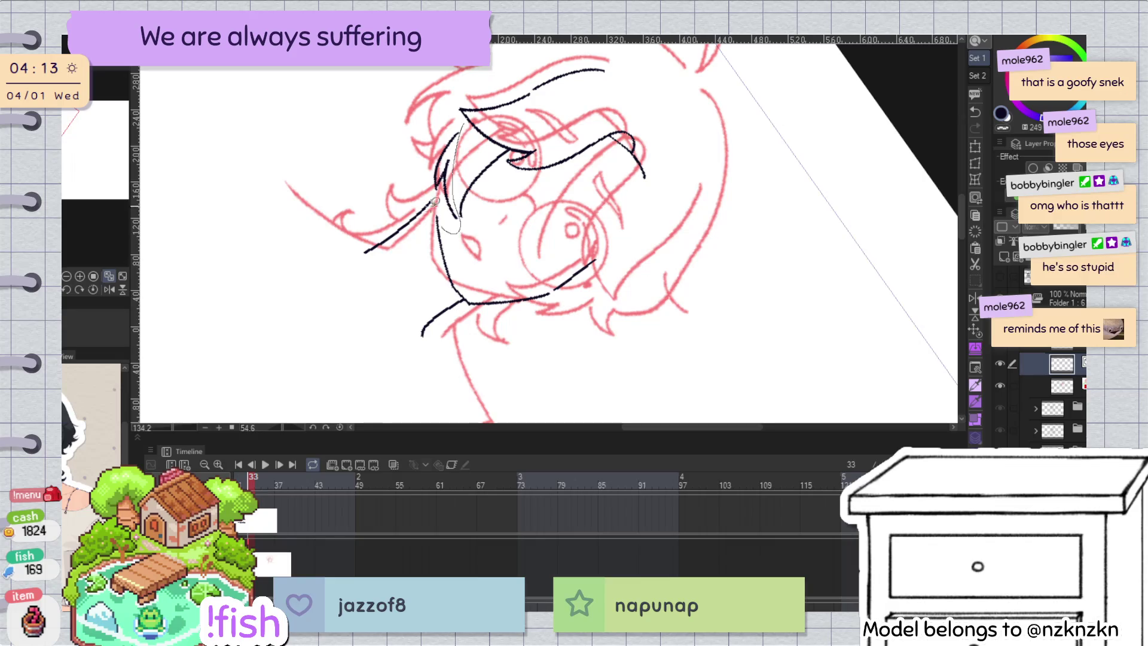
mouse_move(435, 202)
mouse_down()
mouse_move(457, 216)
mouse_move(473, 105)
mouse_move(456, 179)
mouse_up()
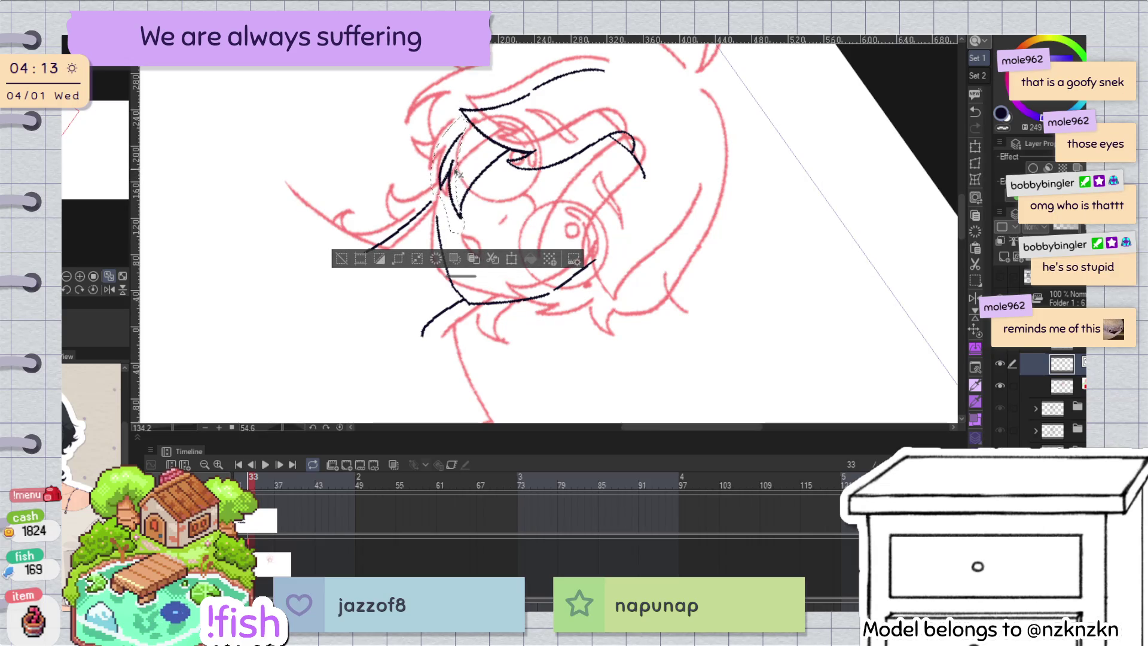
key(at)
key(ctrl+d)
key(h)
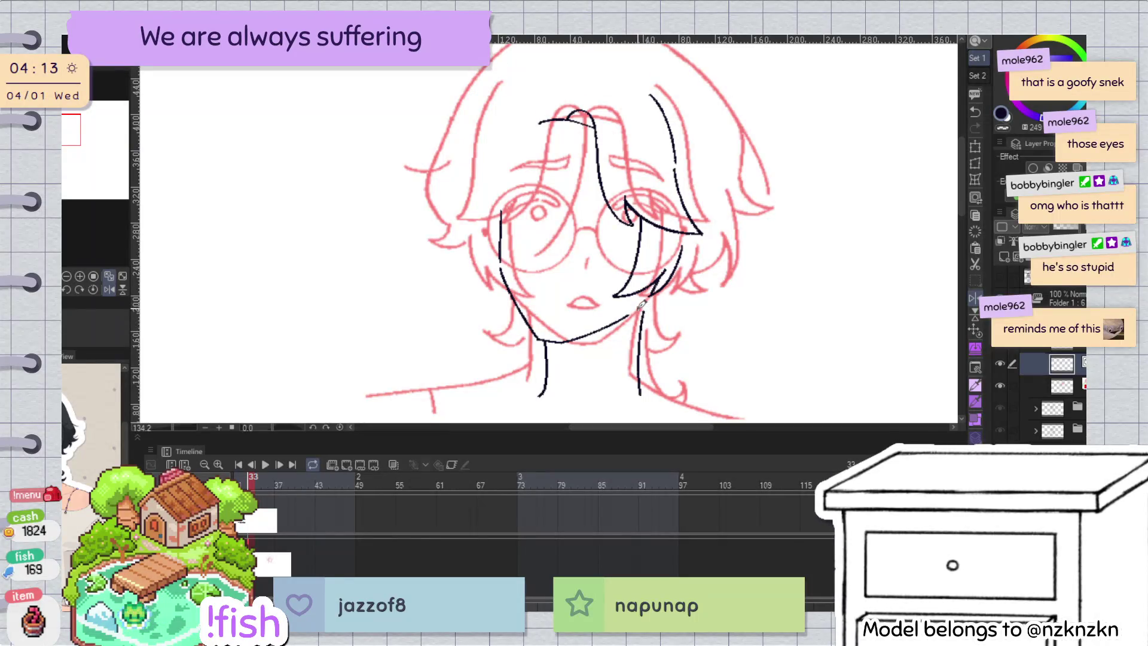
key(h)
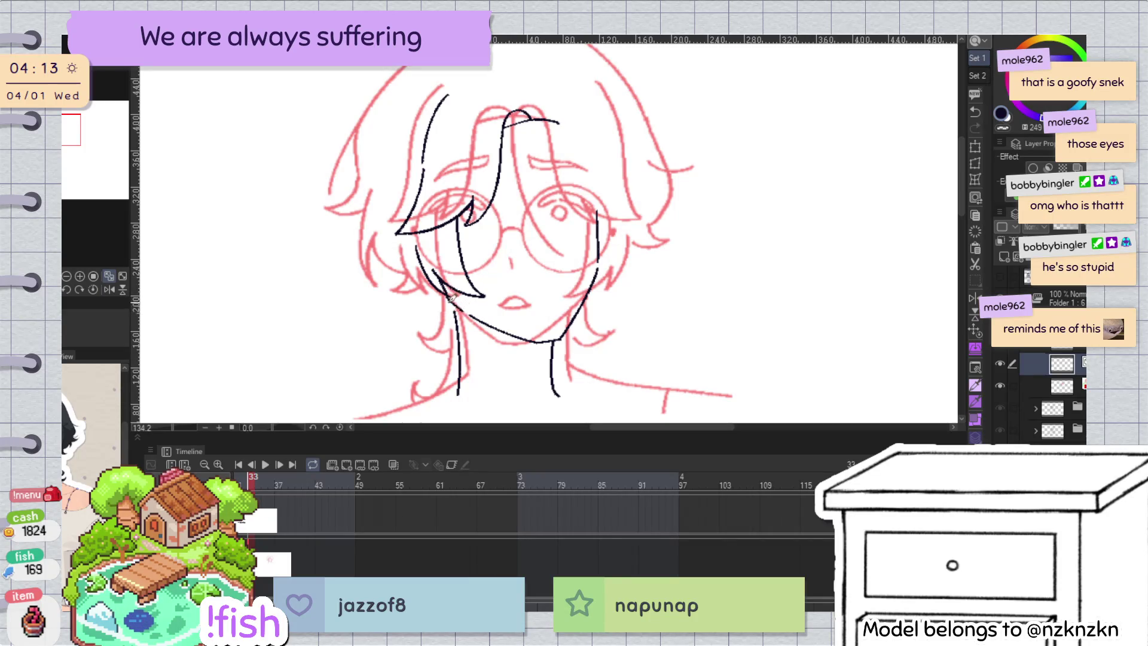
drag(524, 315, 451, 283)
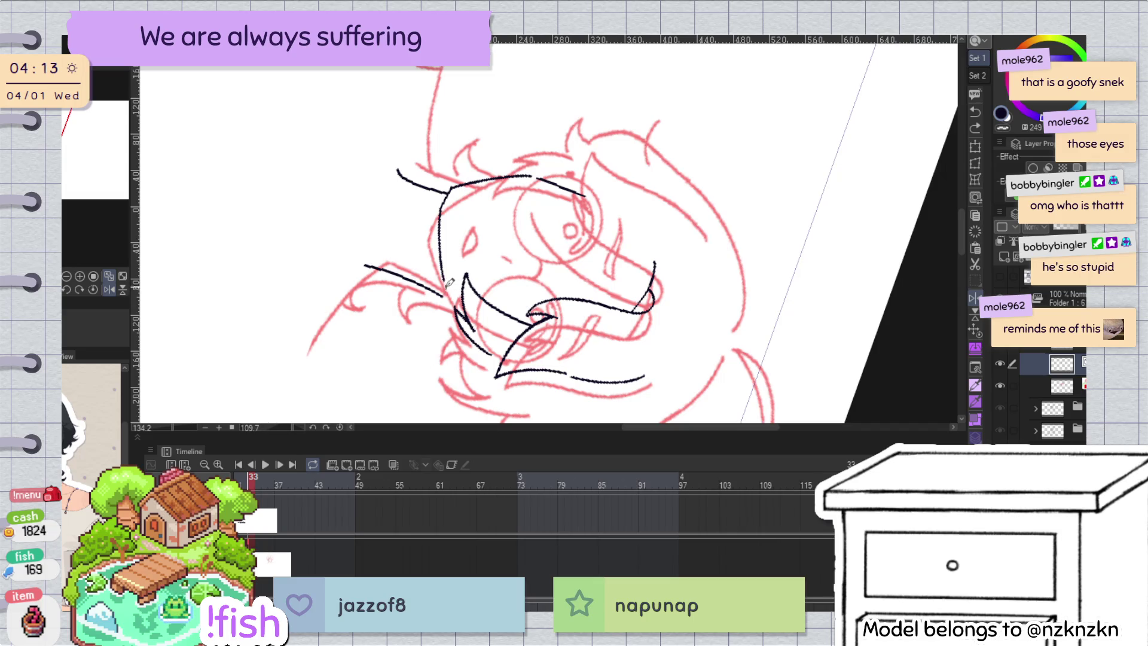
drag(523, 67, 398, 240)
key(ctrl+z)
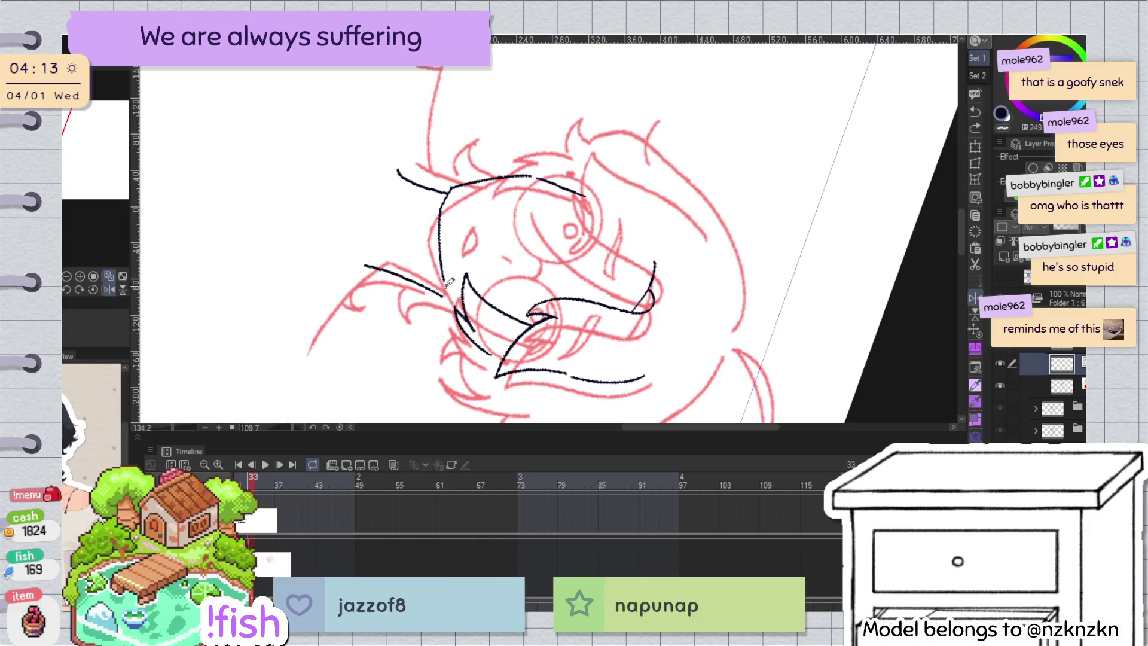
key(ctrl+@)
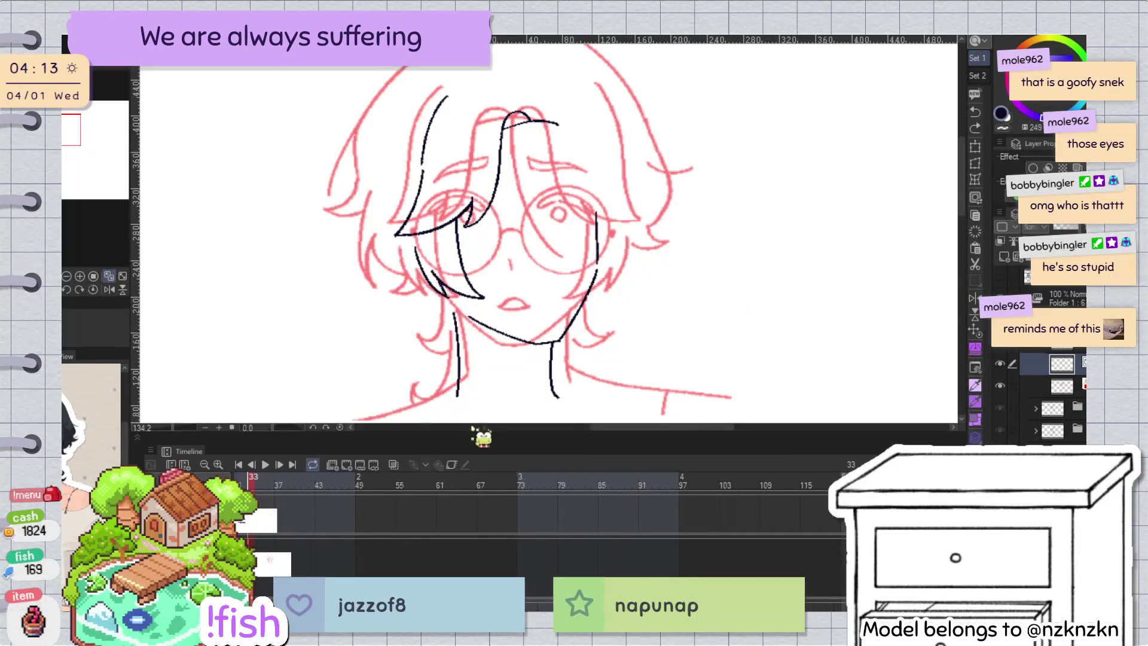
key(h)
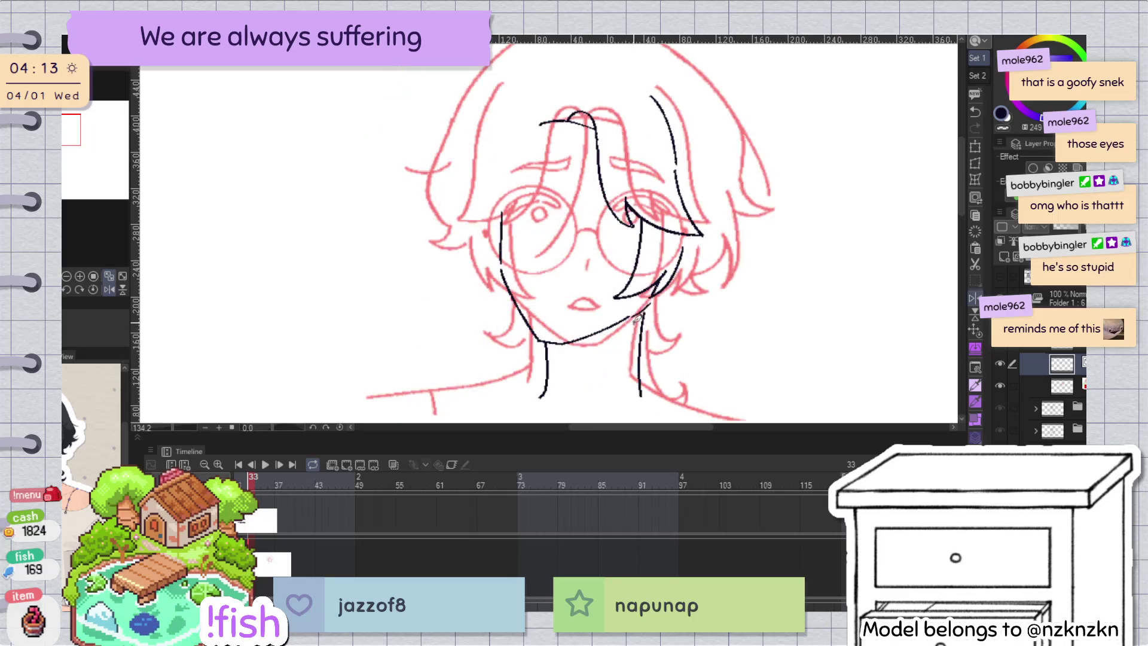
Step: Check the existing hair tuft by mirroring the canvas back and forth
key(h)
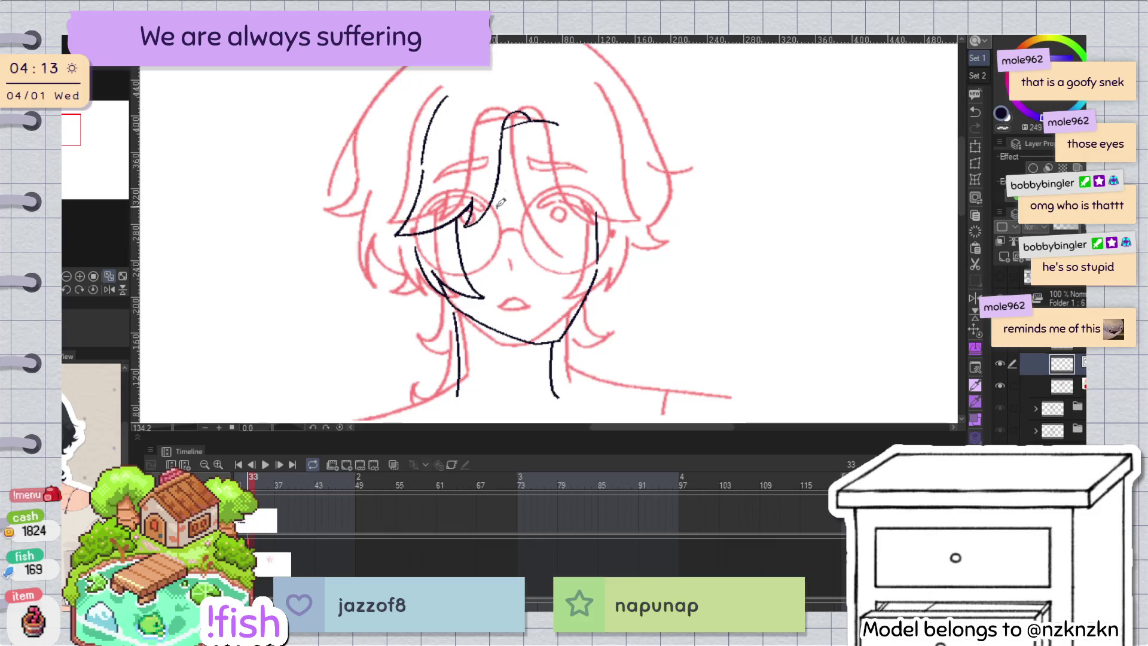
key(h)
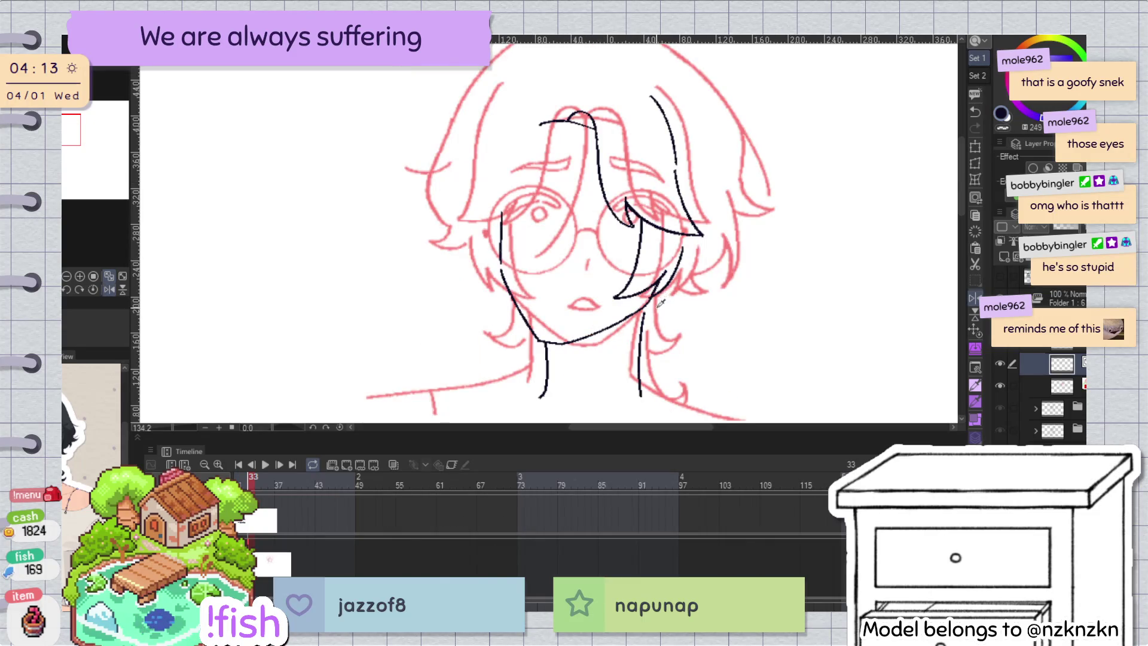
key(h)
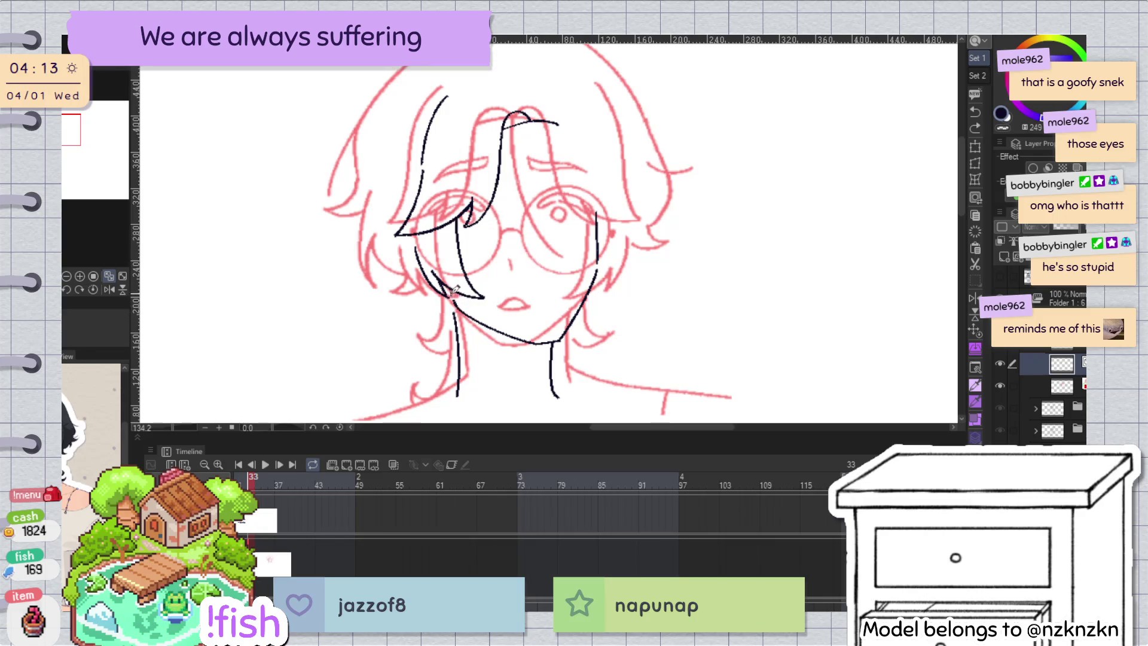
key(h)
mouse_move(641, 248)
mouse_down()
mouse_move(652, 242)
mouse_move(575, 283)
mouse_up()
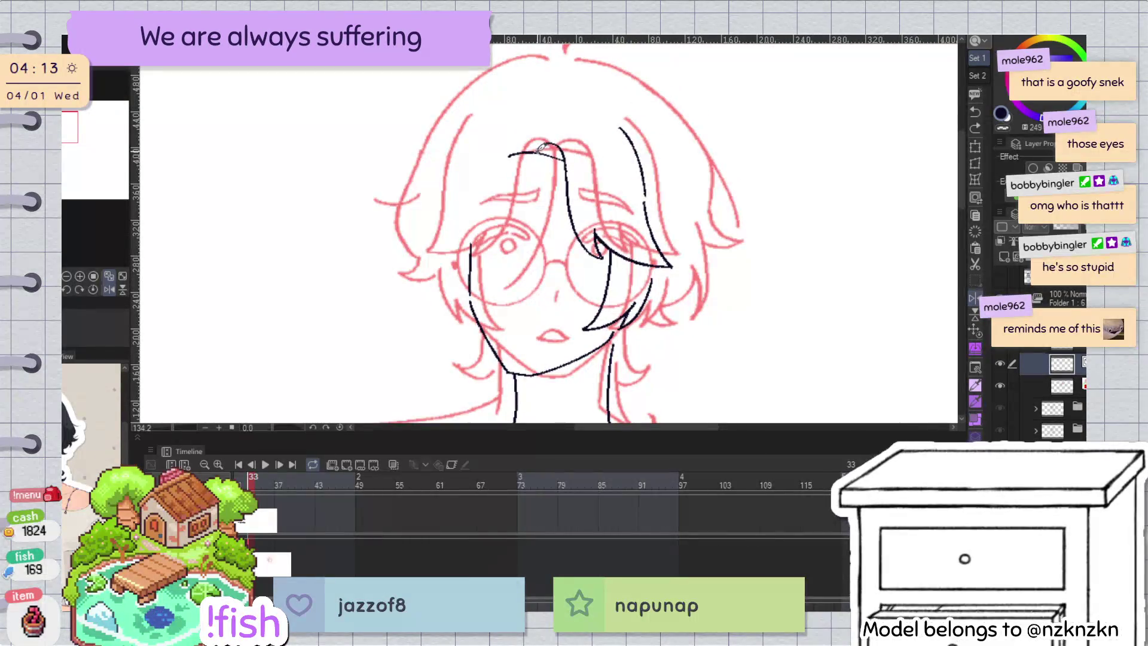
Step: Undo the old double-bump stroke and redraw the hair bump at the top of the head
key(ctrl+z)
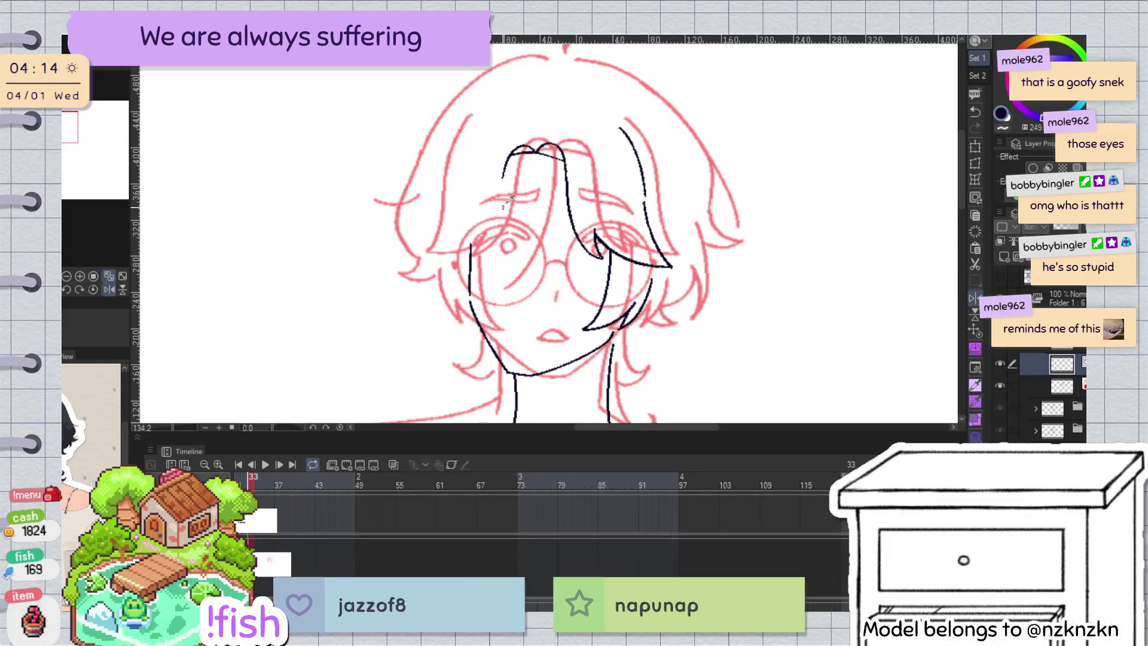
key(ctrl+z)
drag(546, 146, 505, 173)
key(h)
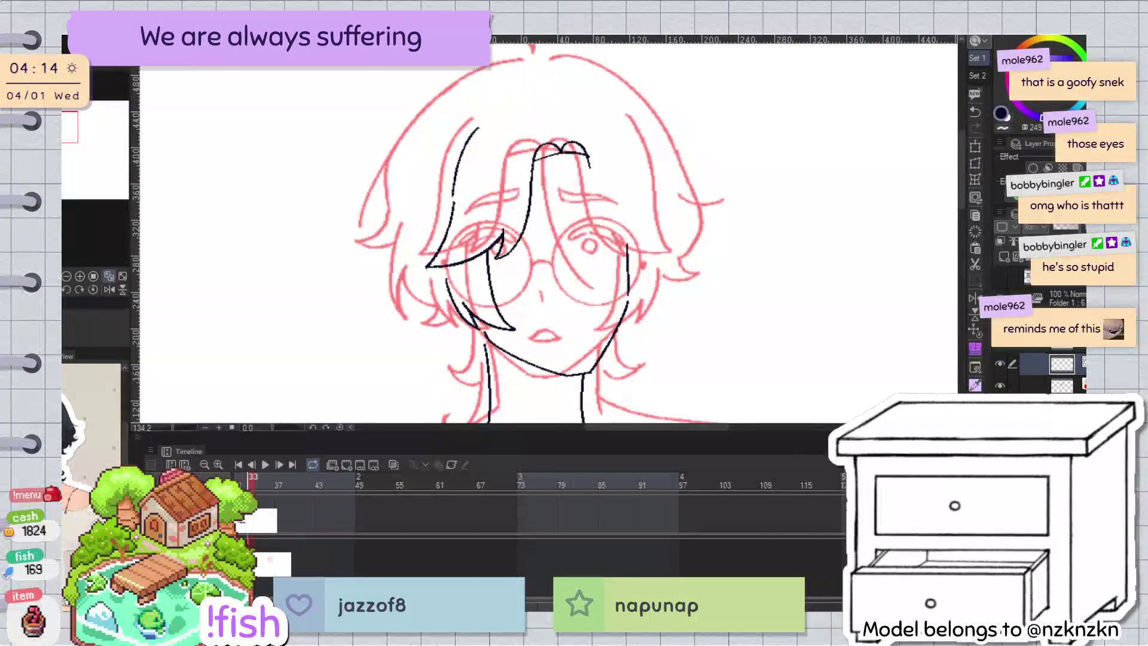
key(h)
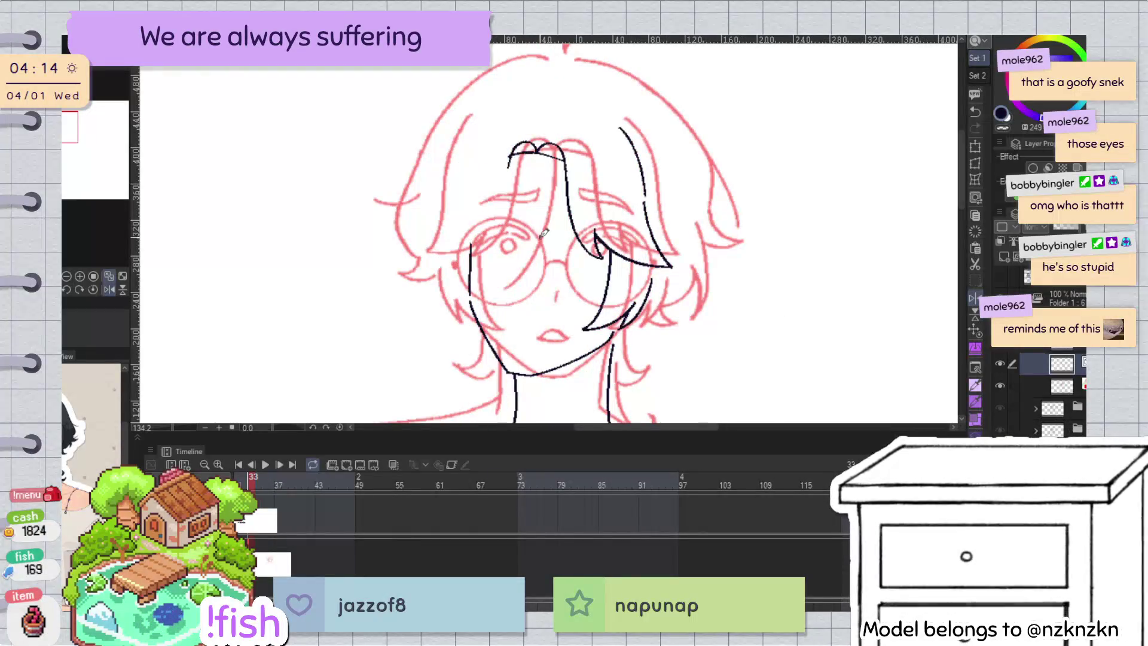
key(h)
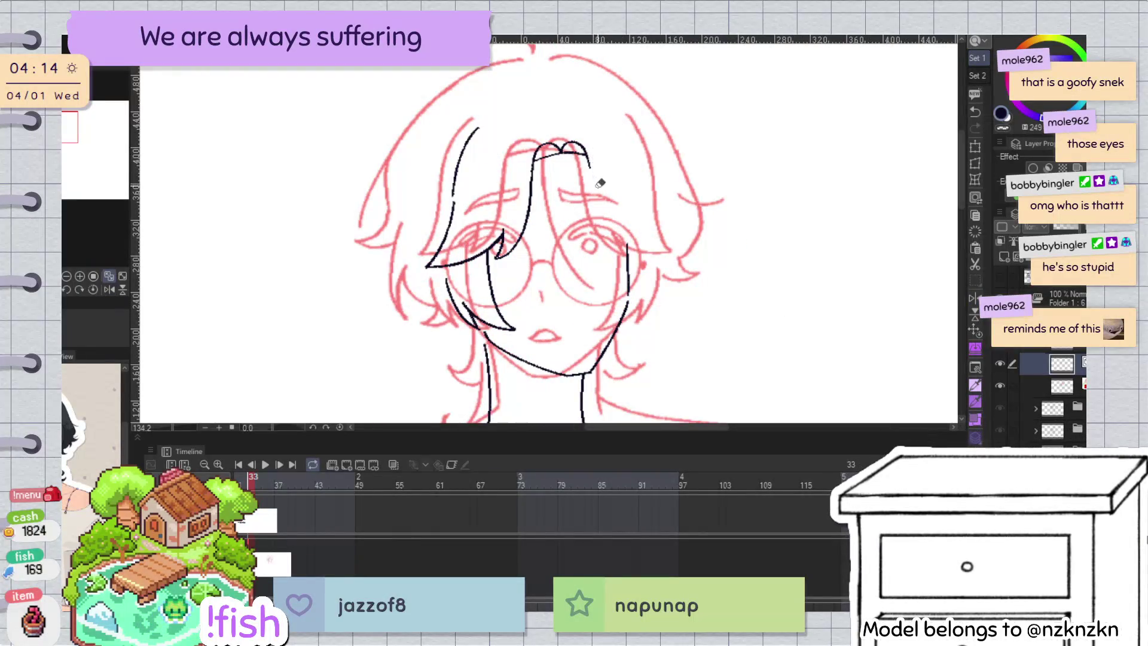
key(h)
key(h)
key(minus)
key(ctrl+at)
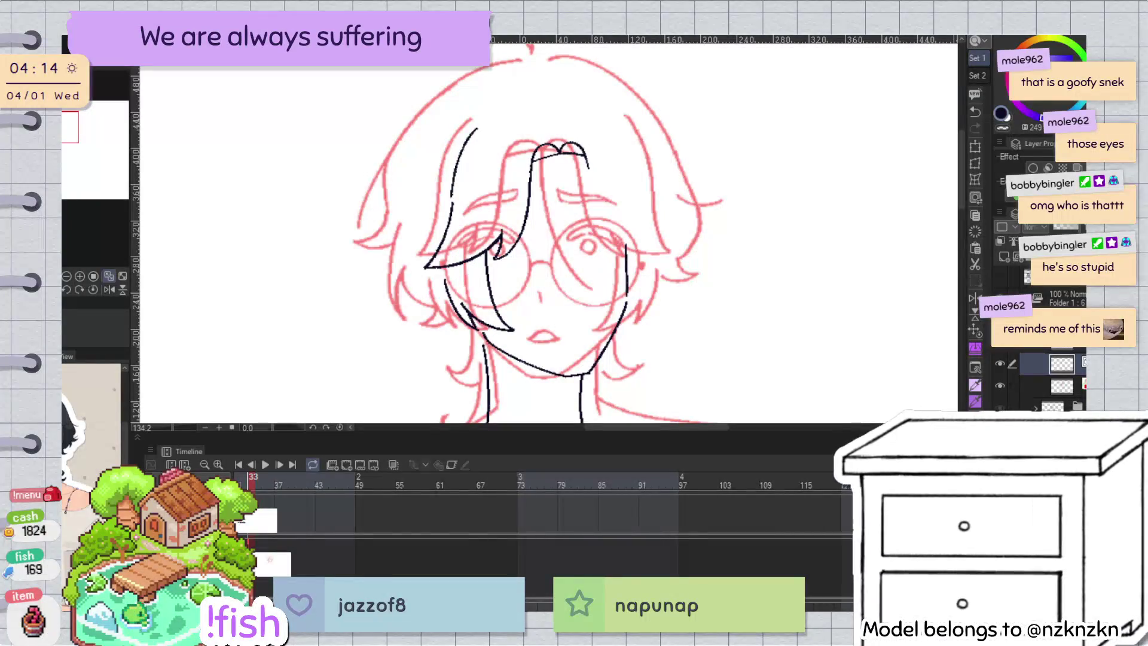
Step: Try a short hair stroke at the top of the head, then discard it
key(h)
key(h)
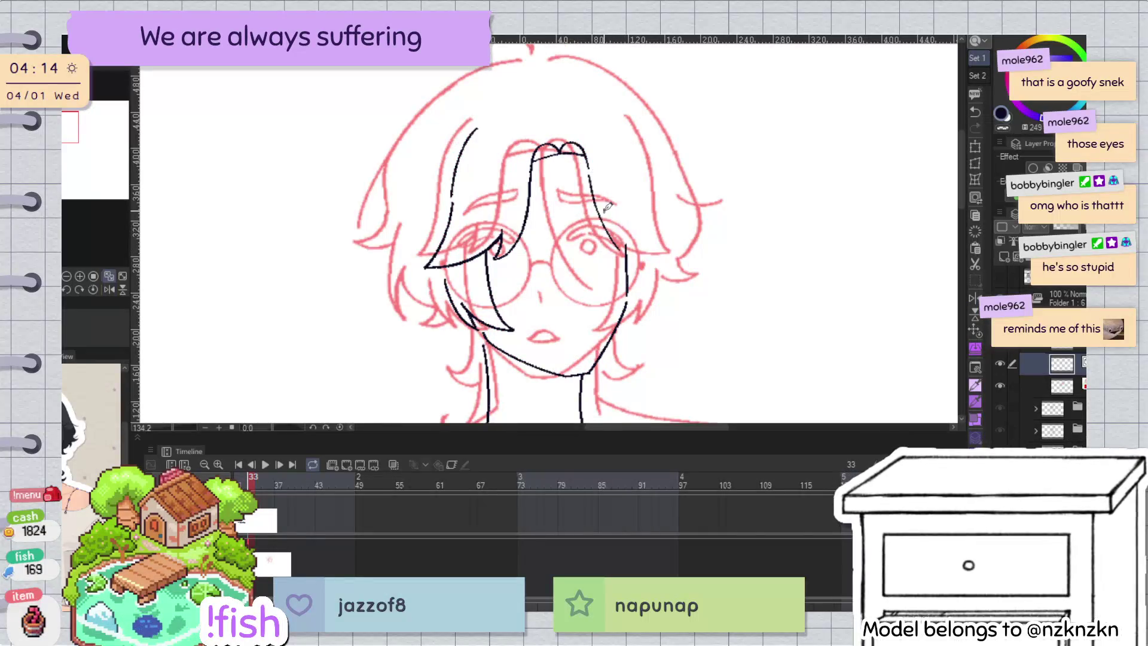
key(h)
drag(509, 157, 565, 160)
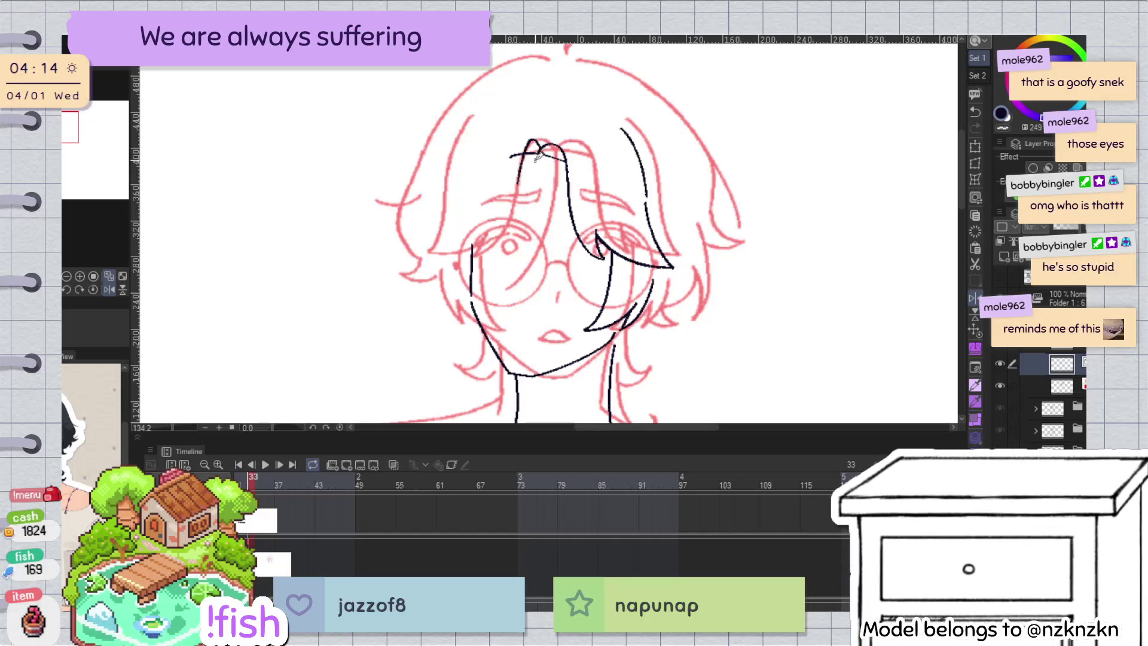
key(h)
key(ctrl+z)
Step: Draw the right hair strand arcing down from the top curve, retrying it several times
drag(573, 141, 592, 201)
key(ctrl+z)
drag(572, 141, 616, 228)
key(ctrl+z)
drag(573, 142, 625, 245)
key(ctrl+z)
drag(562, 144, 606, 212)
key(ctrl+z)
drag(563, 148, 615, 246)
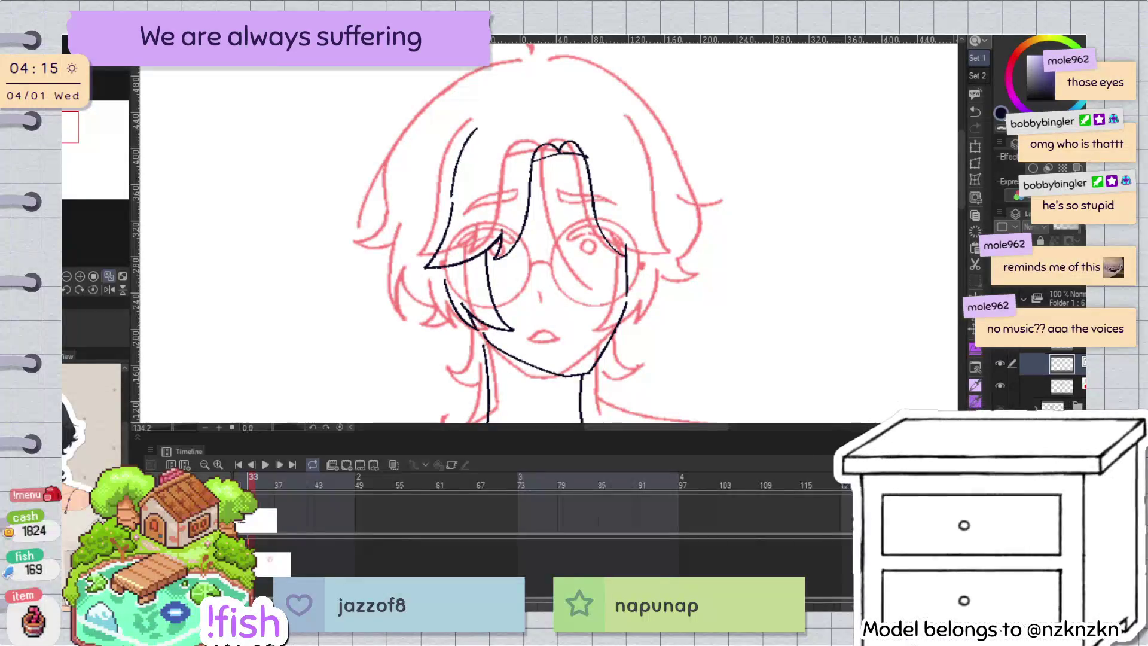
Step: Enlarge the curve near the right eye with the Object tool
key(h)
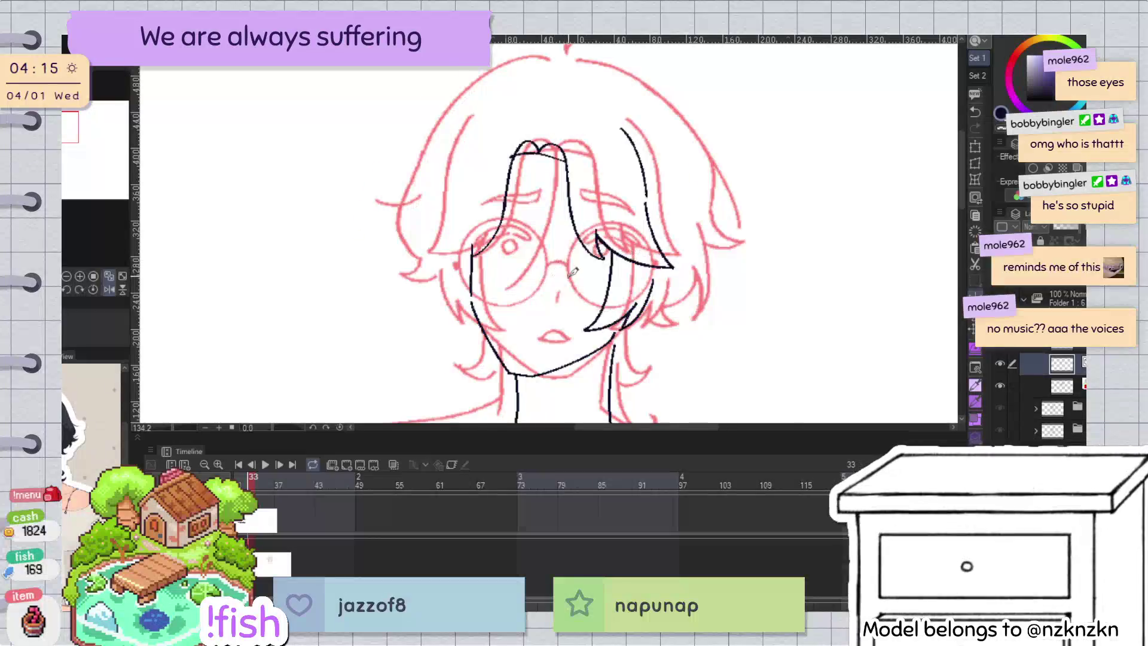
key(h)
click(623, 253)
drag(641, 270, 644, 257)
key(p)
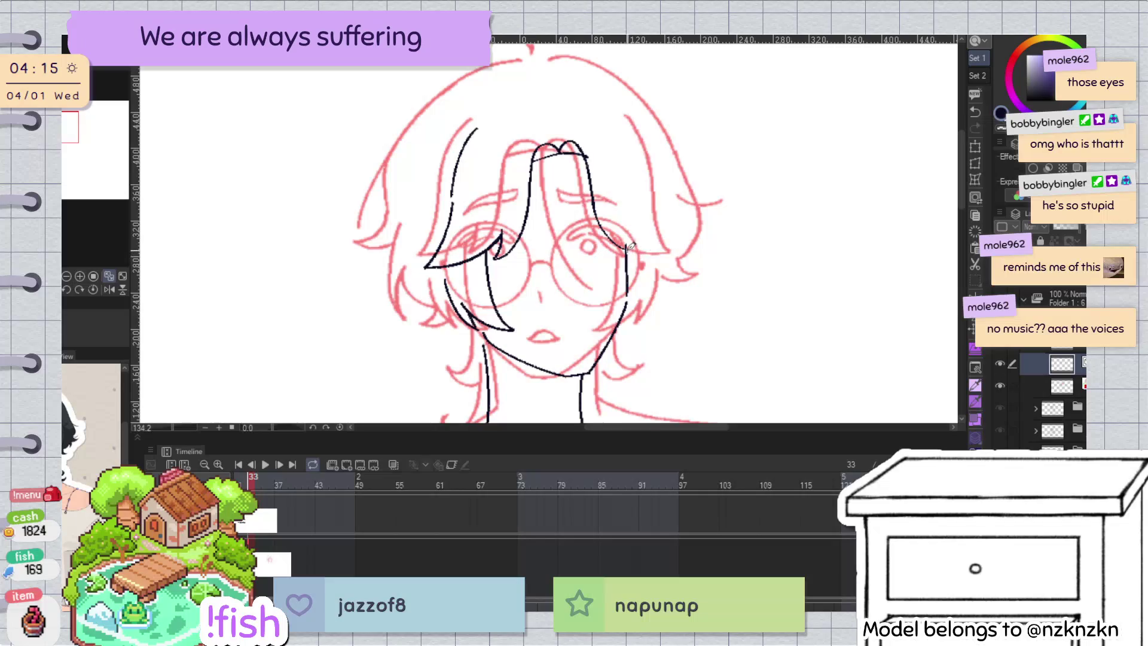
Step: Ink a hair strand beside the left lens and extend it up to the hair top
key(h)
drag(472, 254, 504, 216)
click(494, 239)
drag(511, 157, 469, 252)
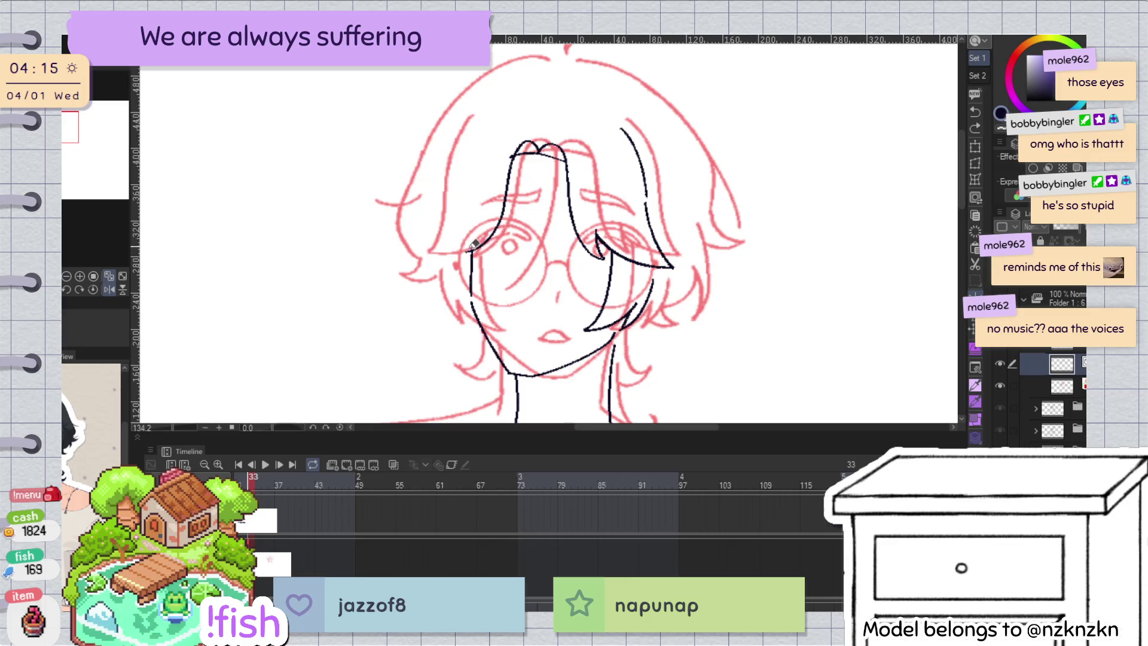
drag(474, 245, 476, 293)
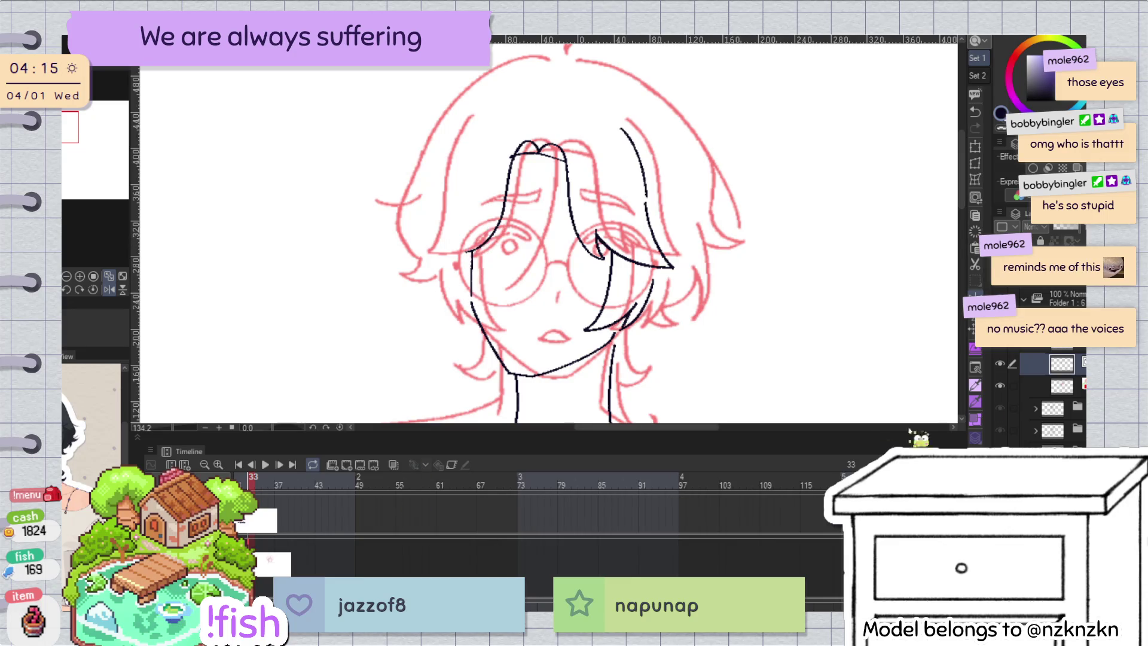
Step: Compare the line art with the sketch and ink a curve from the right cheek downward
click(999, 363)
click(999, 364)
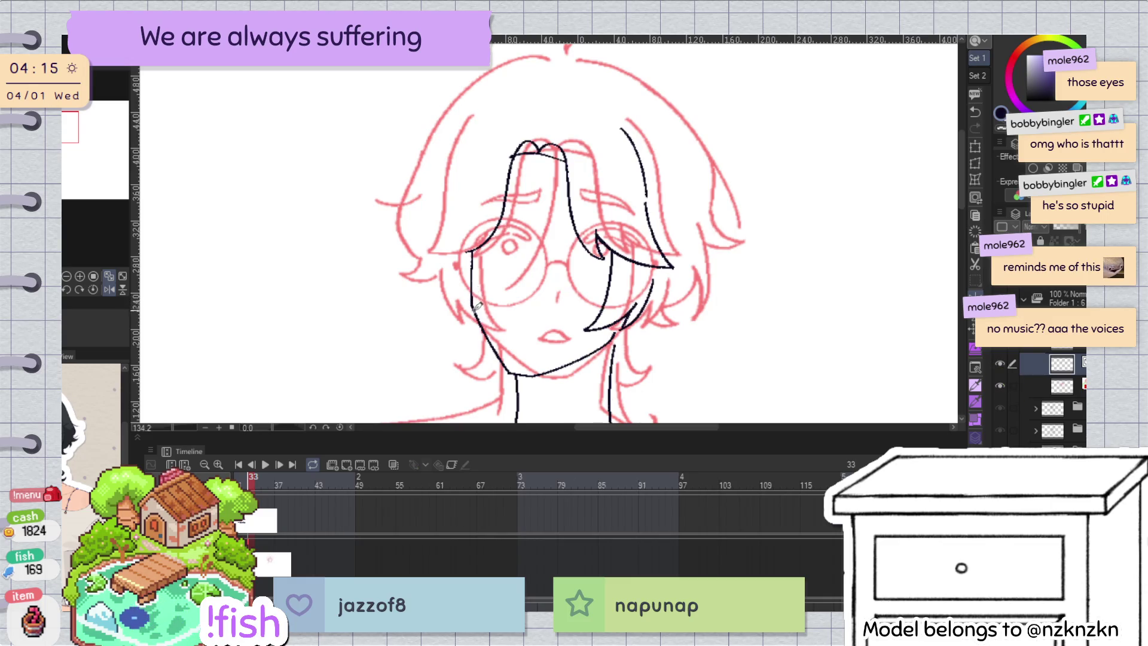
scroll(473, 251, up, 2)
scroll(471, 275, up, 2)
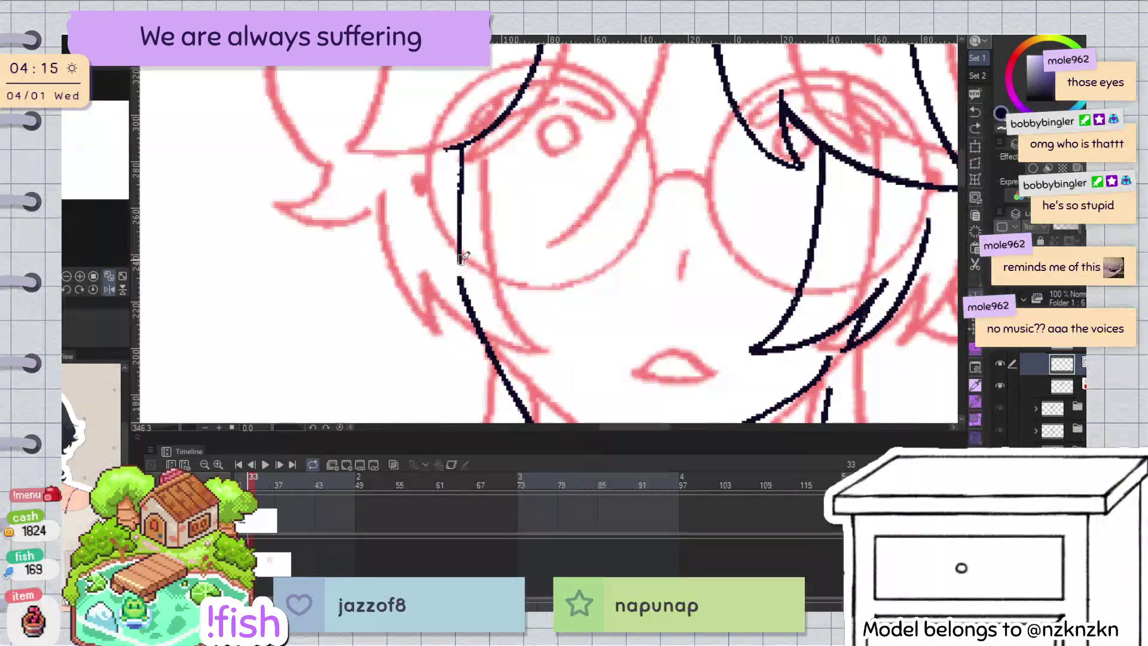
scroll(502, 173, down, 4)
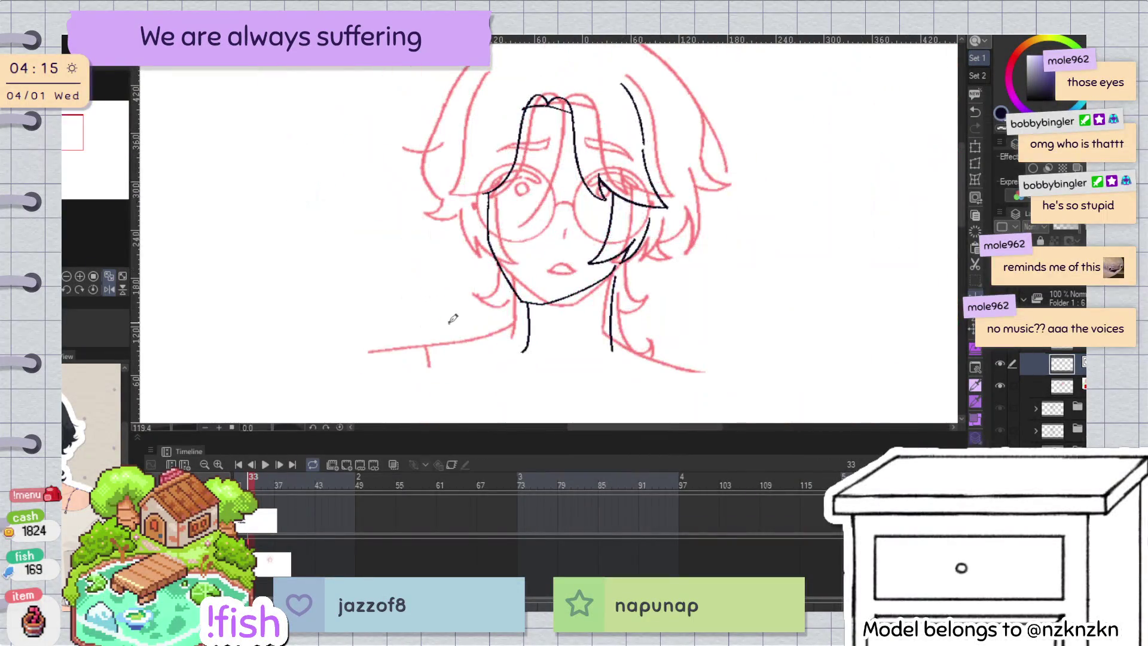
scroll(505, 169, up, 2)
drag(725, 89, 638, 263)
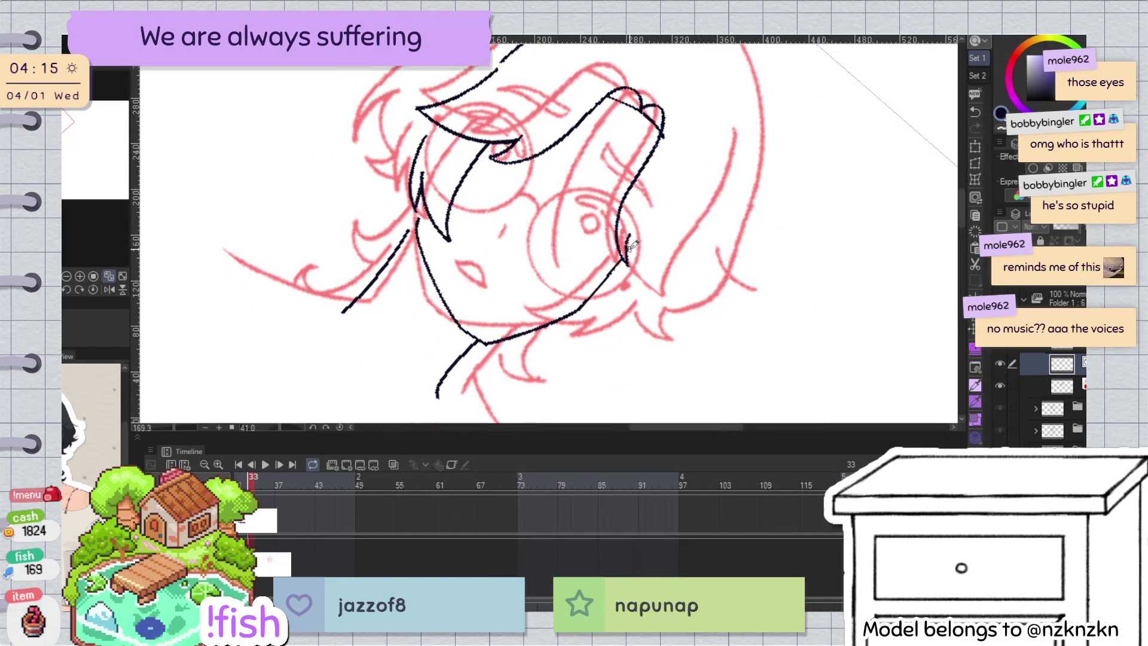
drag(630, 240, 667, 294)
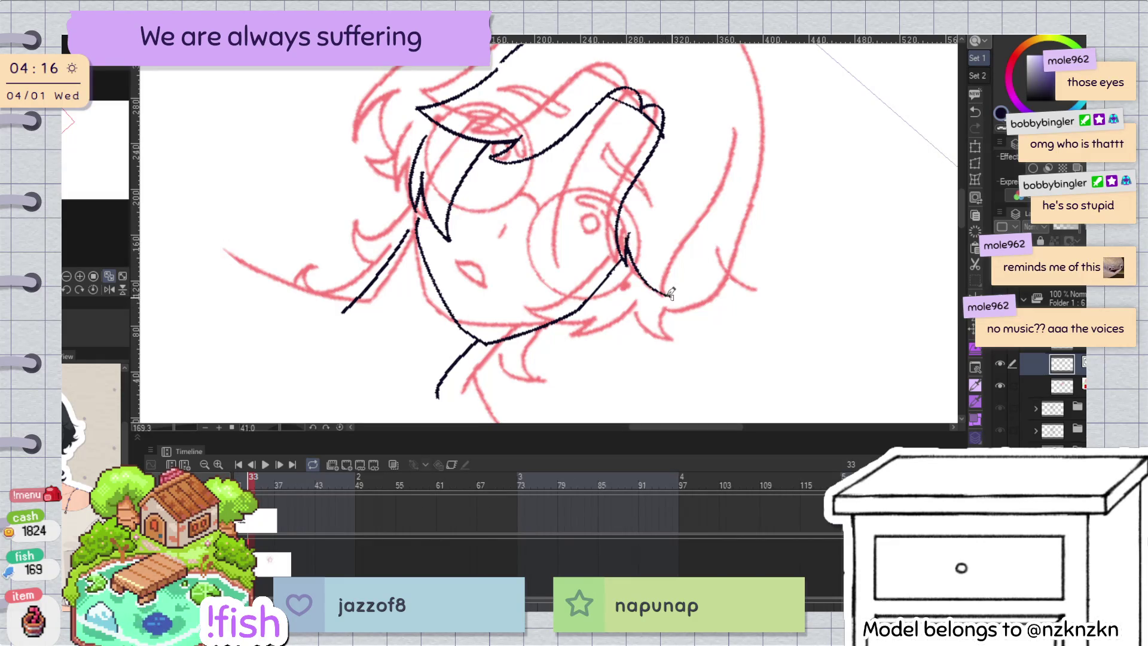
drag(712, 198, 457, 198)
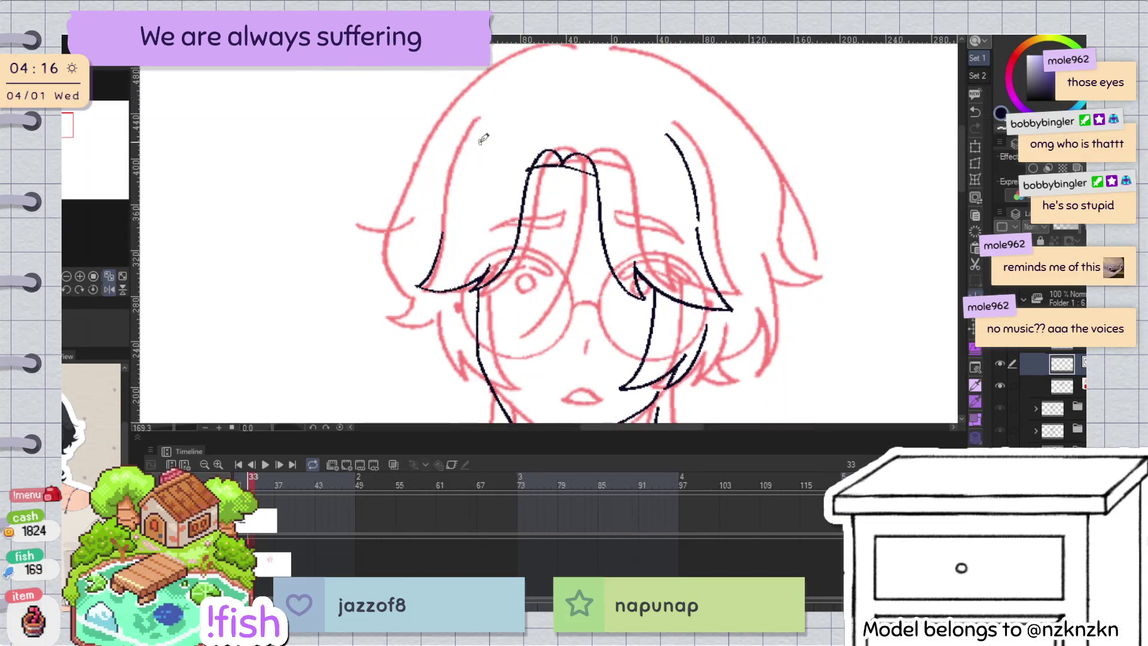
Step: Retry the upper-left hair stroke, then lasso-select the left hair strand
key(ctrl+z)
mouse_move(447, 236)
mouse_down()
mouse_move(511, 128)
mouse_move(445, 234)
mouse_up()
key(ctrl+z)
scroll(636, 209, down, 2)
drag(861, 254, 756, 257)
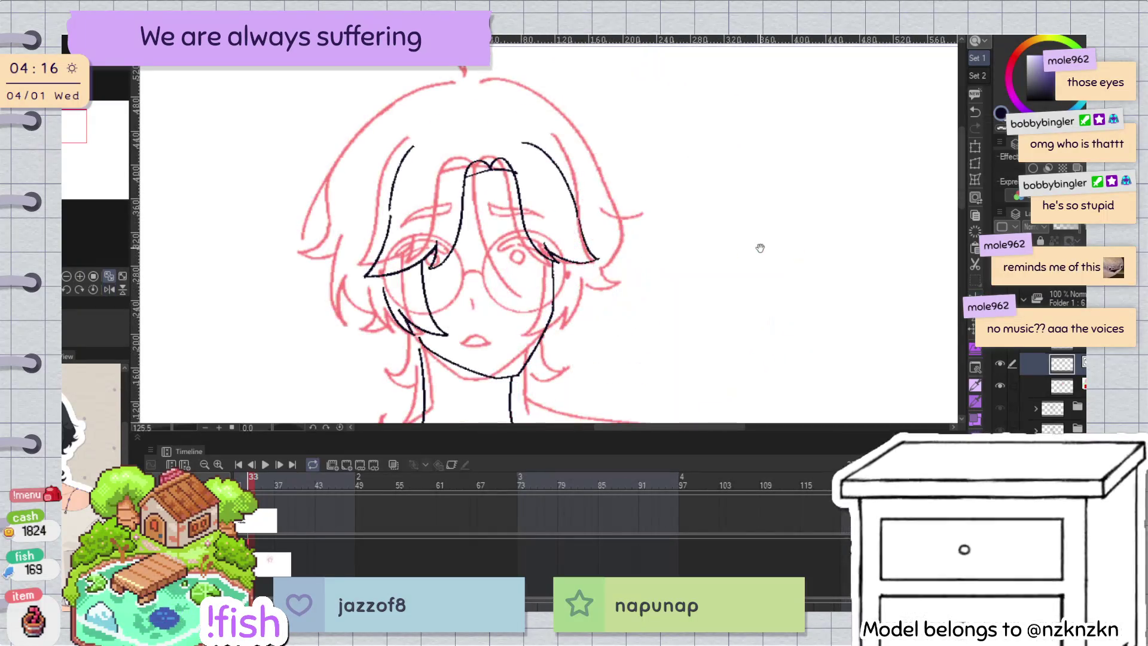
drag(438, 149, 584, 149)
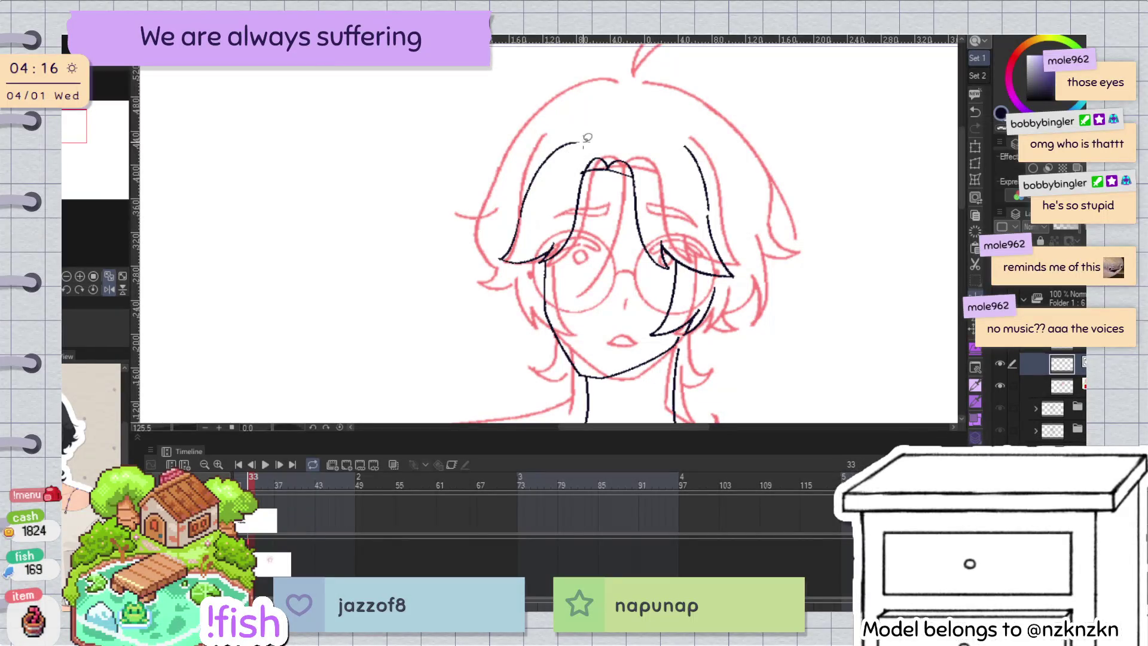
drag(576, 129, 588, 129)
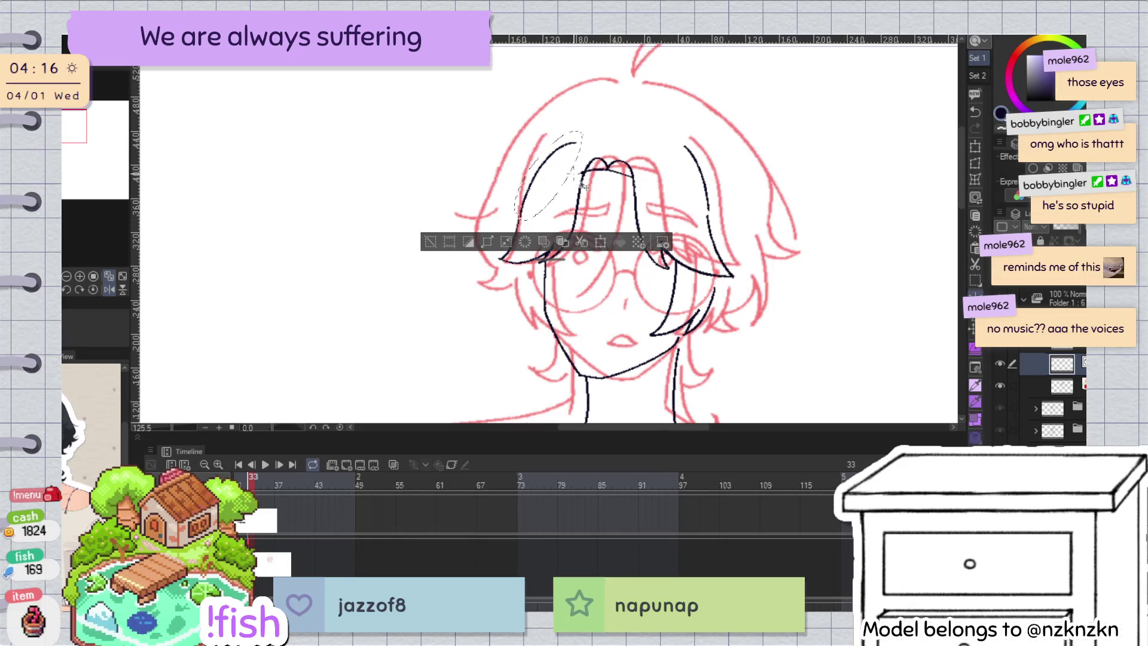
Step: Stretch the selected left hair strand slightly and commit the transform
key(ctrl+t)
drag(523, 206, 529, 220)
key(Return)
key(ctrl+d)
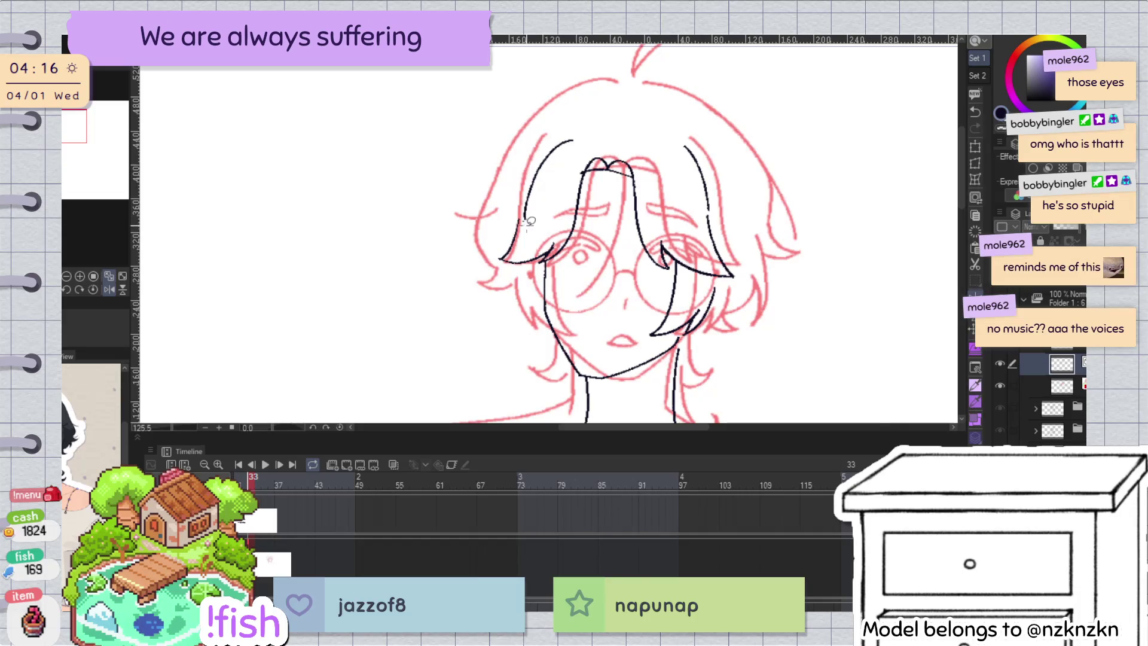
scroll(529, 221, up, 5)
drag(562, 47, 494, 293)
scroll(538, 208, down, 2)
key(ctrl+z)
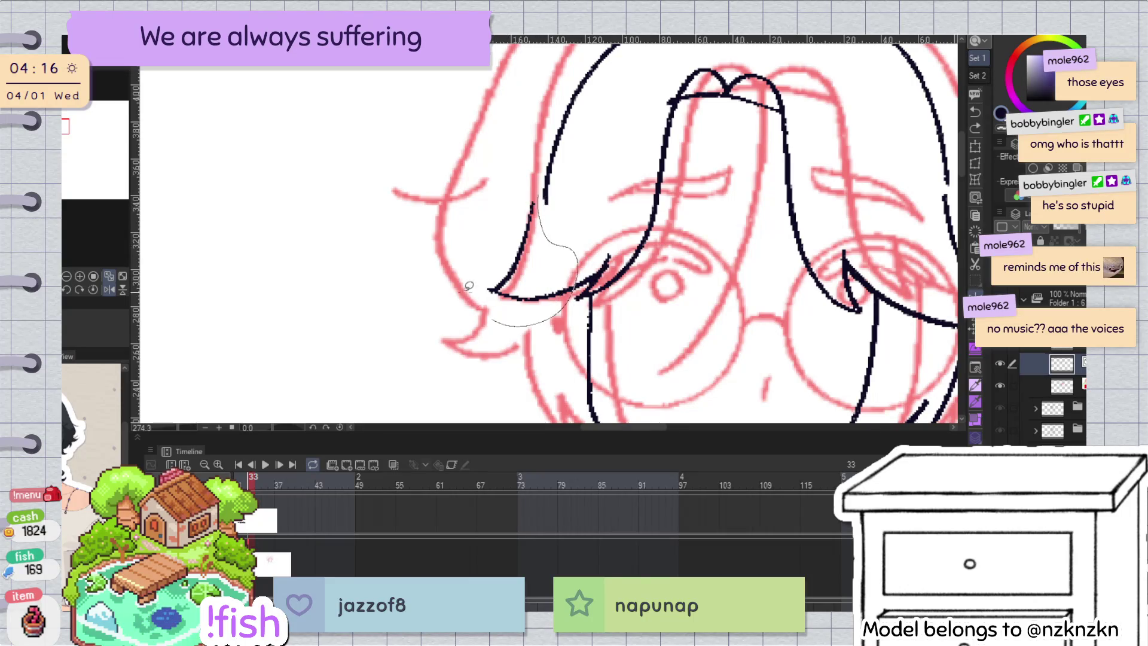
Step: Shift the left bang tip slightly right so it meets the neighbouring strand
drag(577, 242, 558, 233)
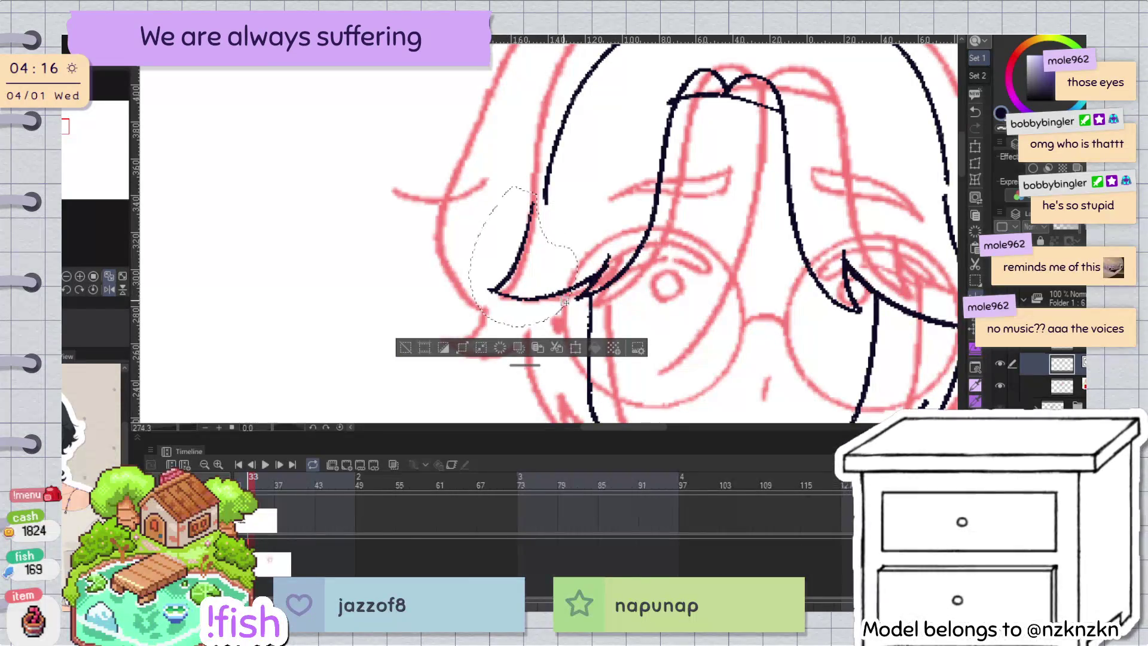
drag(564, 298, 575, 299)
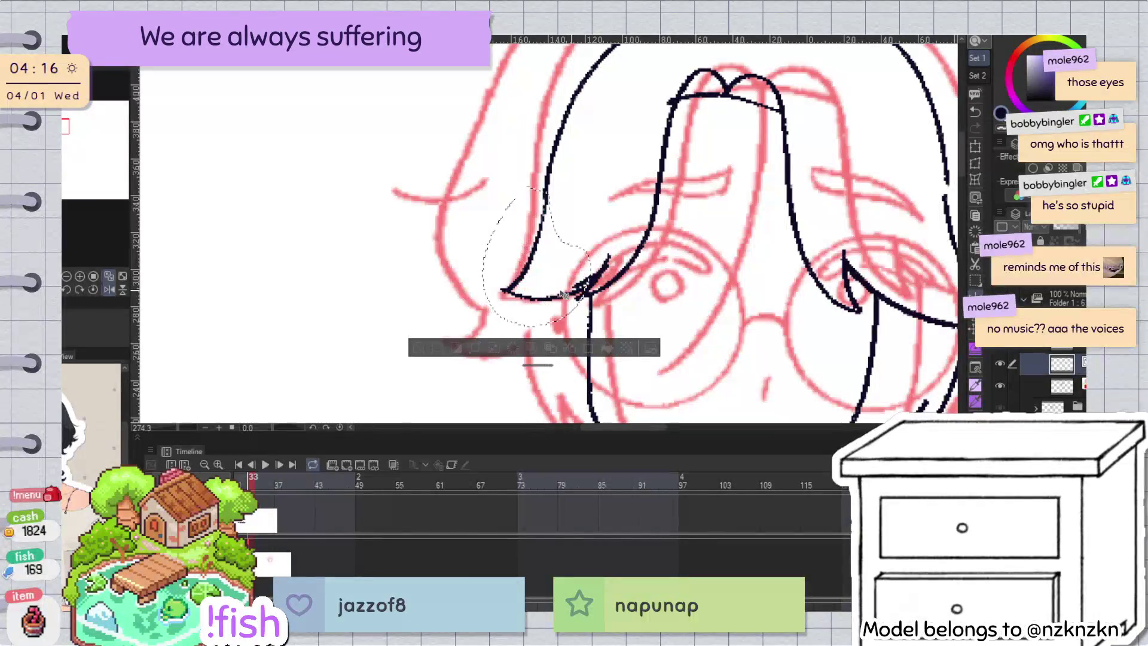
key(ctrl+d)
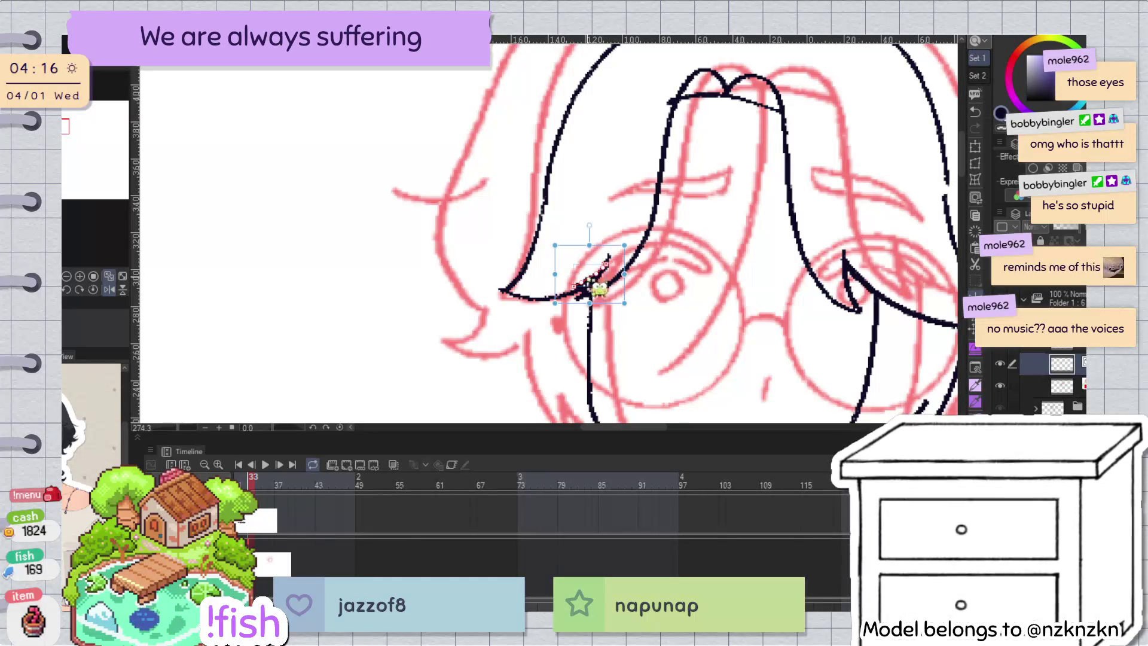
key(h)
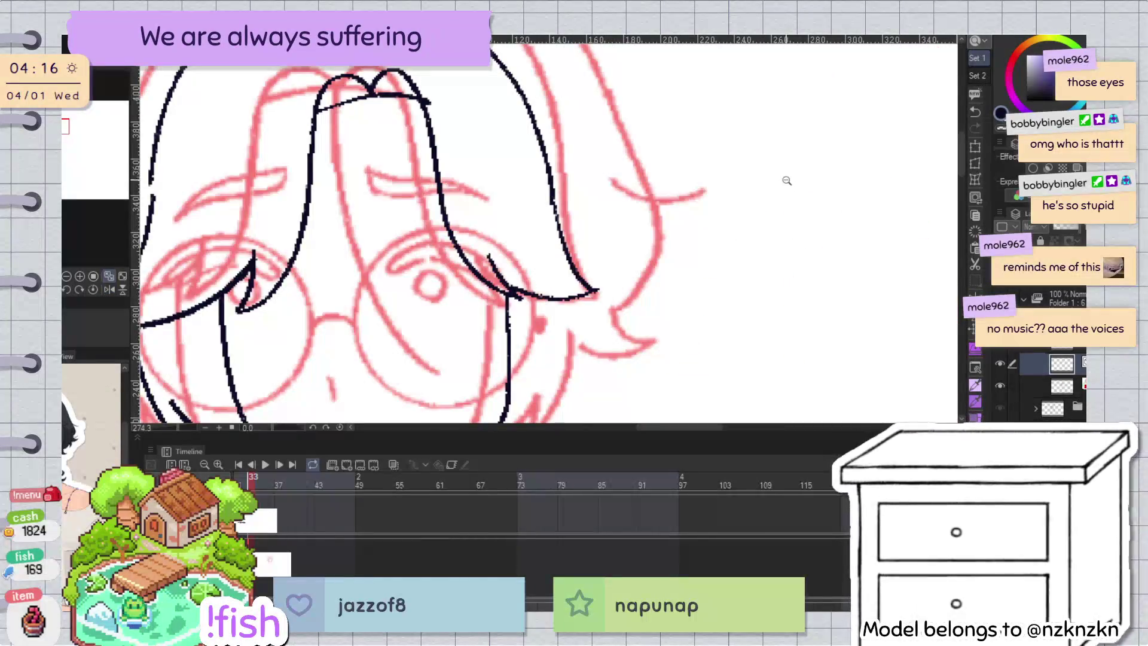
key(h)
scroll(699, 322, down, 2)
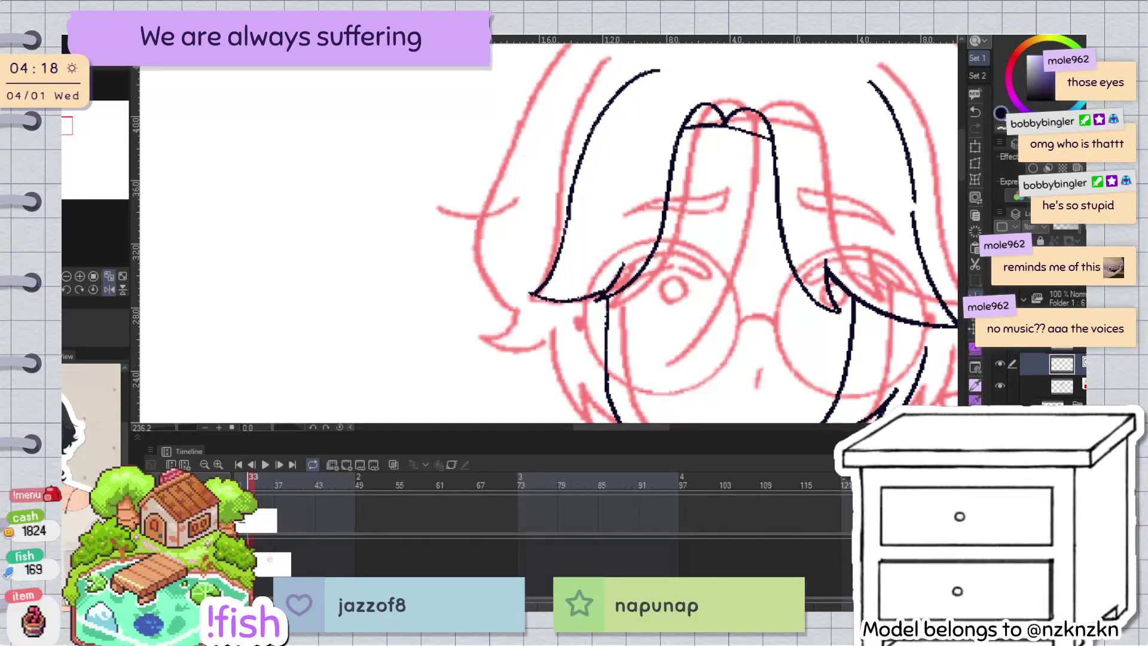
Step: Ink a short line along the upper-left hair from the left bang, redrawn shorter
scroll(843, 261, down, 3)
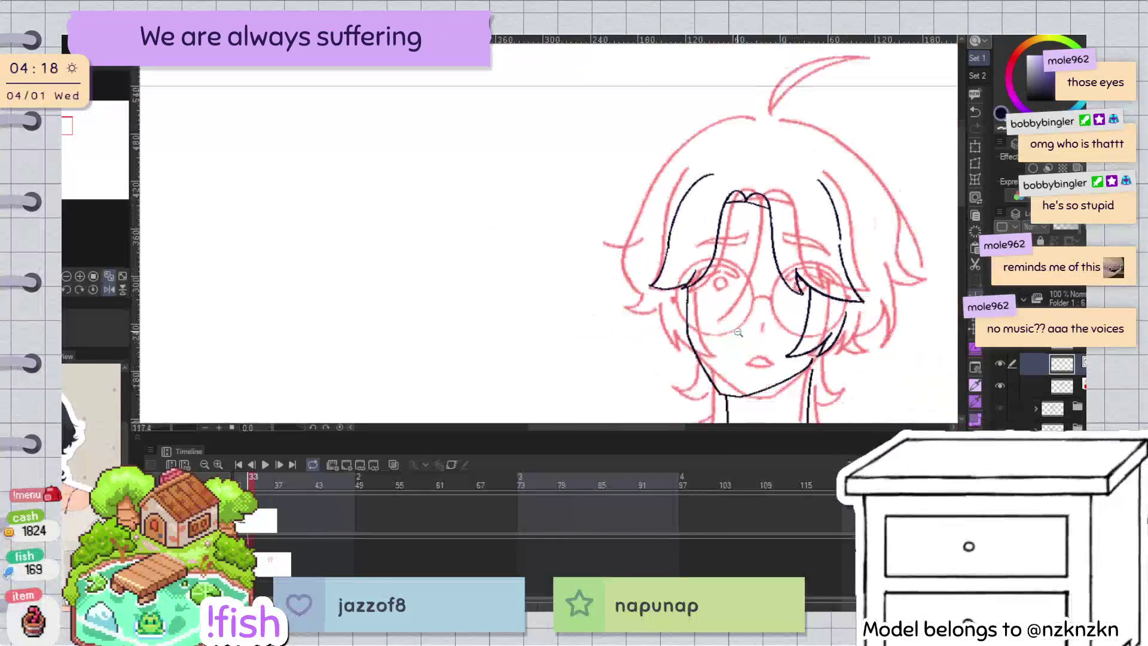
key(h)
key(h)
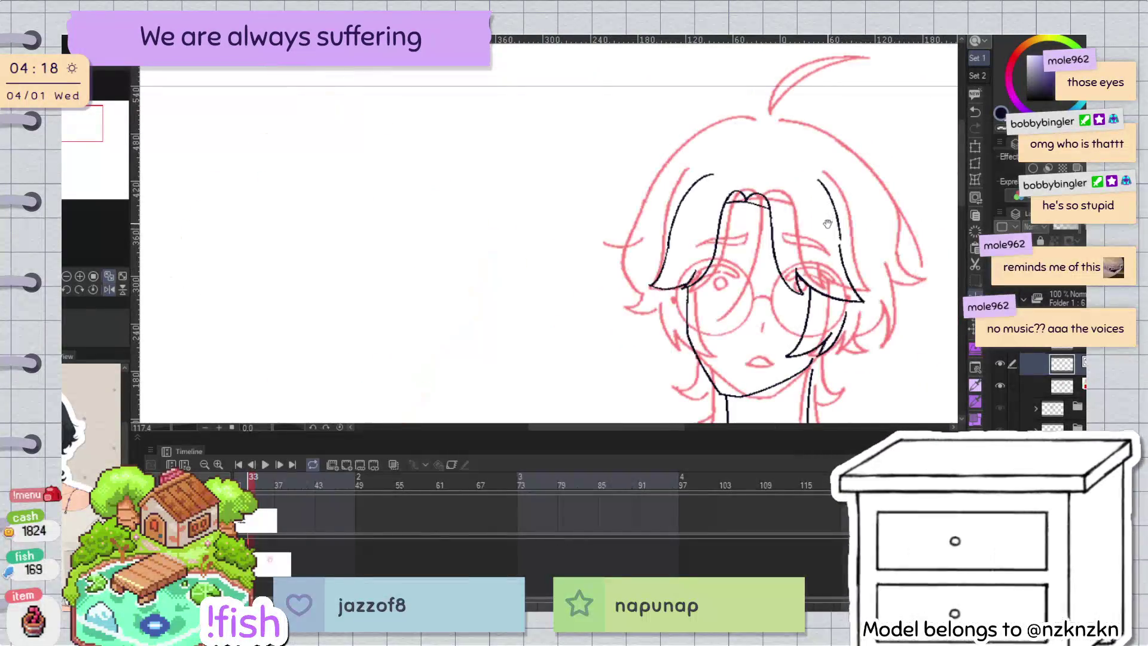
scroll(758, 142, up, 2)
drag(661, 215, 704, 164)
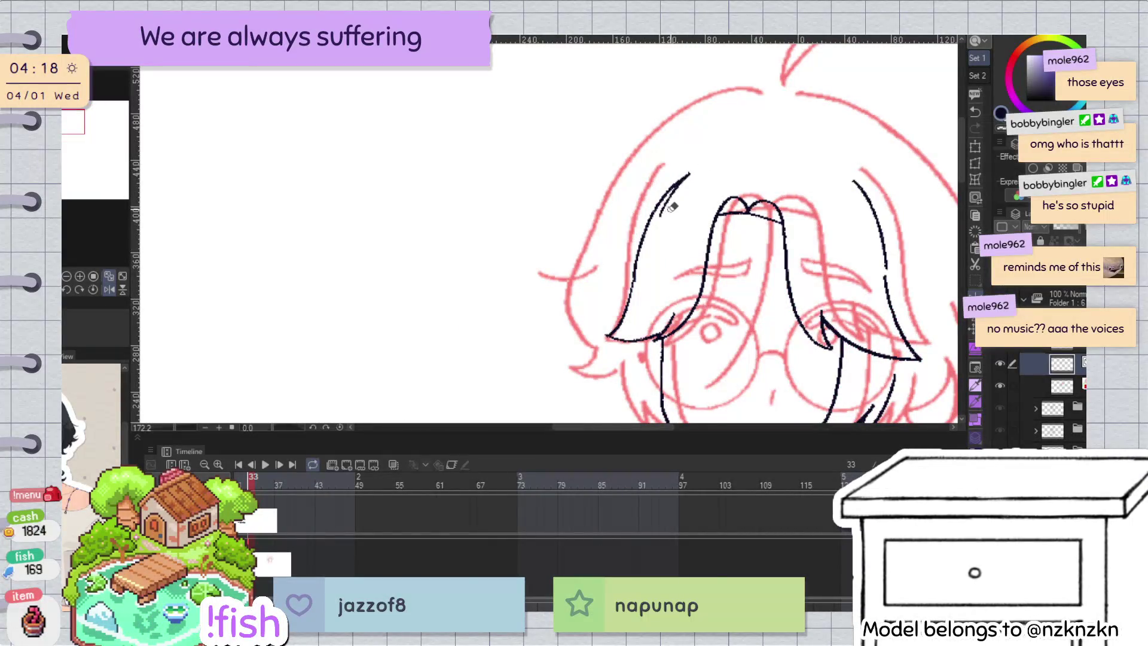
key(ctrl+z)
drag(661, 212, 687, 176)
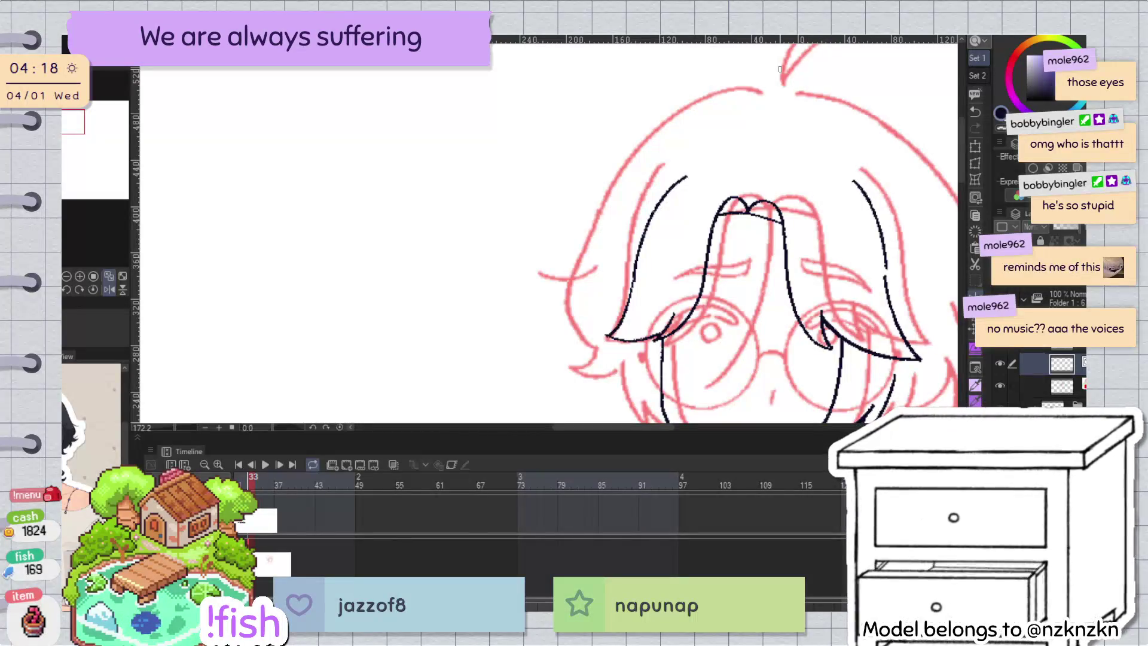
drag(802, 169, 777, 54)
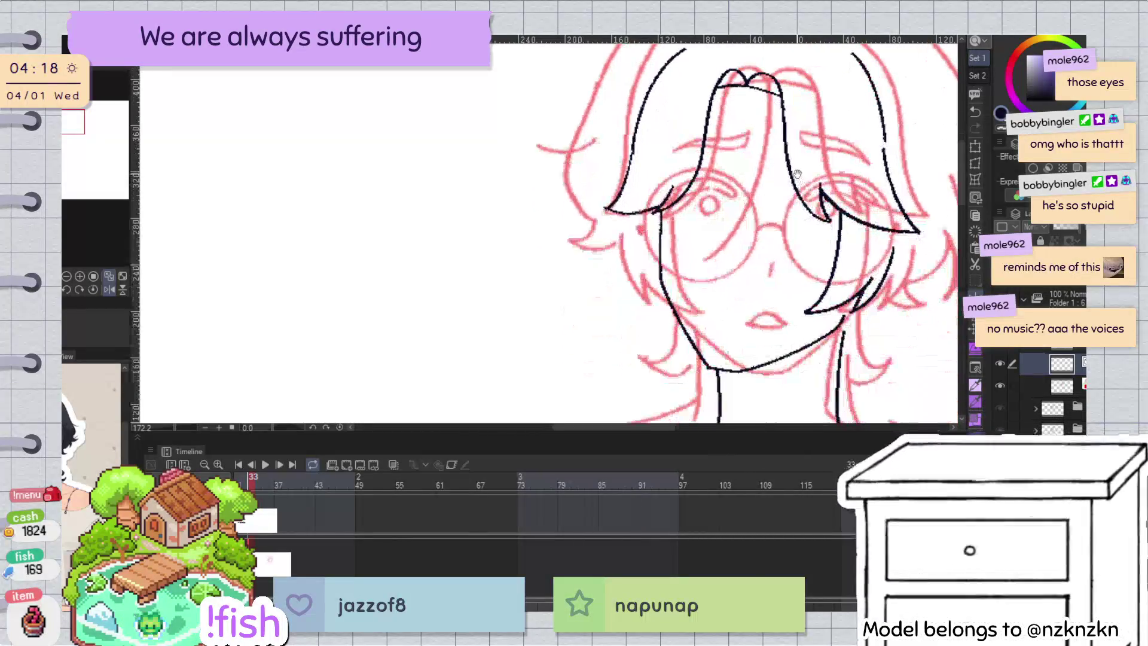
Step: Centre the face and extend the neck stroke down past the bottom
mouse_move(950, 287)
mouse_down()
mouse_move(677, 265)
mouse_move(668, 245)
mouse_up()
drag(359, 251, 692, 272)
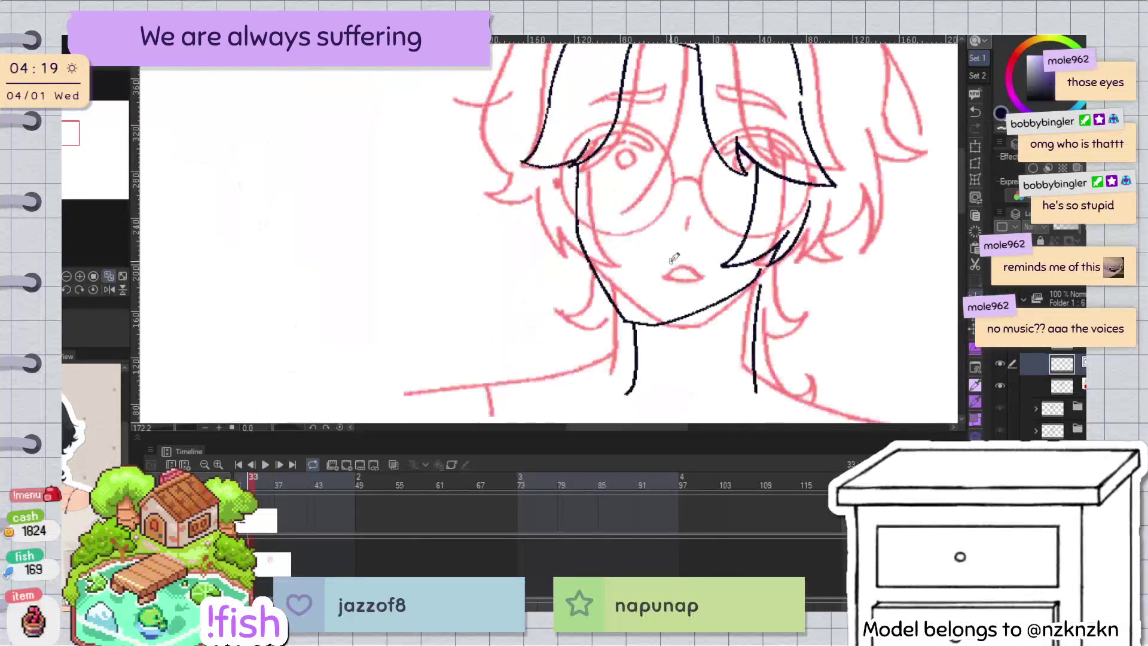
mouse_move(830, 237)
mouse_down()
mouse_move(758, 280)
mouse_move(763, 255)
mouse_up()
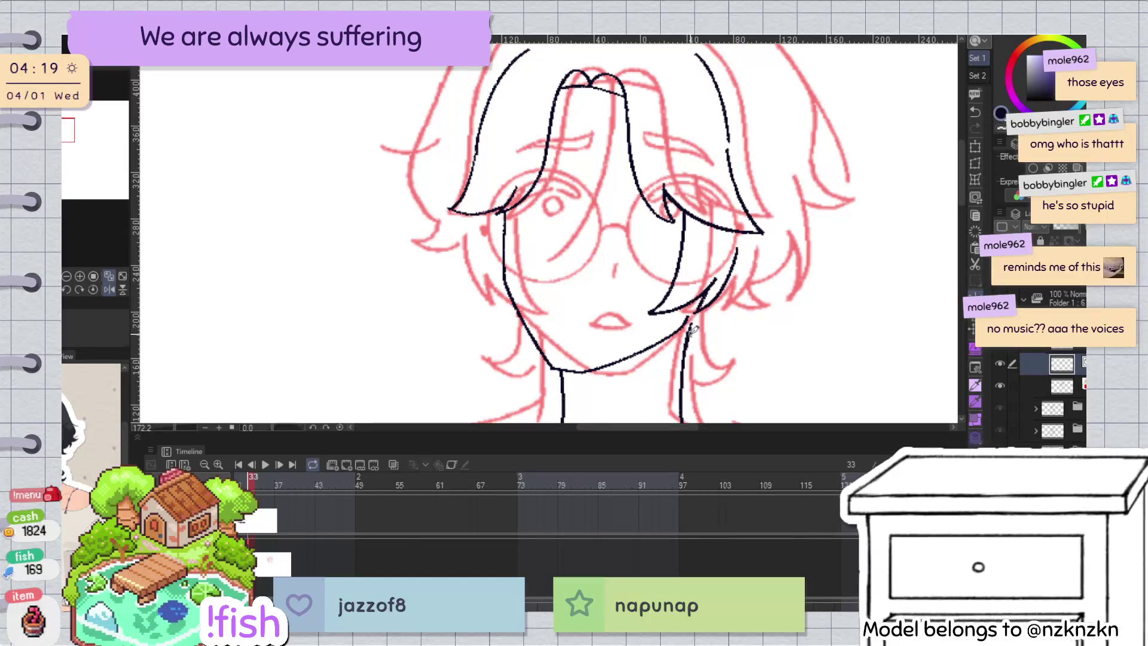
ctrl+click(694, 328)
drag(687, 316, 681, 421)
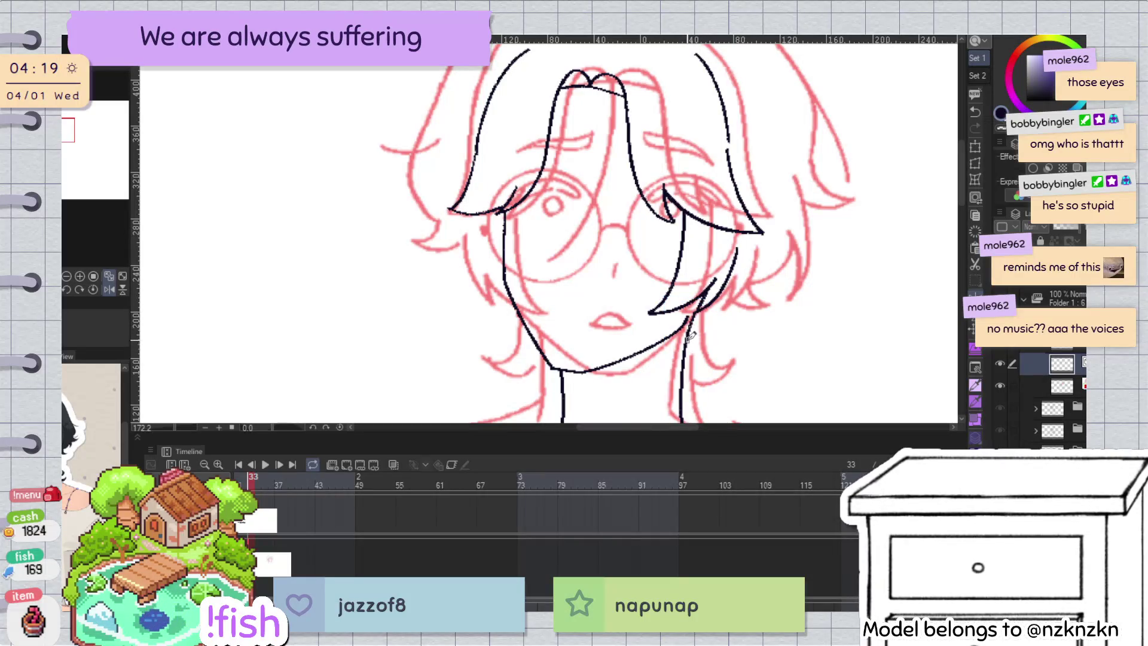
scroll(691, 337, down, 3)
scroll(717, 250, up, 1)
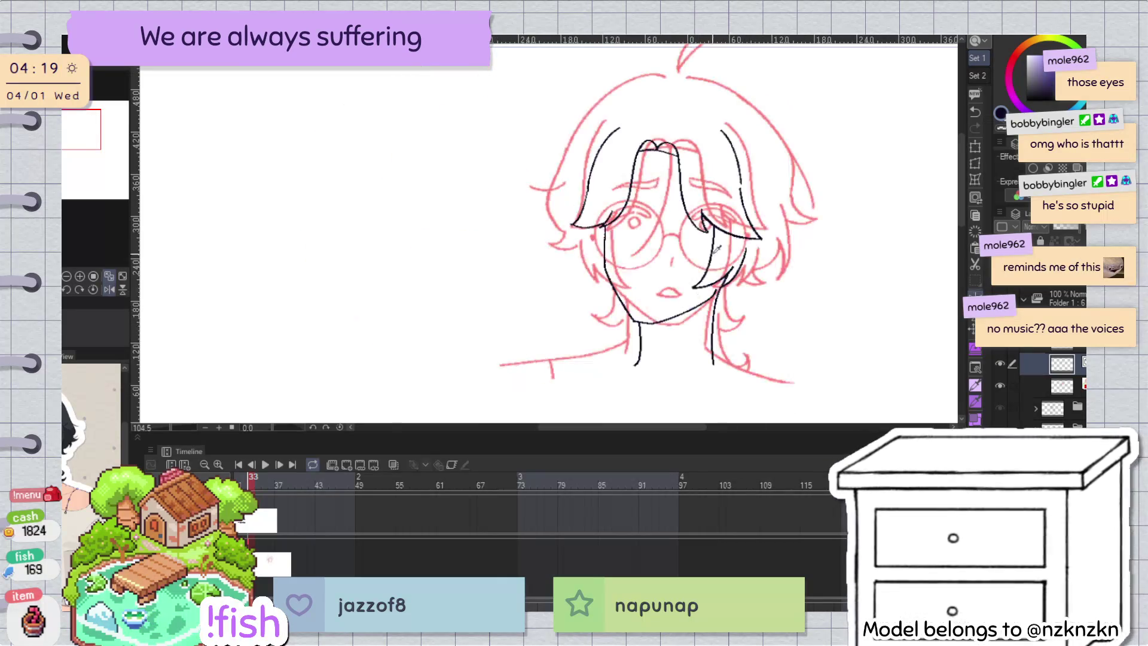
scroll(717, 250, up, 3)
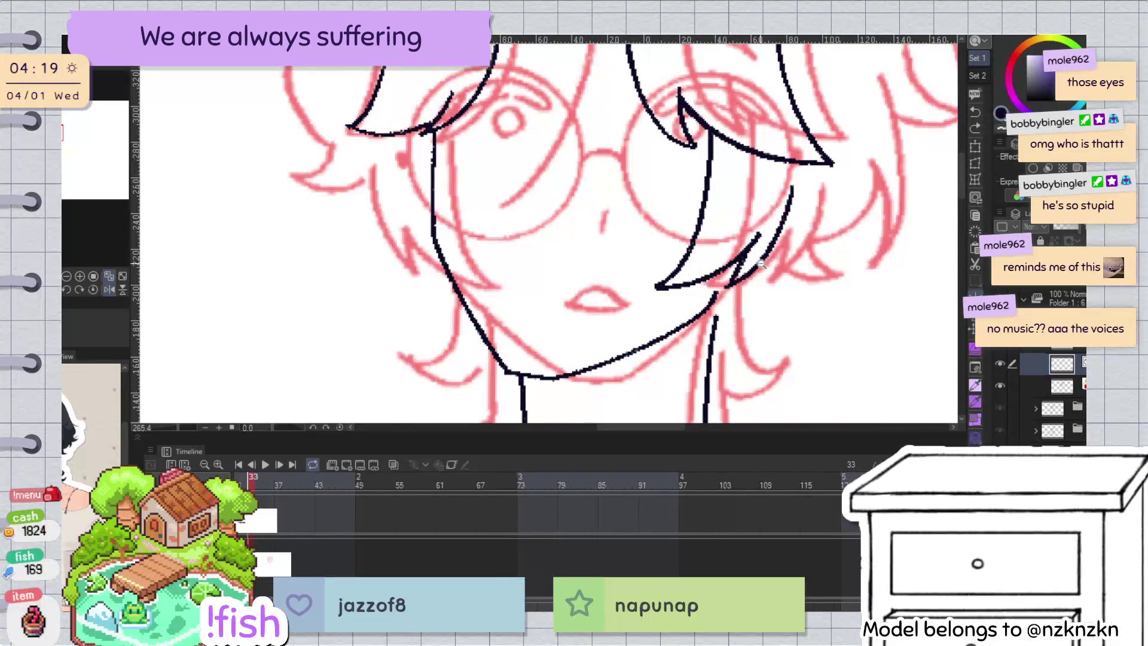
scroll(762, 263, down, 2)
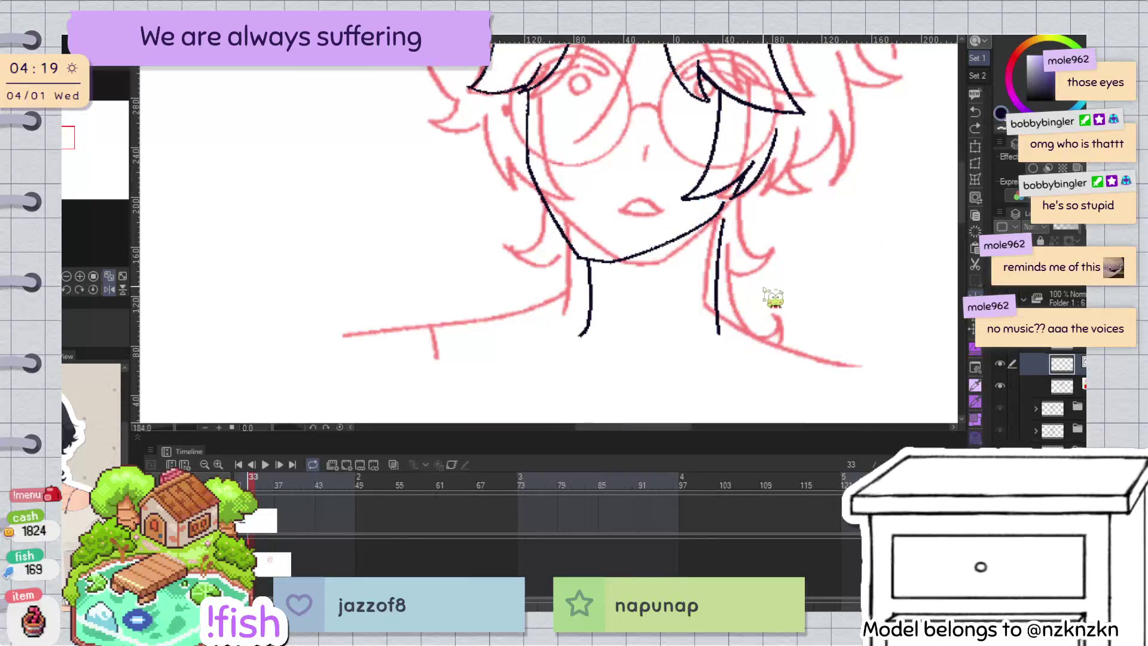
Step: Rotate the right neck line so it stands more upright
click(719, 316)
drag(747, 200, 734, 205)
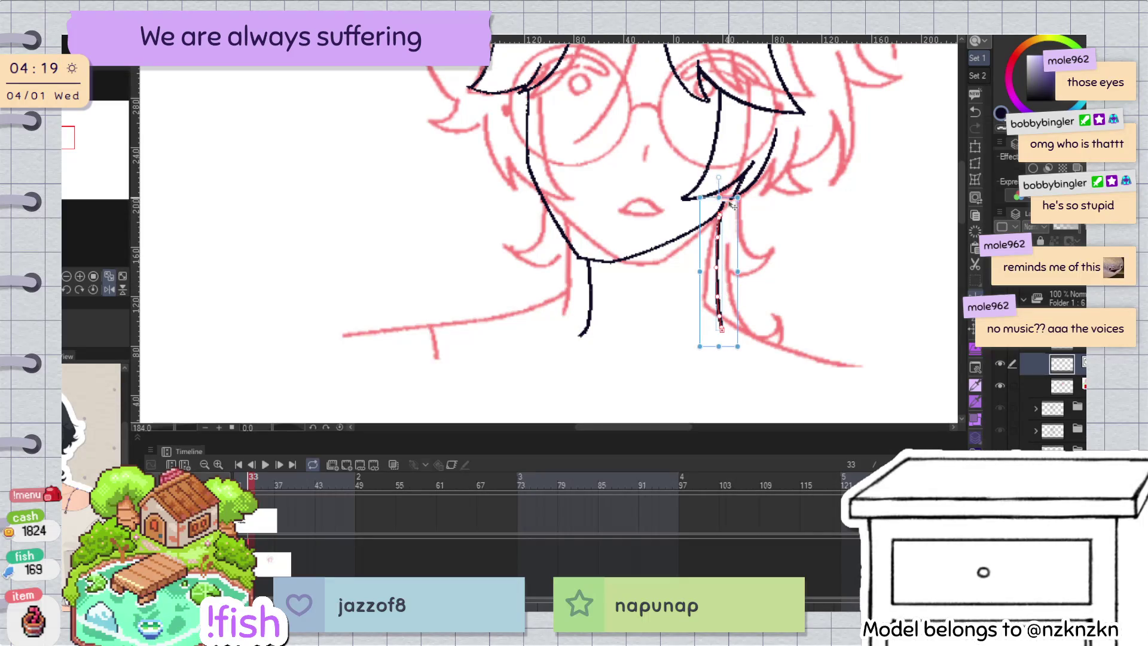
click(782, 230)
scroll(772, 267, right, 5)
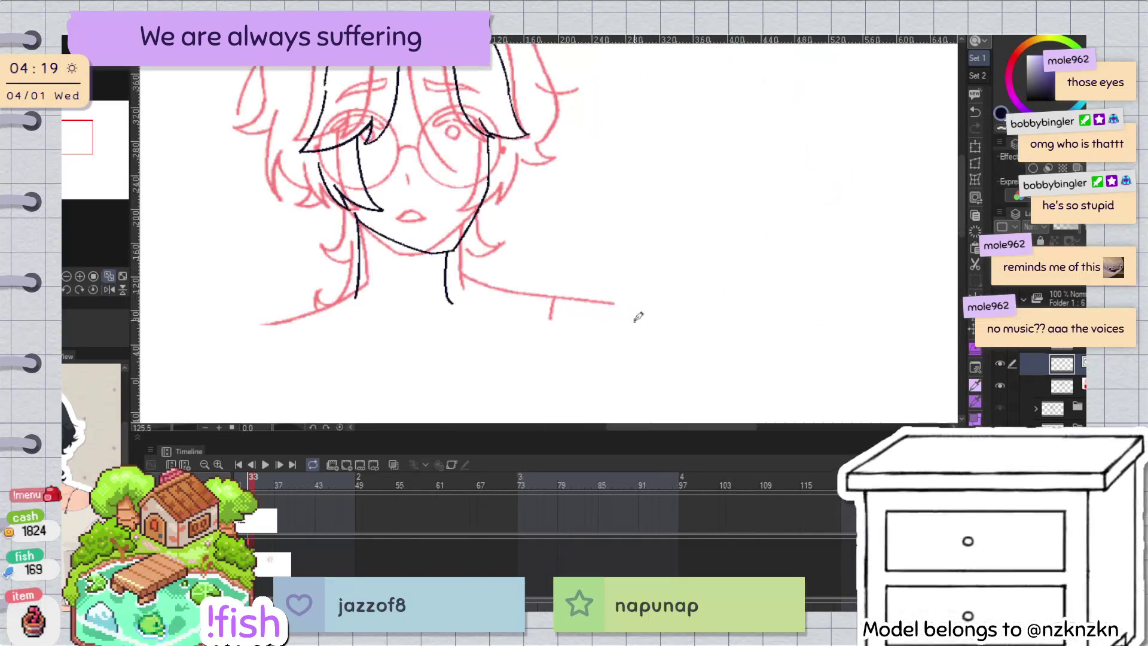
Step: Rotate the left neck line slightly inward to a more vertical angle
click(358, 290)
drag(387, 256, 371, 278)
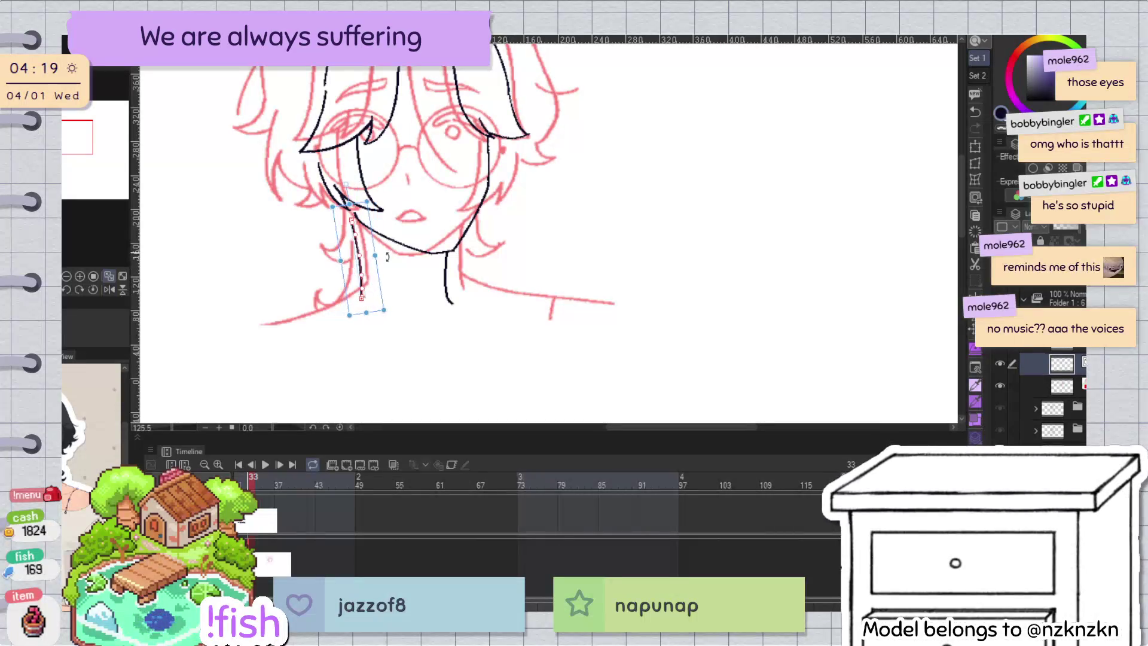
click(312, 317)
scroll(550, 389, left, 5)
scroll(553, 390, right, 1)
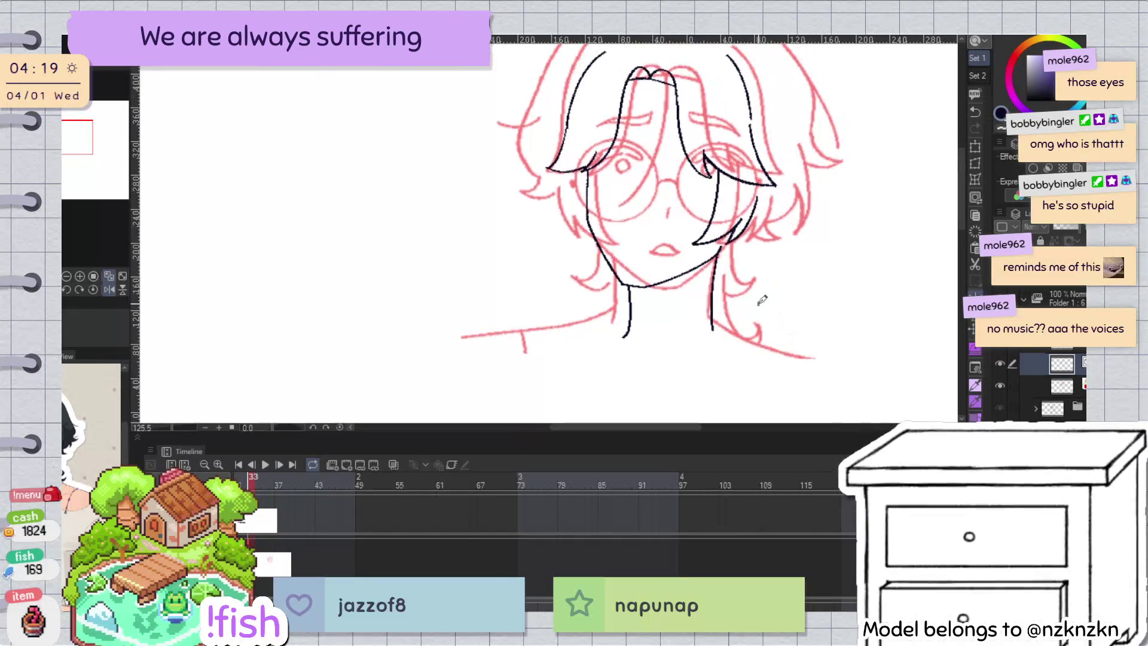
scroll(761, 300, right, 4)
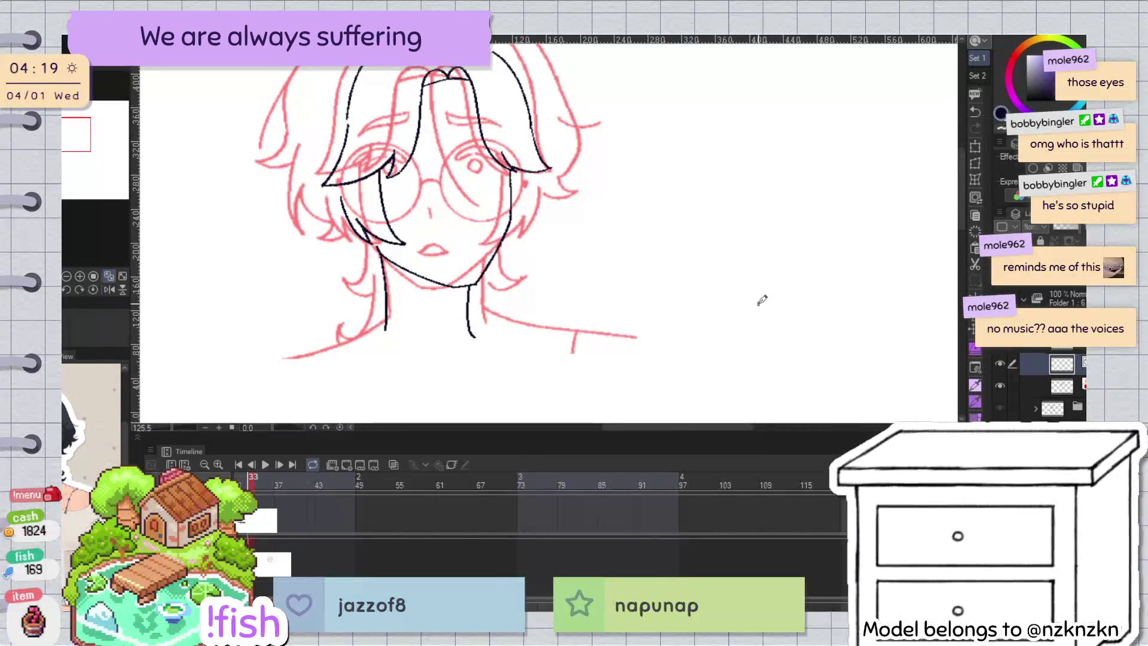
scroll(761, 300, left, 4)
scroll(622, 261, up, 1)
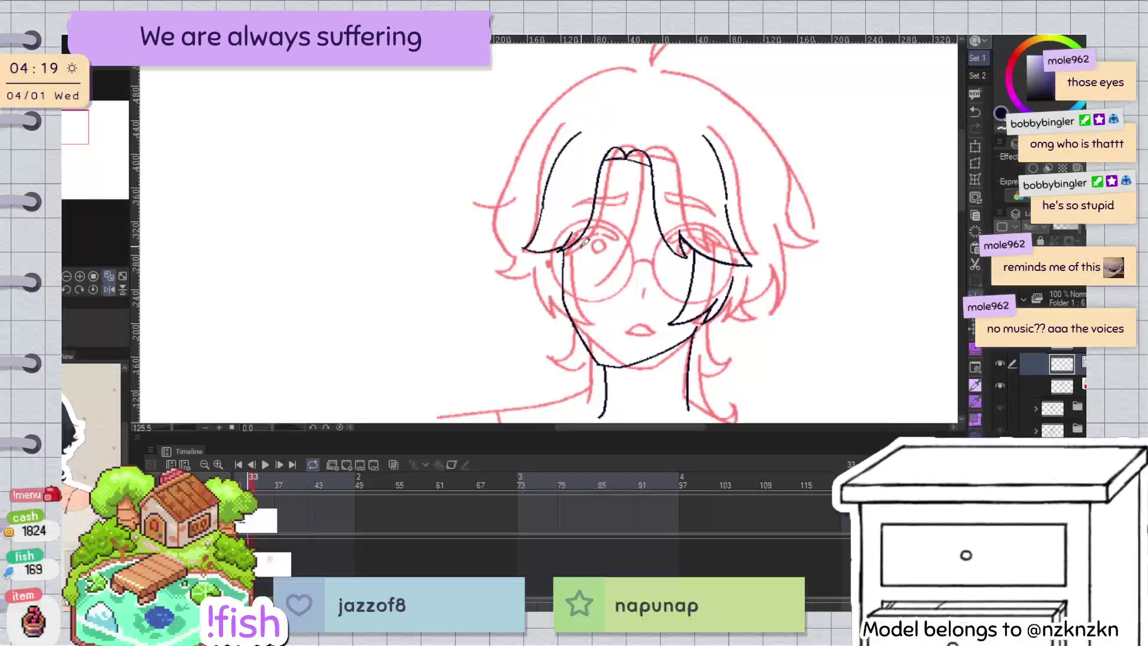
scroll(639, 303, right, 3)
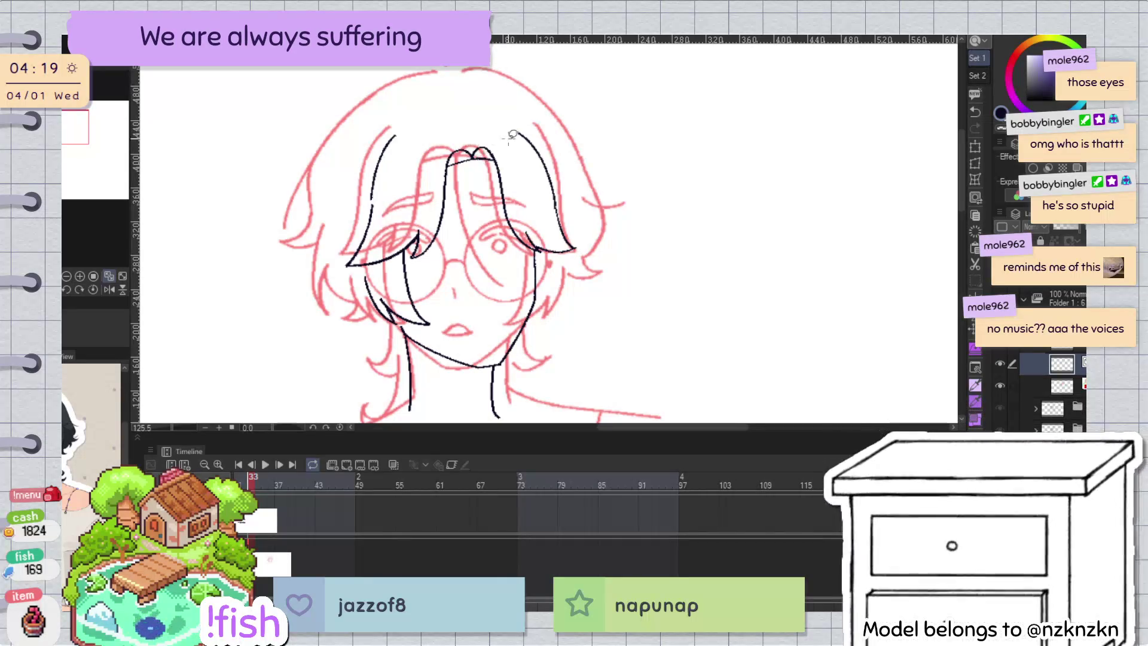
Step: Move the lassoed top fringe strokes up, nudge them down-right and rotate slightly clockwise
key(h)
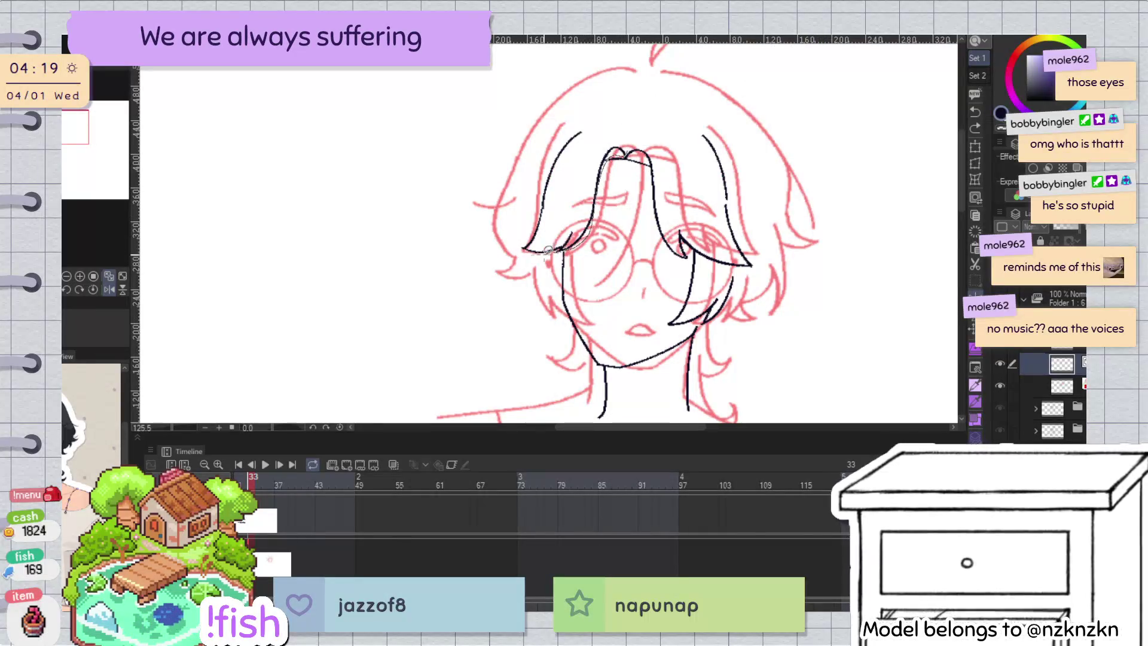
drag(539, 125, 625, 149)
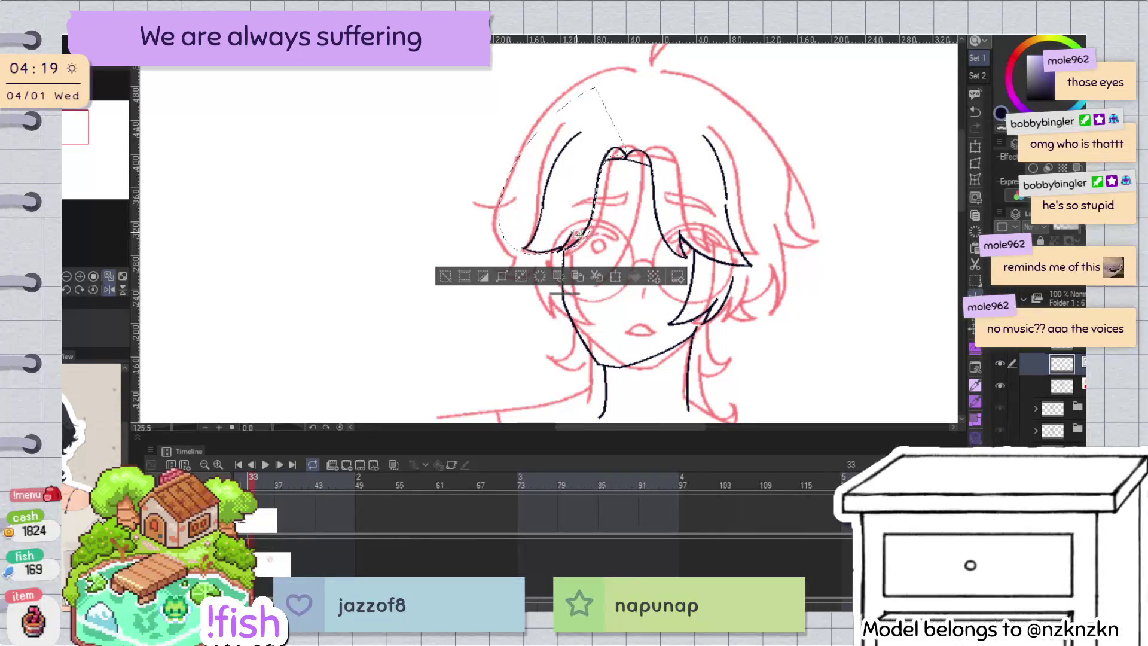
drag(584, 237, 584, 226)
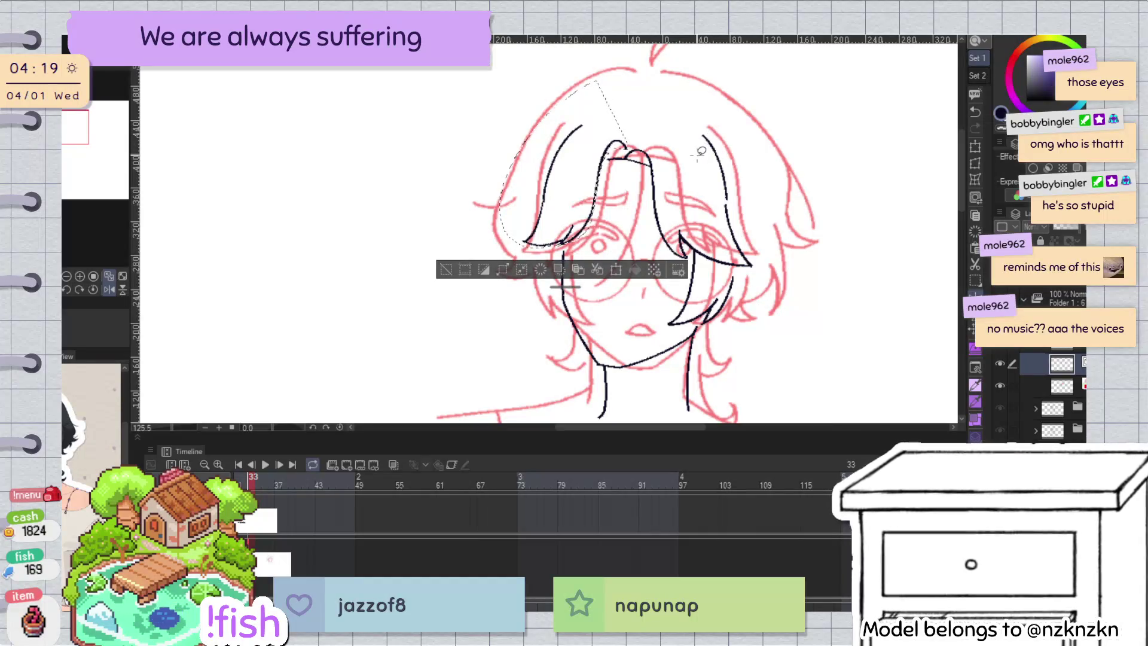
key(ctrl+t)
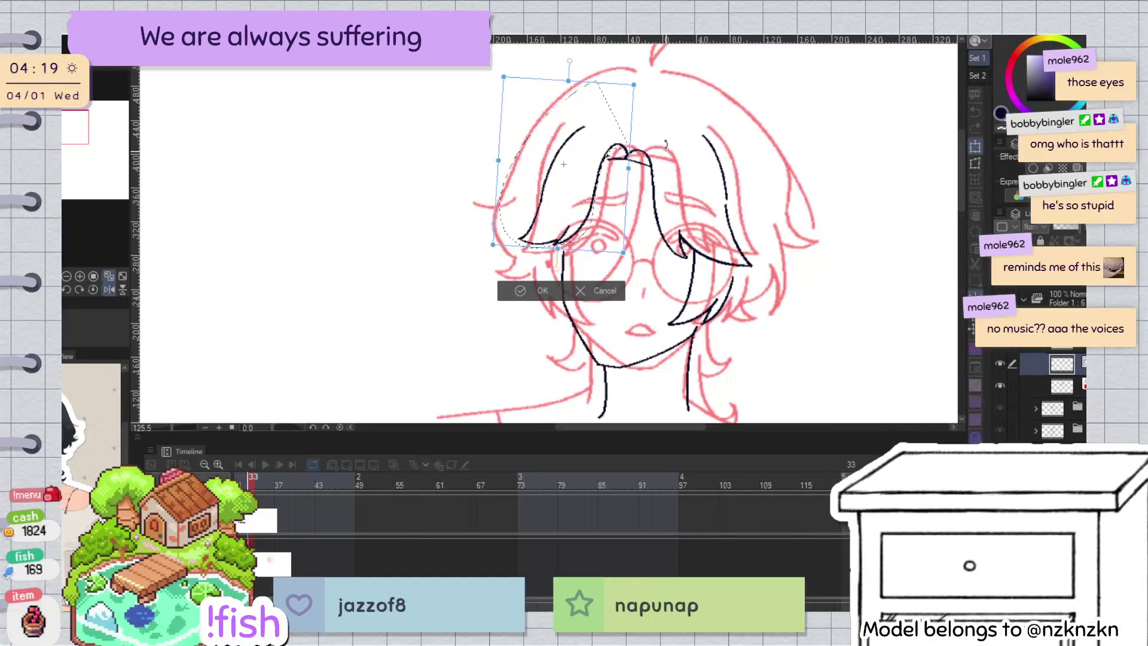
drag(606, 199, 591, 216)
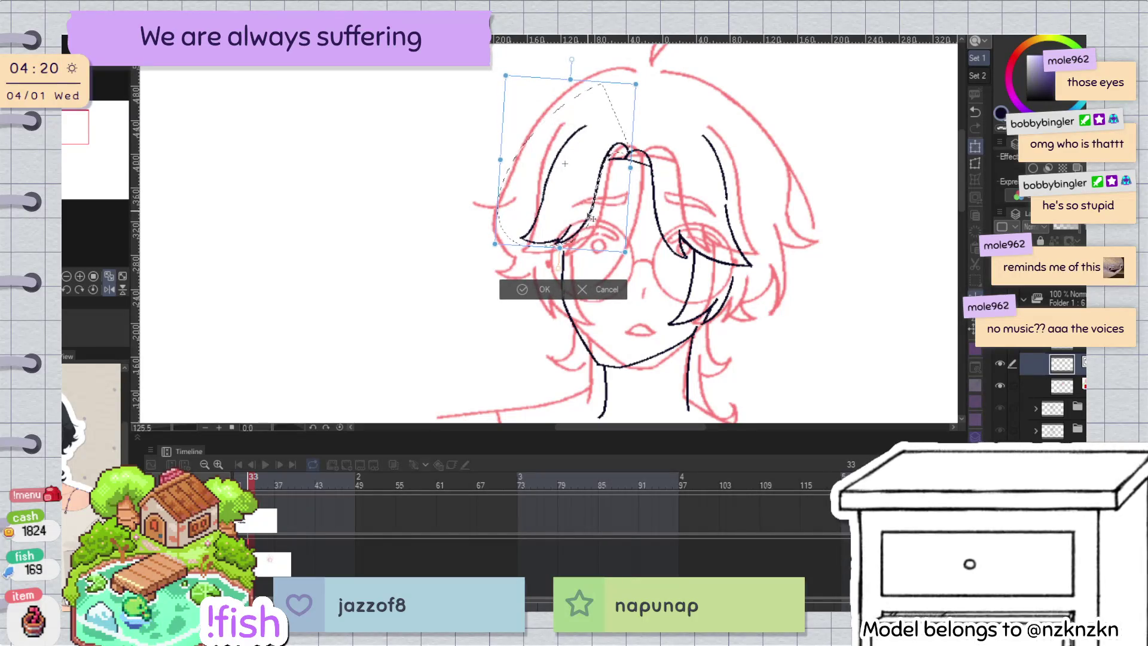
drag(682, 173, 684, 174)
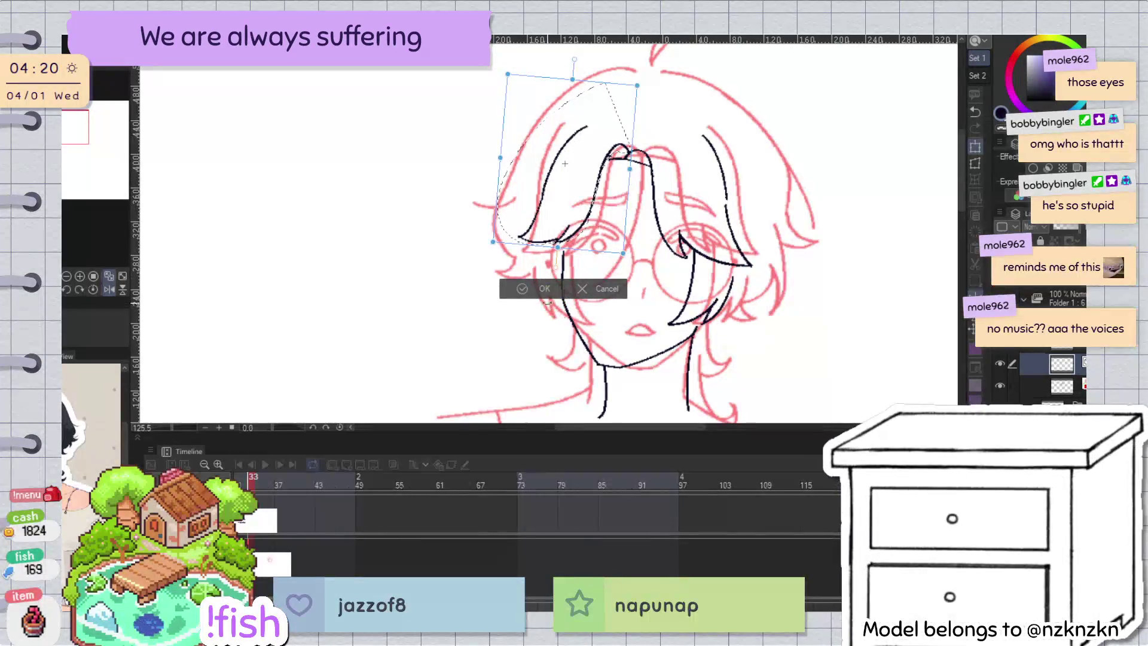
click(541, 289)
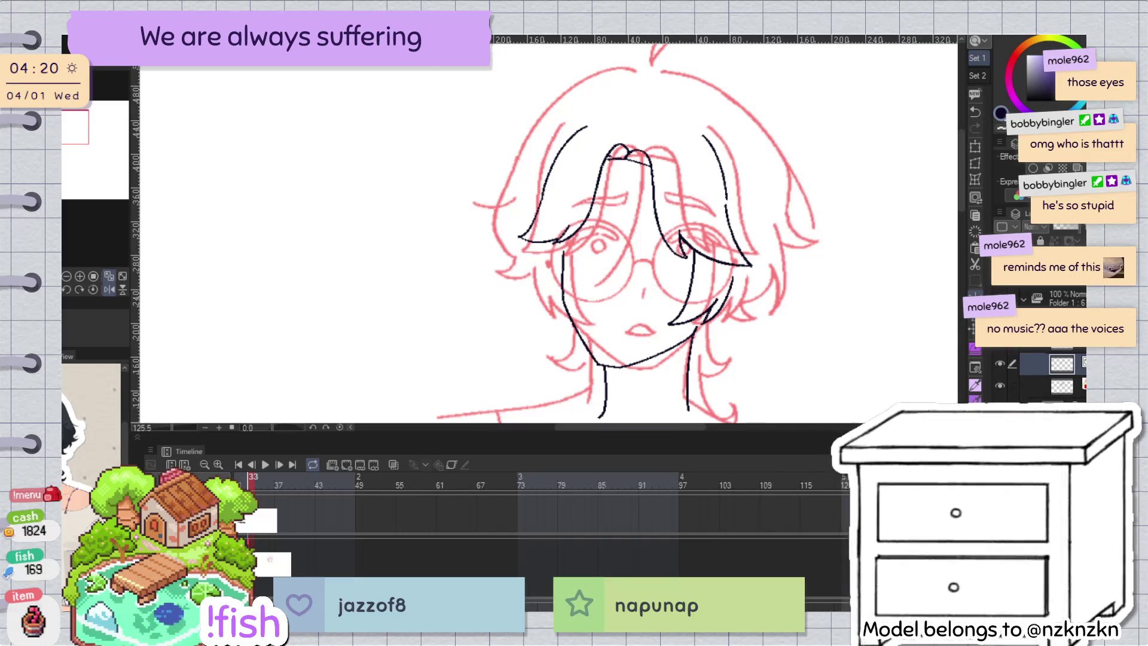
Step: Nudge the hair-peak stroke down and left, then undo two stray strokes
scroll(623, 160, up, 4)
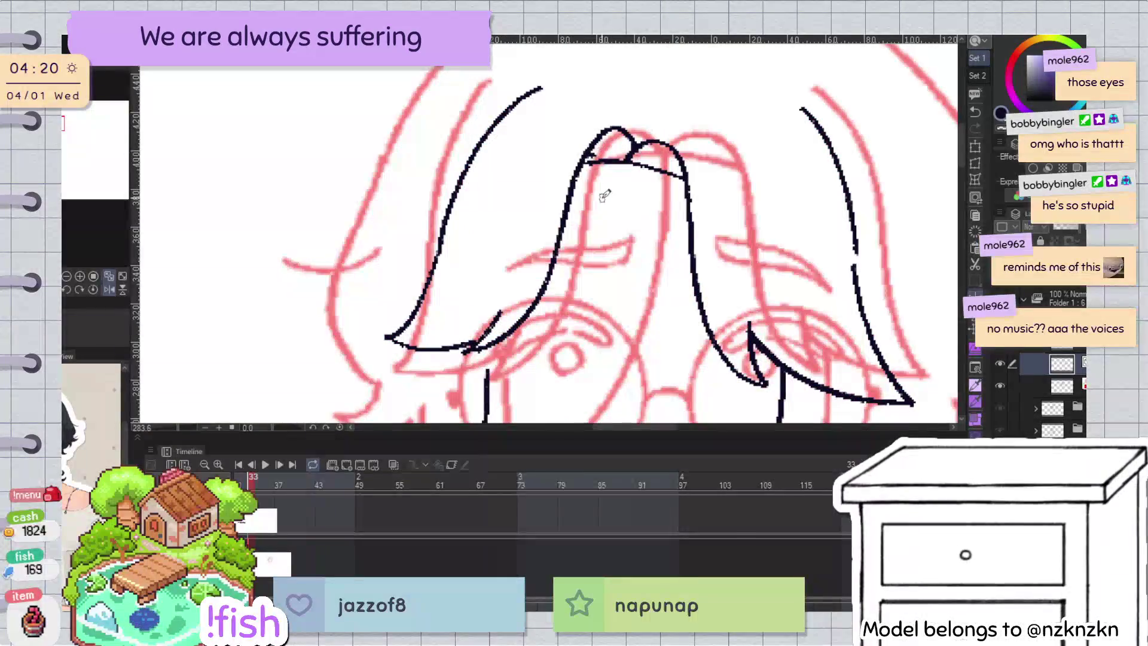
click(632, 140)
drag(632, 140, 626, 150)
click(675, 66)
scroll(676, 66, down, 4)
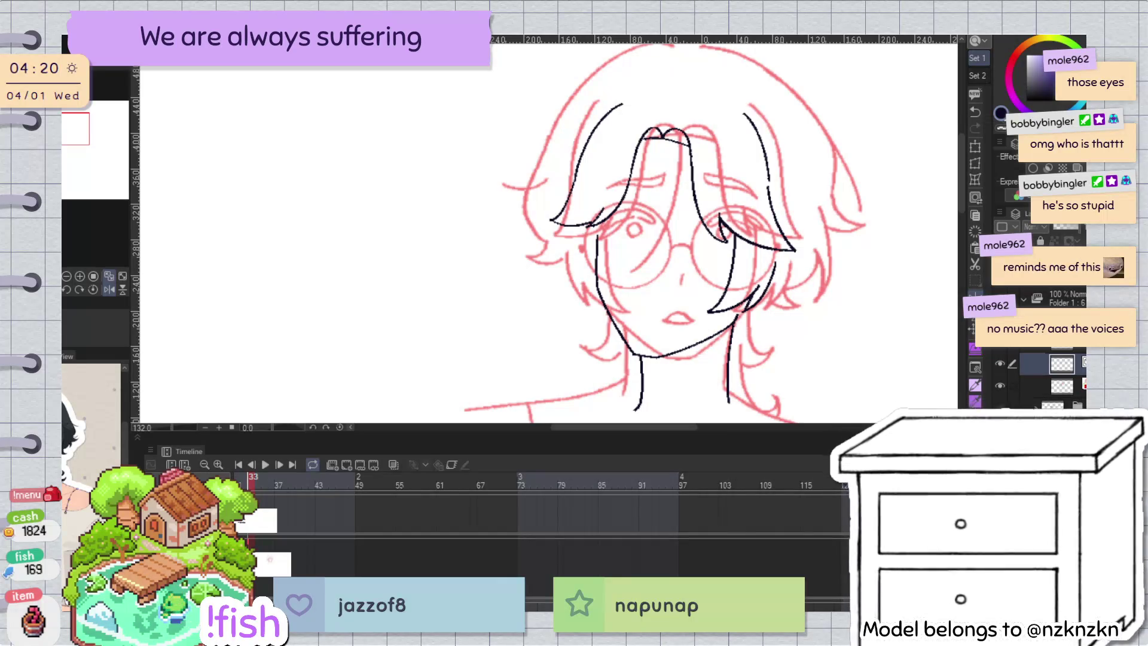
drag(810, 238, 775, 238)
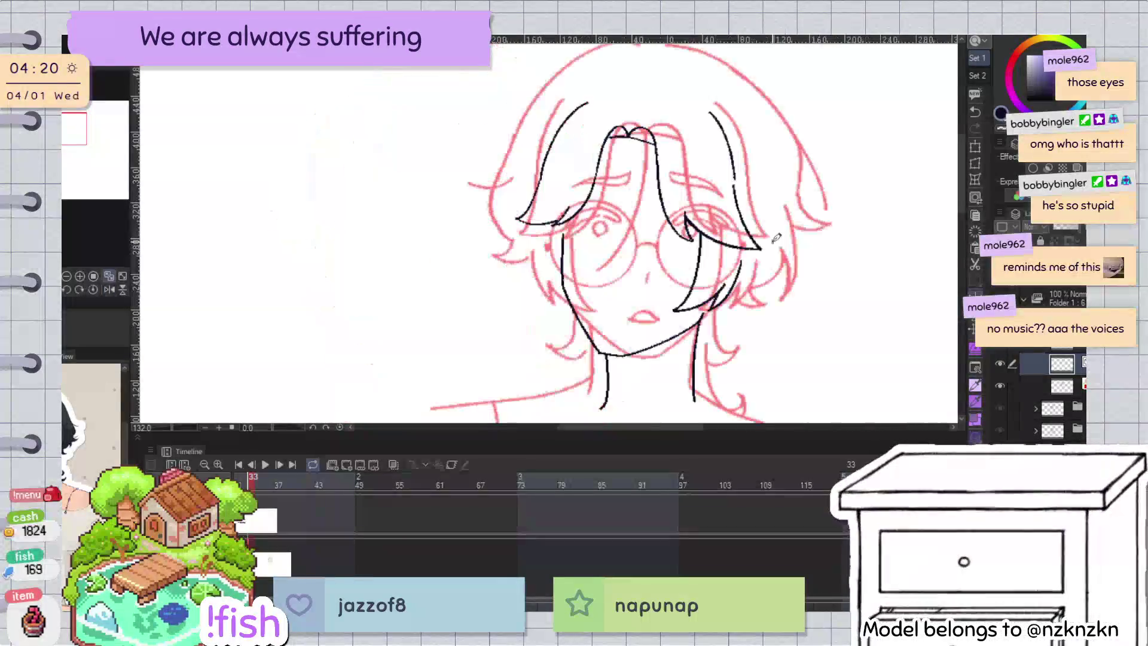
key(ctrl+z)
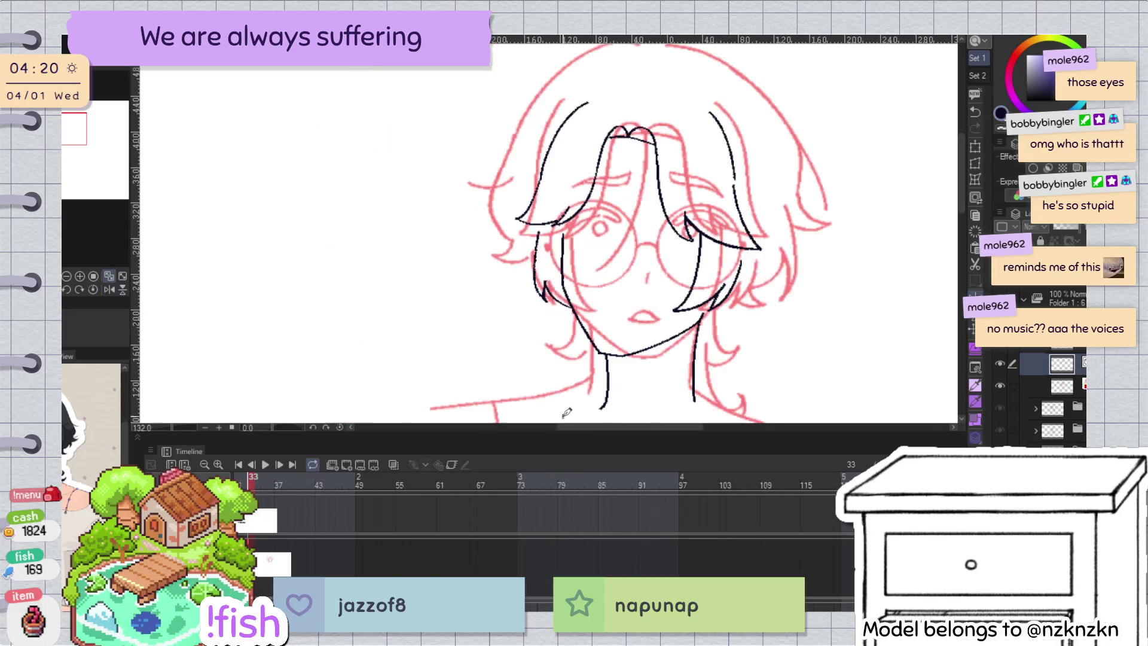
key(ctrl+z)
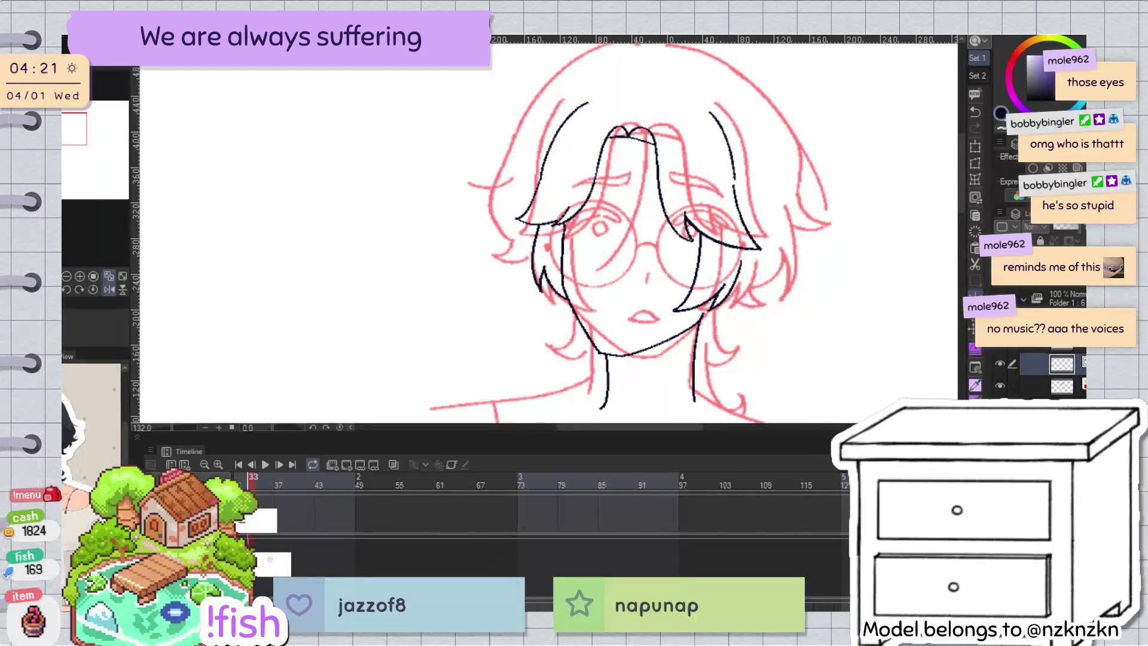
Step: Draw a short, thickened hair strand tip ending over the right lens
scroll(509, 219, up, 1)
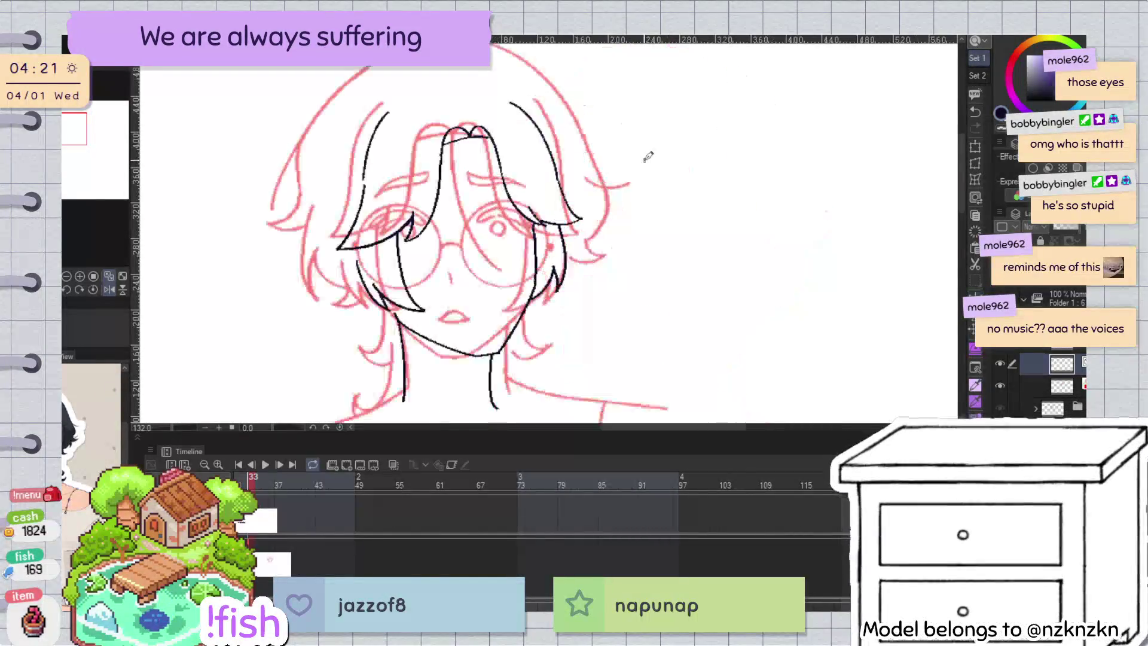
scroll(509, 219, up, 1)
scroll(509, 218, up, 1)
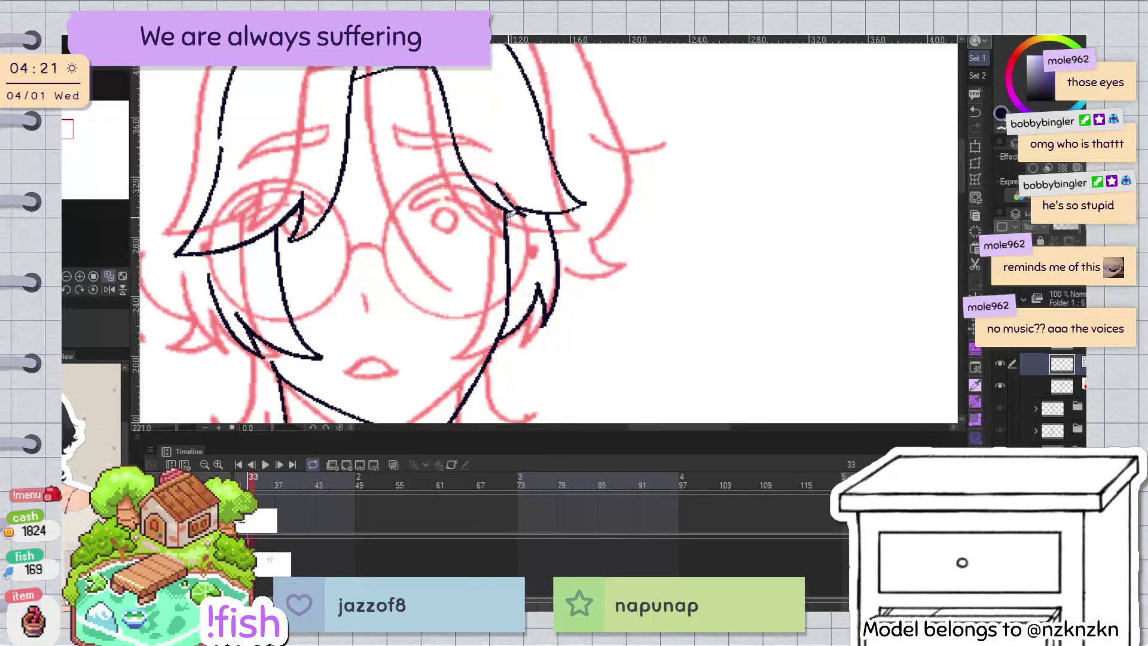
scroll(539, 205, down, 3)
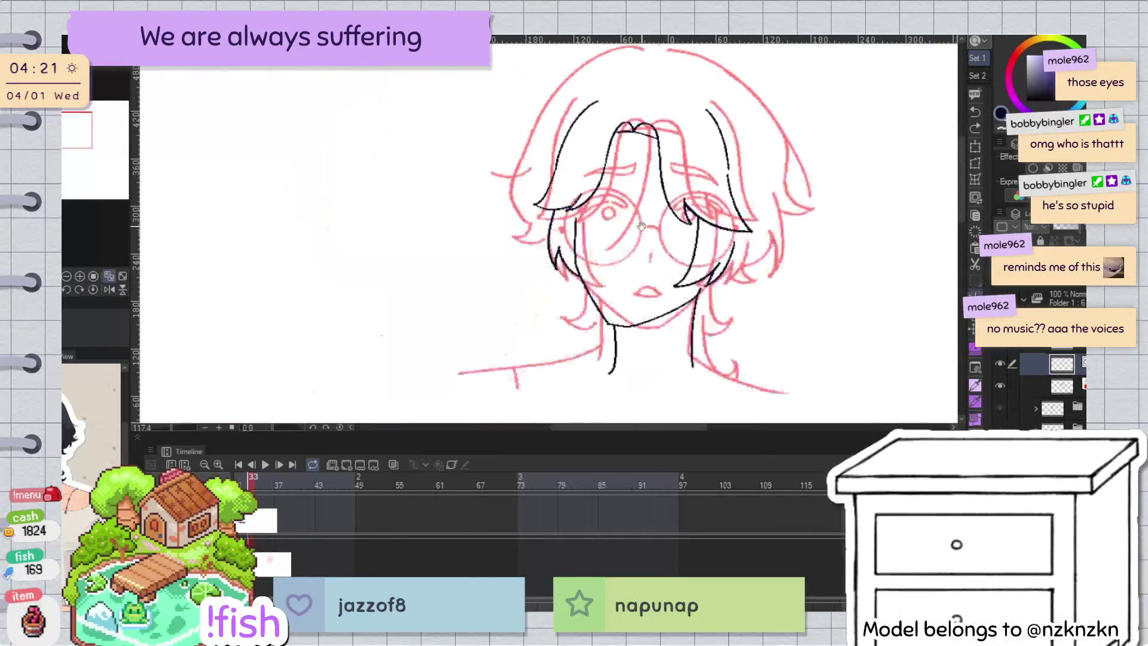
scroll(634, 239, up, 5)
drag(620, 238, 654, 252)
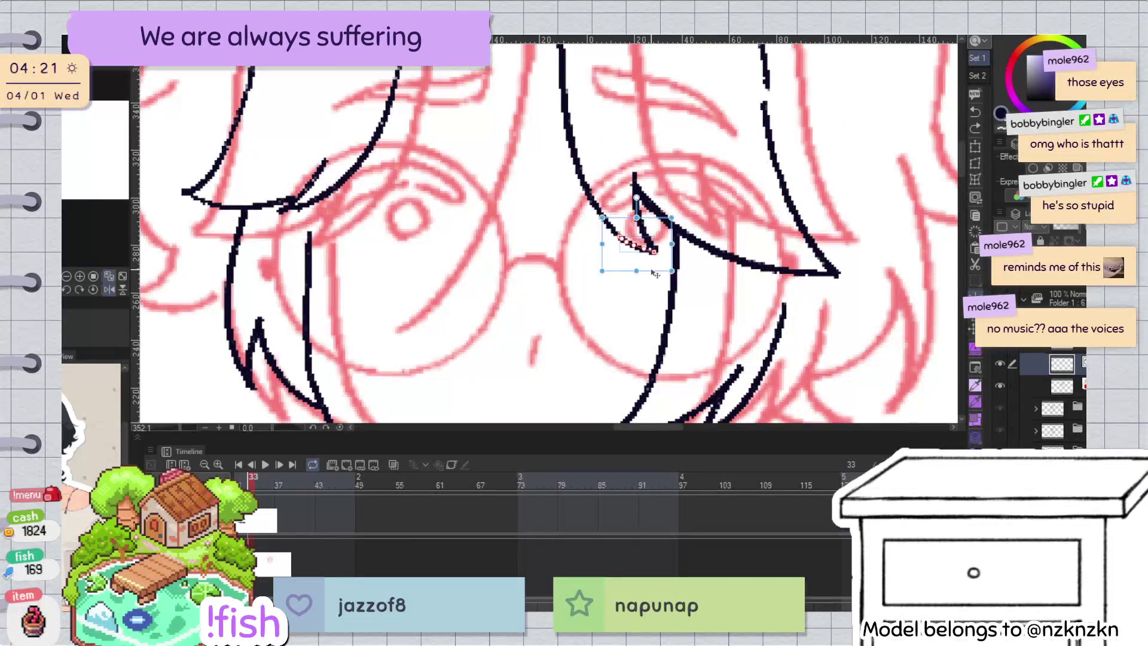
key(p)
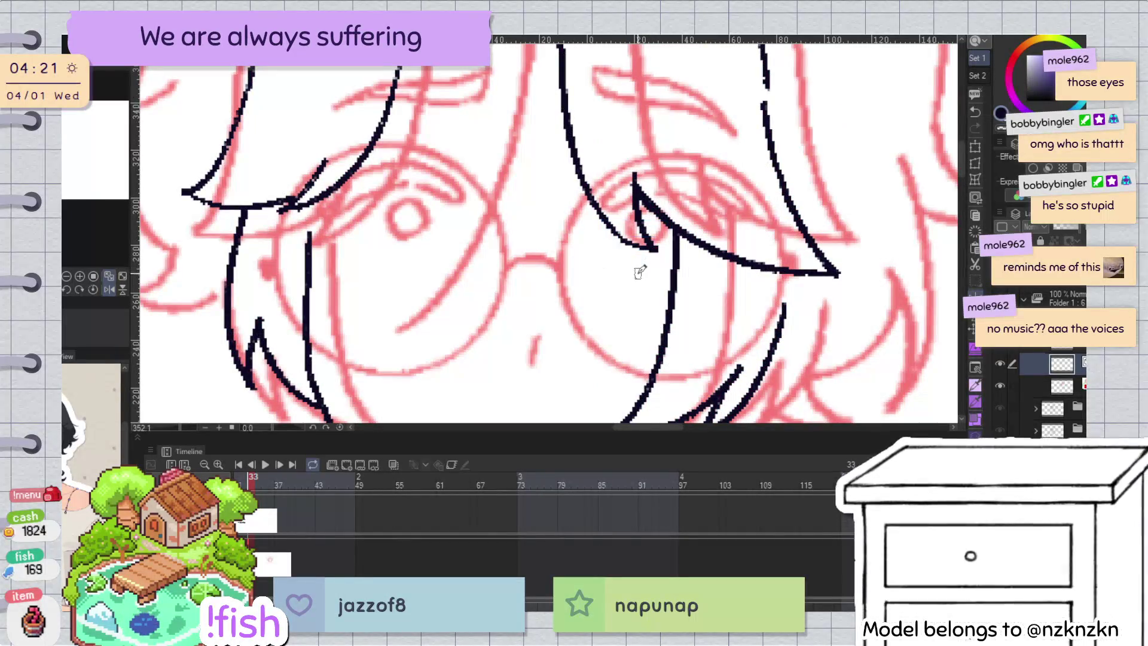
drag(622, 239, 655, 249)
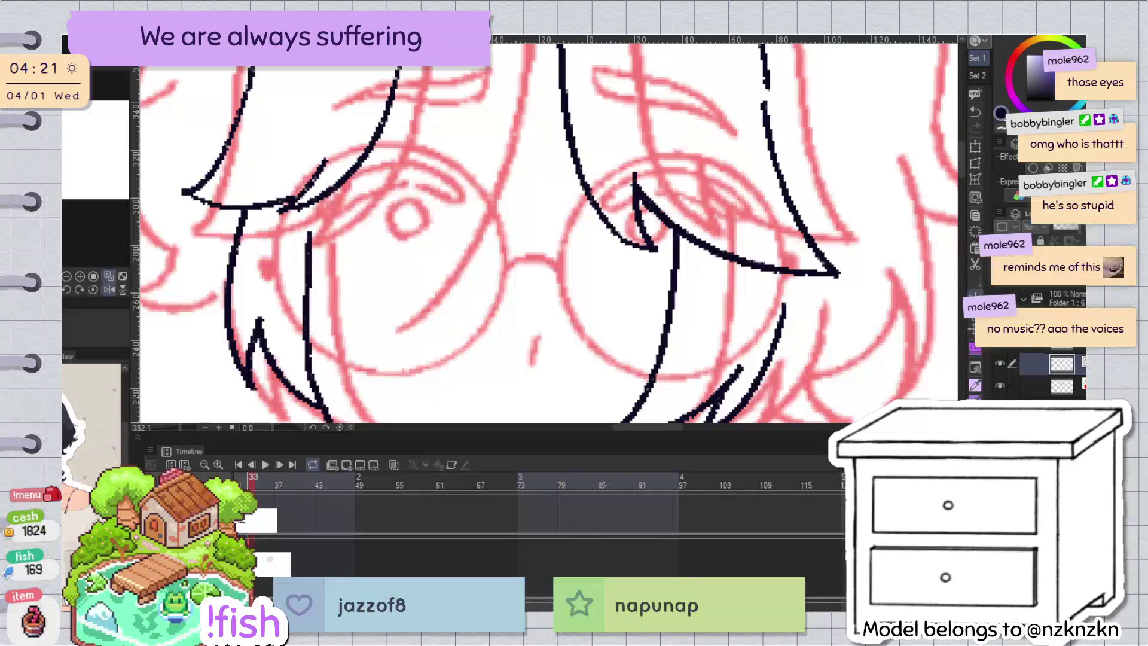
scroll(759, 169, down, 2)
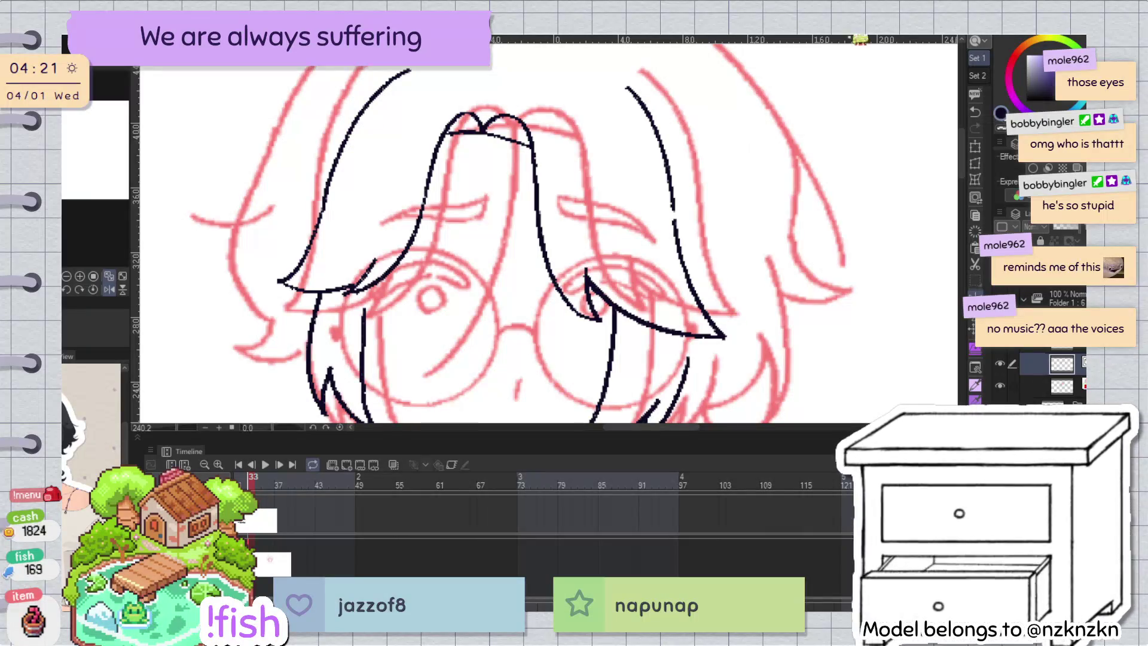
scroll(788, 118, down, 3)
Step: Extend the vertical fringe hair lines upward by dragging their control points with the Object tool
drag(953, 275, 748, 273)
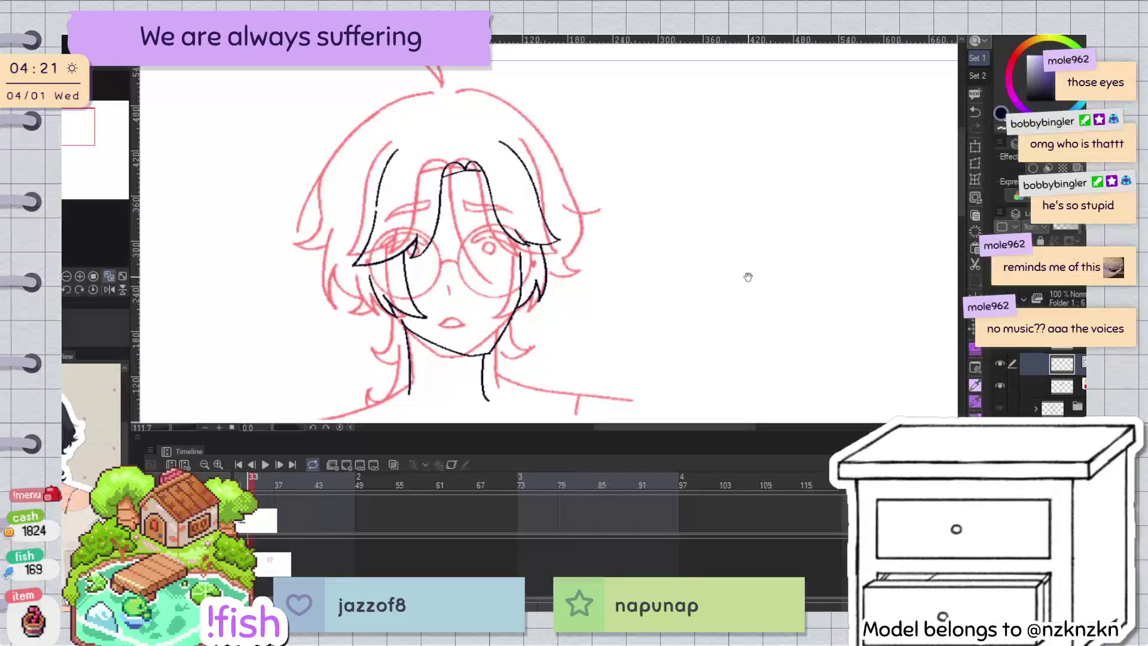
scroll(449, 168, up, 5)
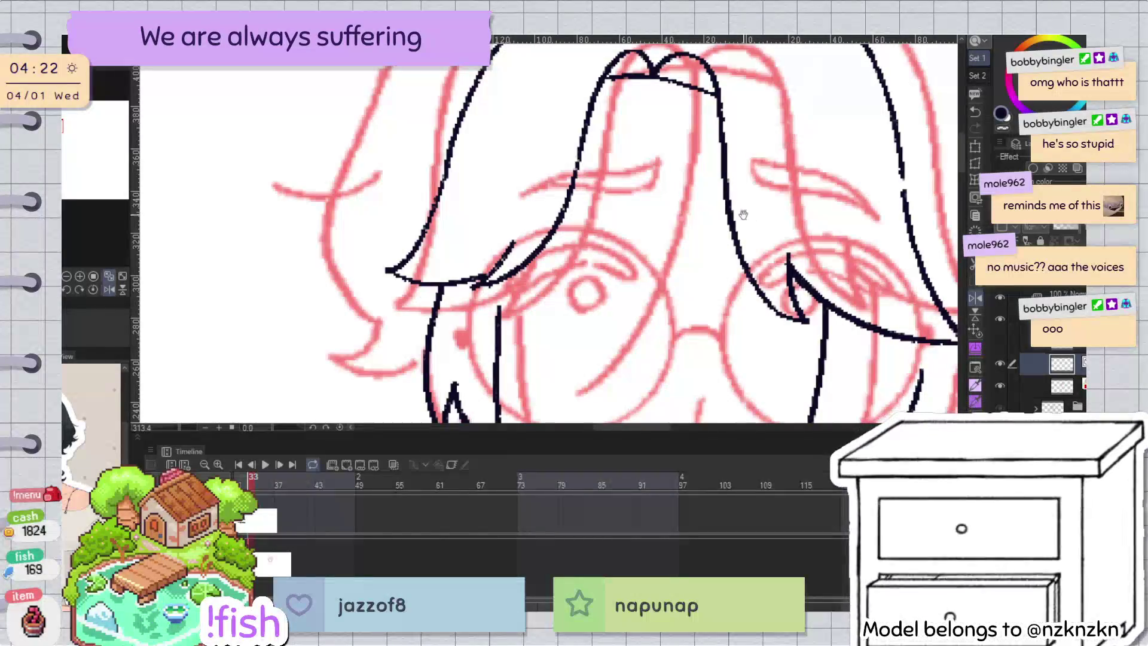
scroll(743, 215, down, 5)
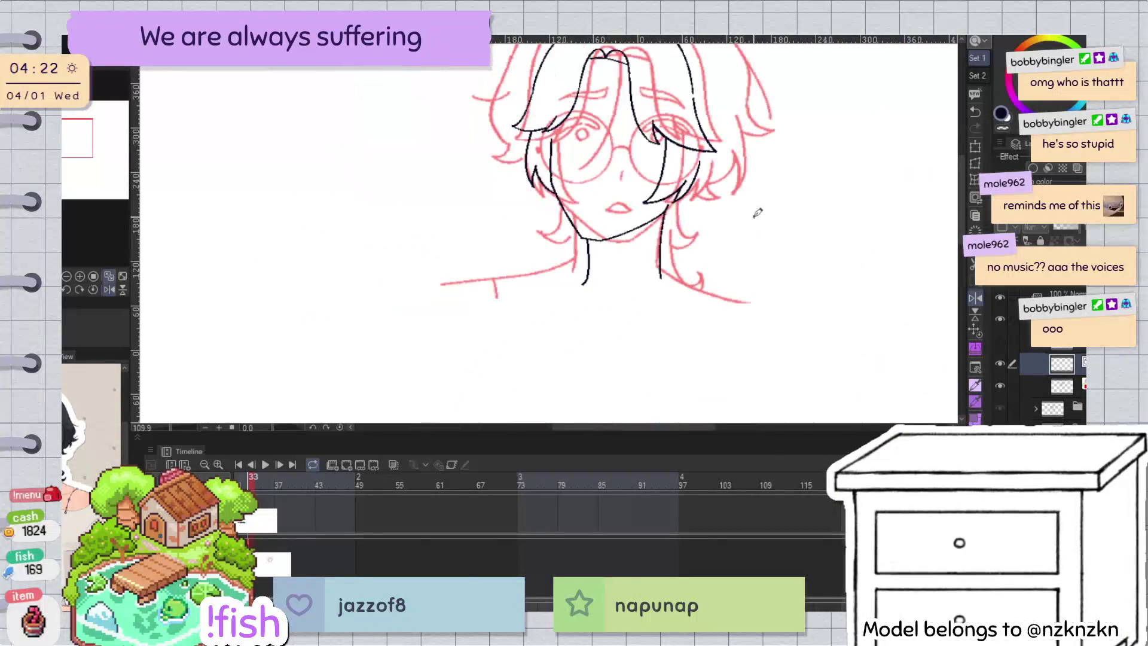
scroll(684, 107, up, 5)
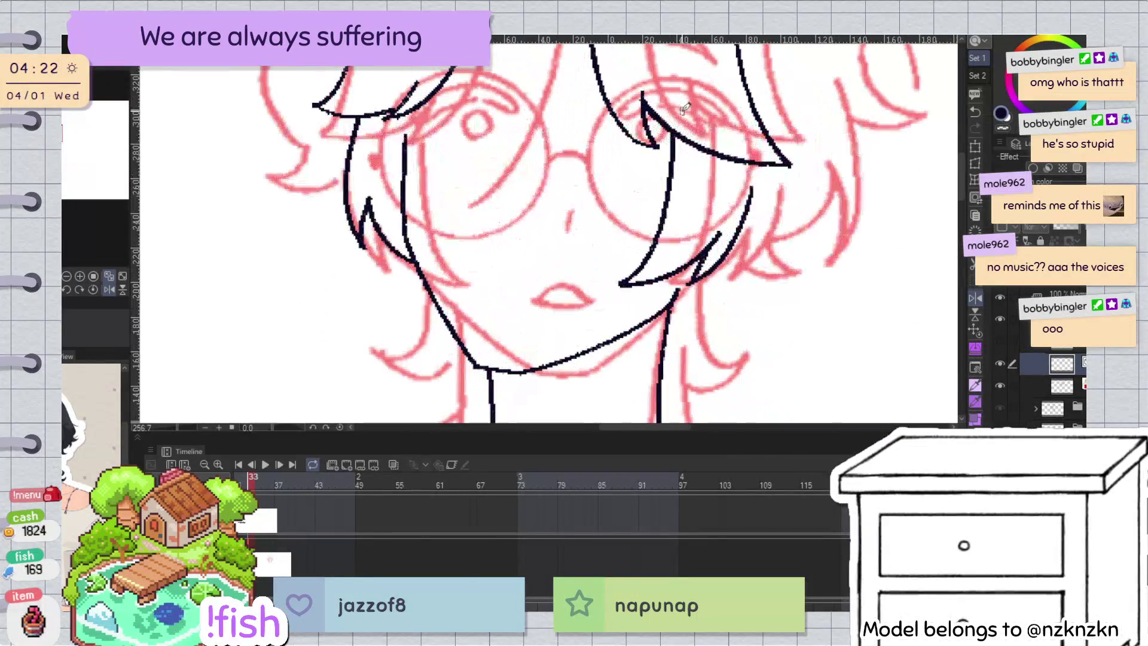
click(406, 159)
drag(405, 135, 417, 91)
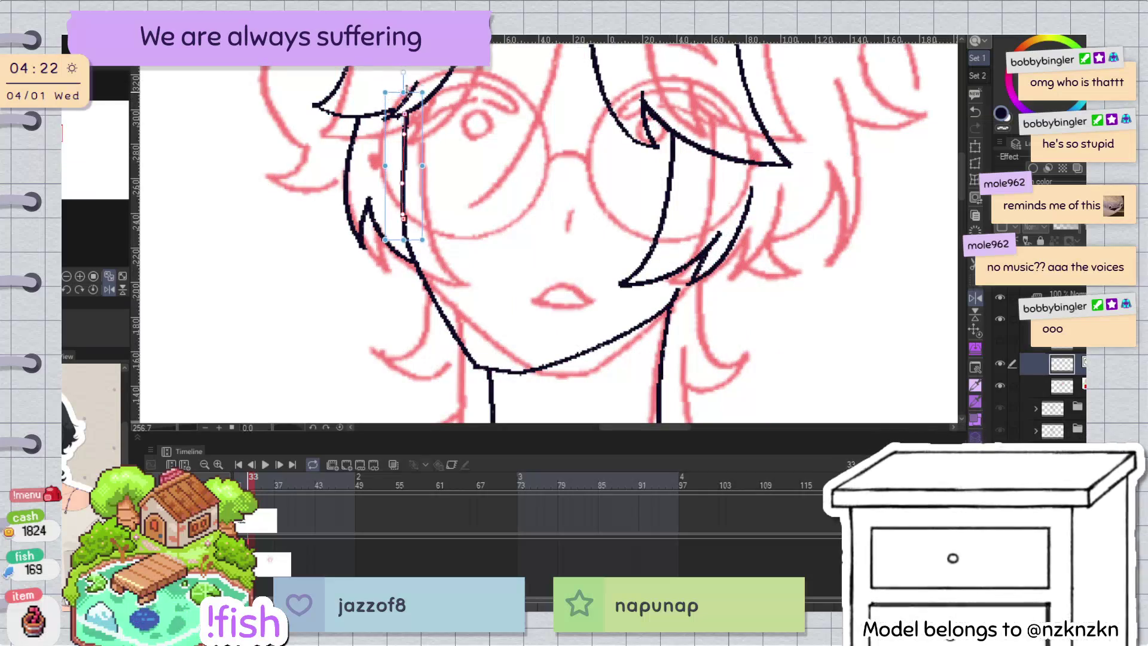
key(Return)
key(h)
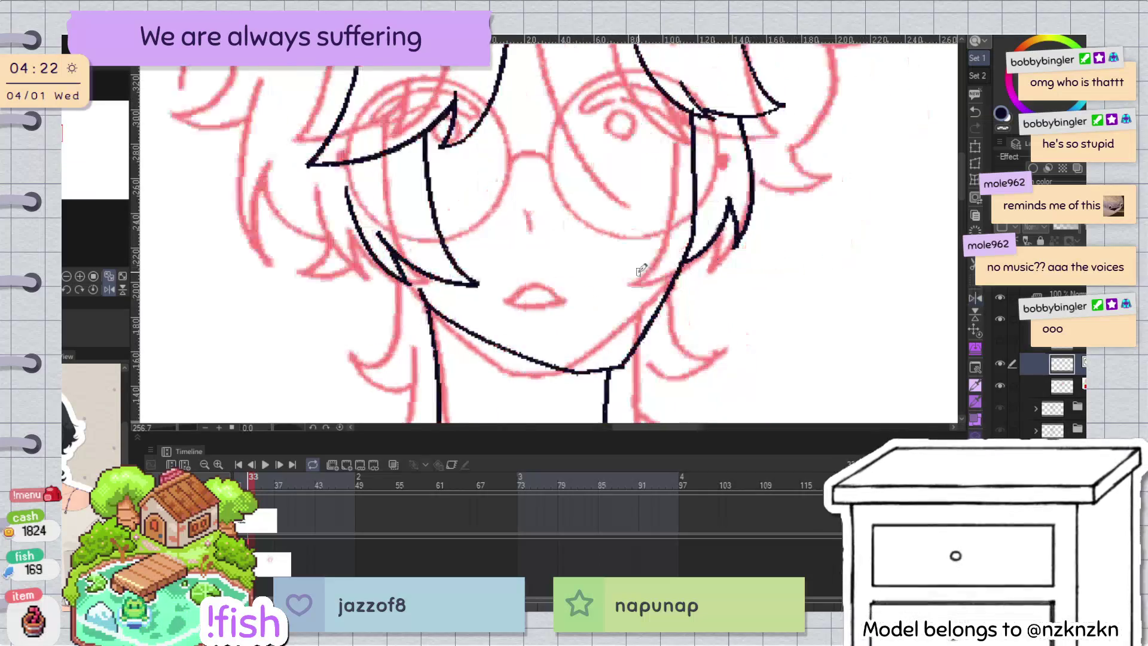
click(695, 220)
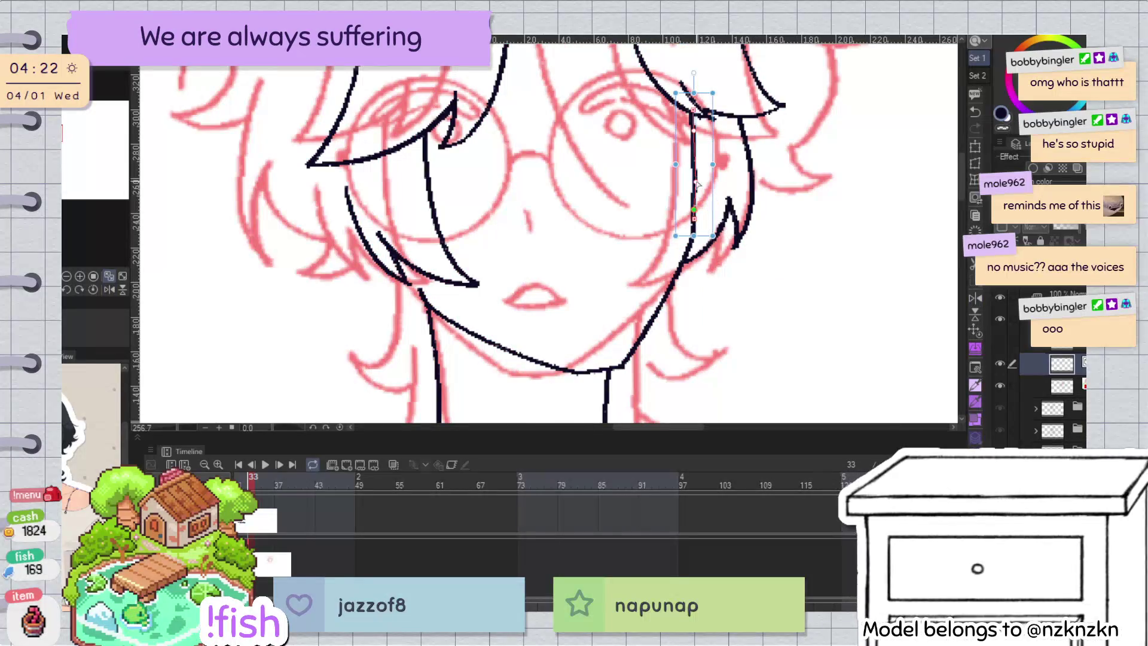
key(Return)
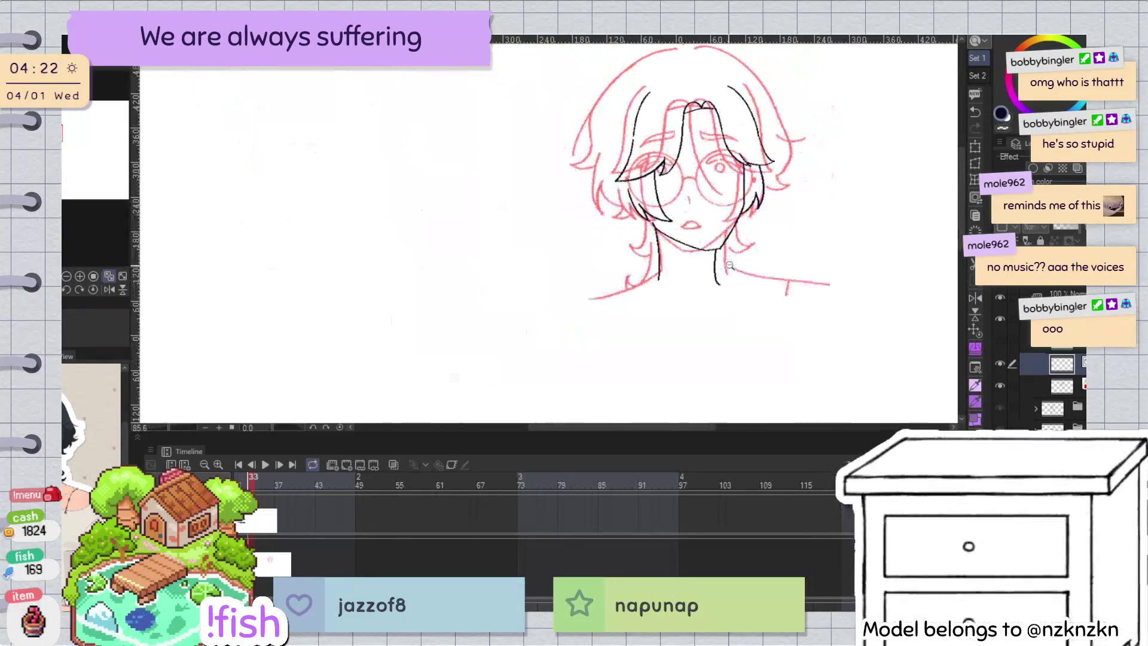
Step: Recentre the head, undo the thin centre hair stroke, and flip the canvas to check proportions
scroll(737, 262, down, 3)
drag(956, 272, 737, 261)
drag(712, 192, 837, 198)
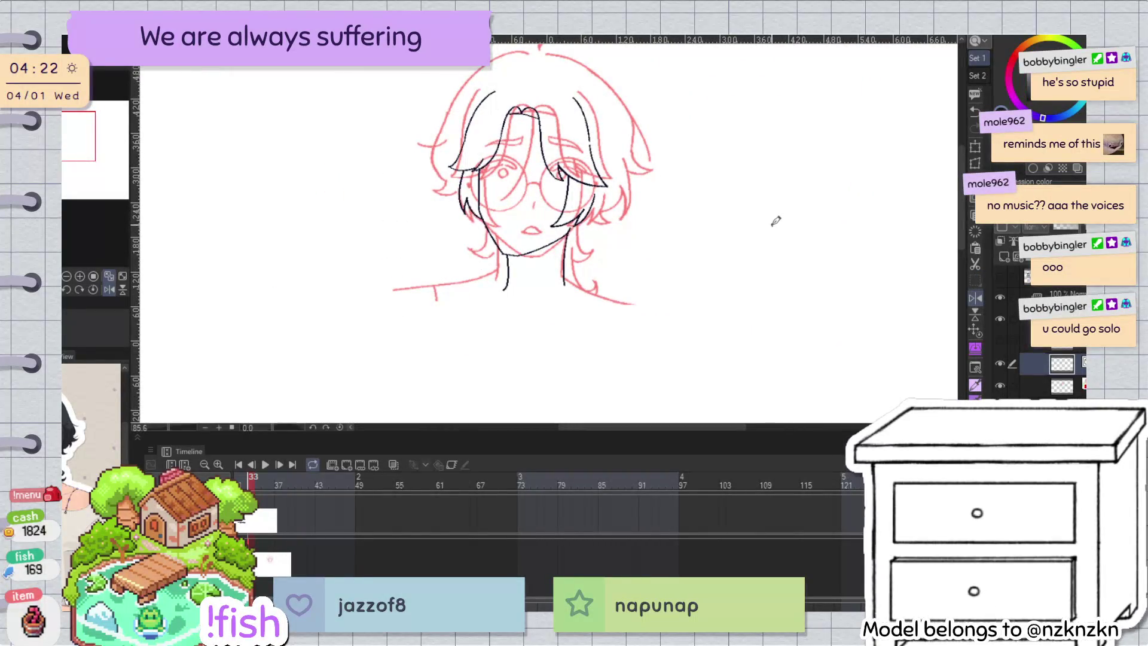
scroll(671, 266, up, 1)
scroll(735, 310, up, 1)
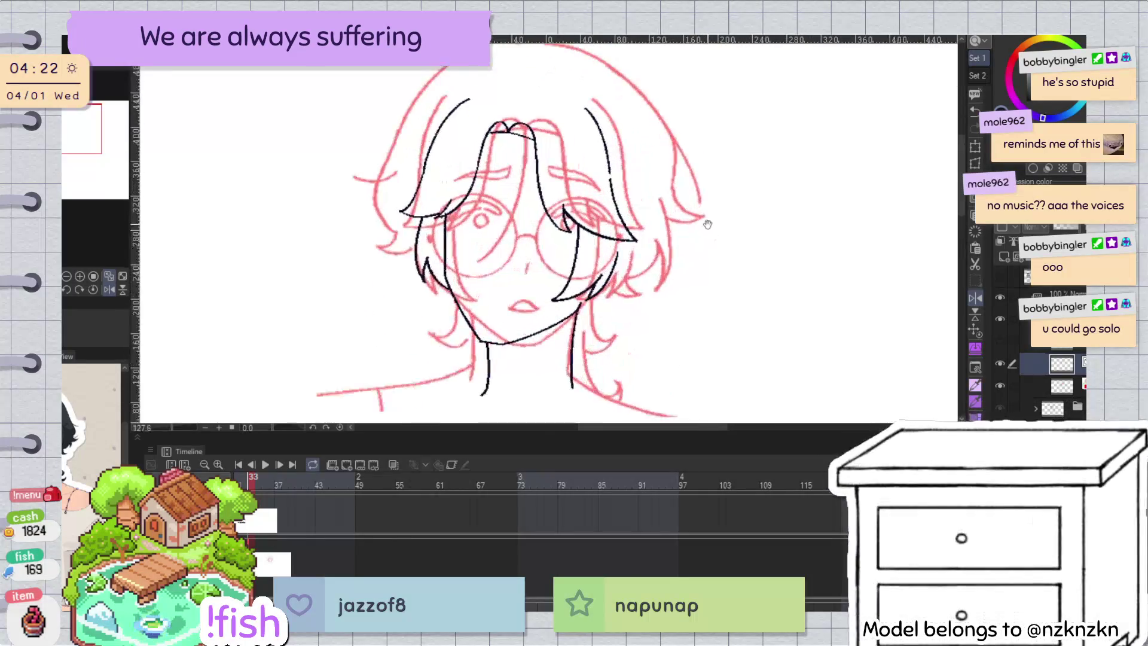
scroll(738, 219, up, 1)
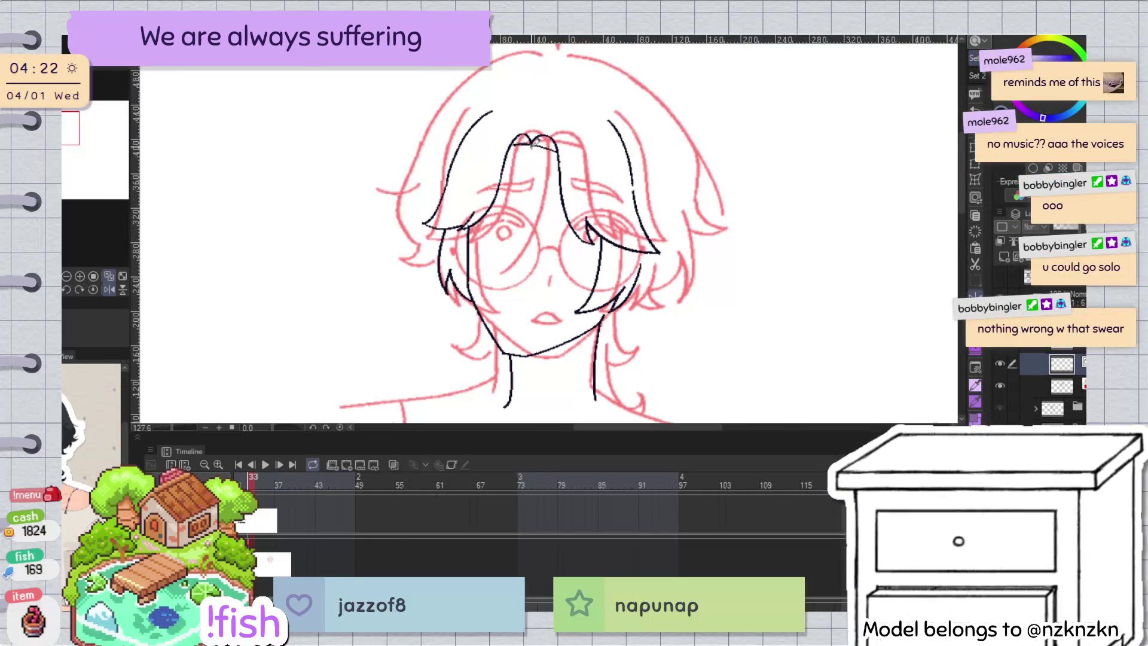
key(ctrl+z)
key(h)
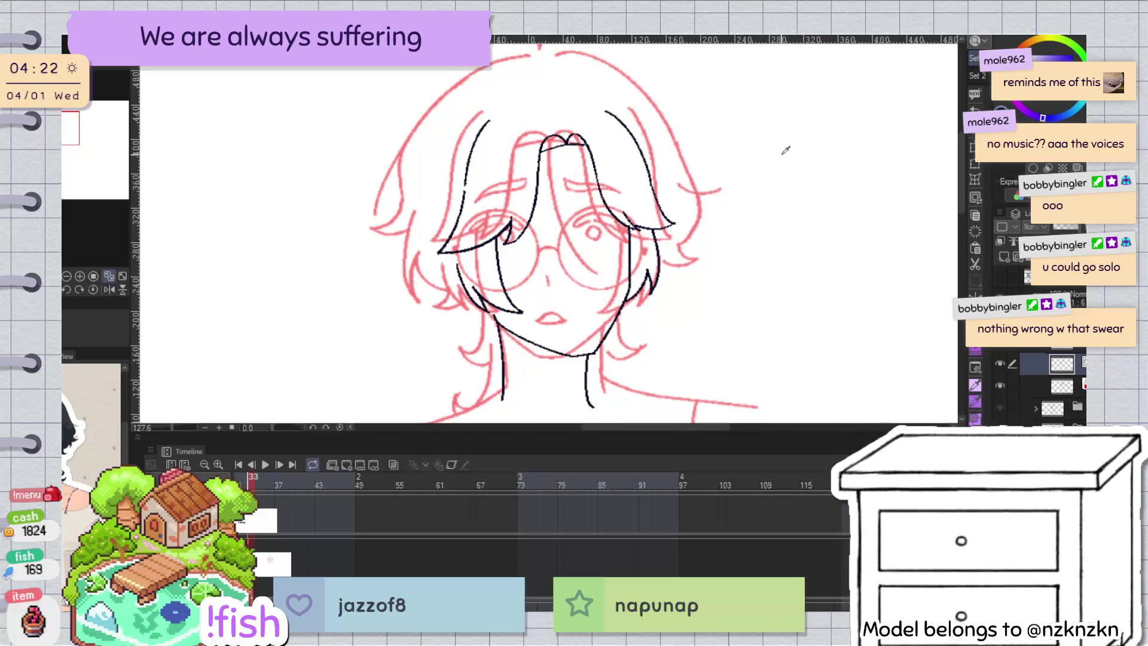
key(h)
scroll(734, 199, down, 3)
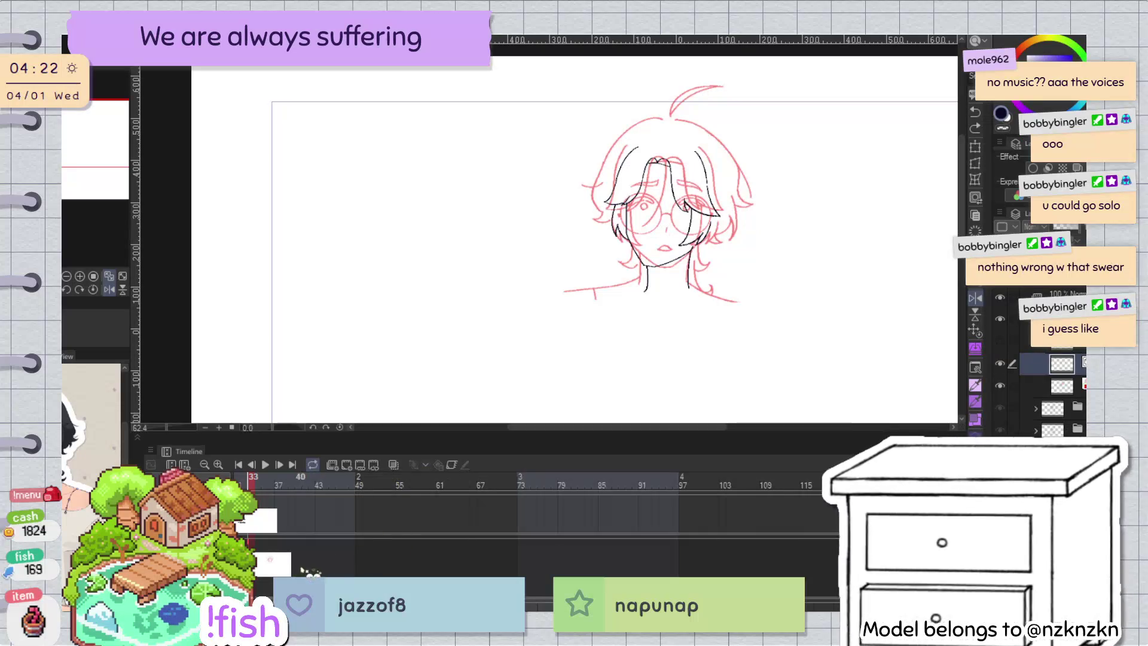
key(Left)
key(Left)
key(Left)
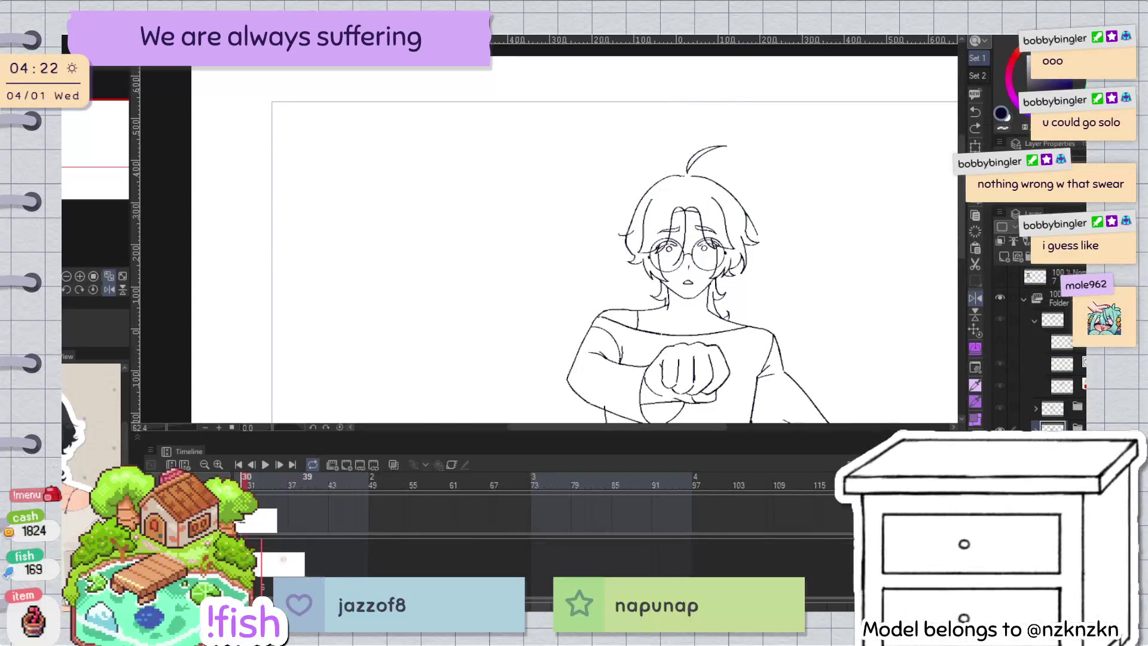
key(h)
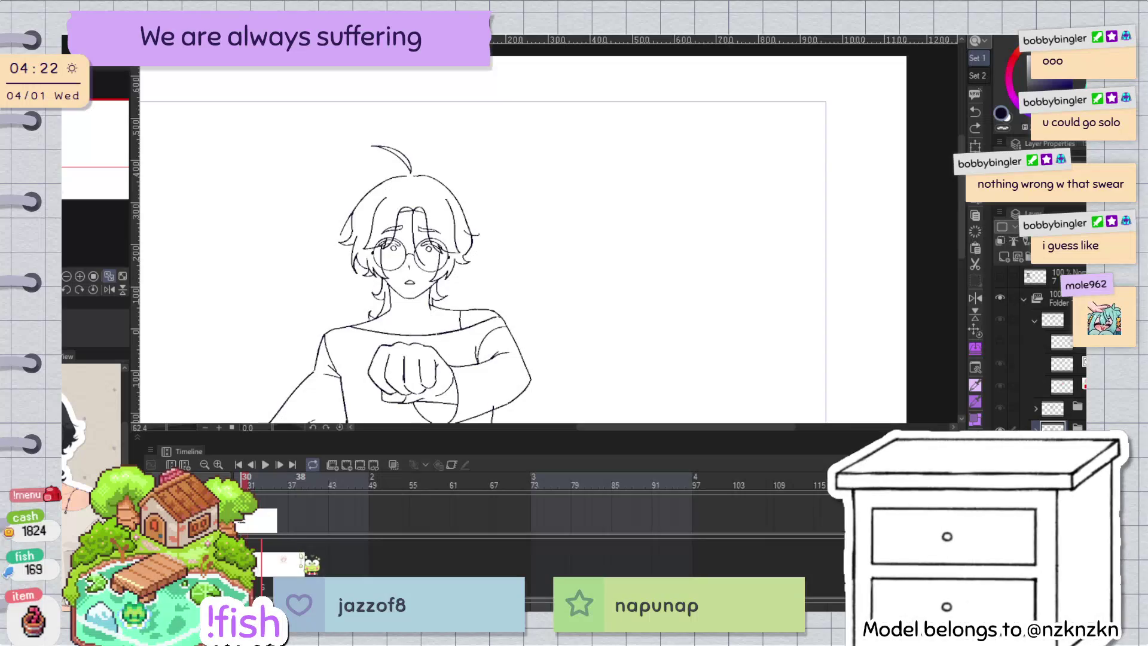
key(Right)
key(Right)
key(Right)
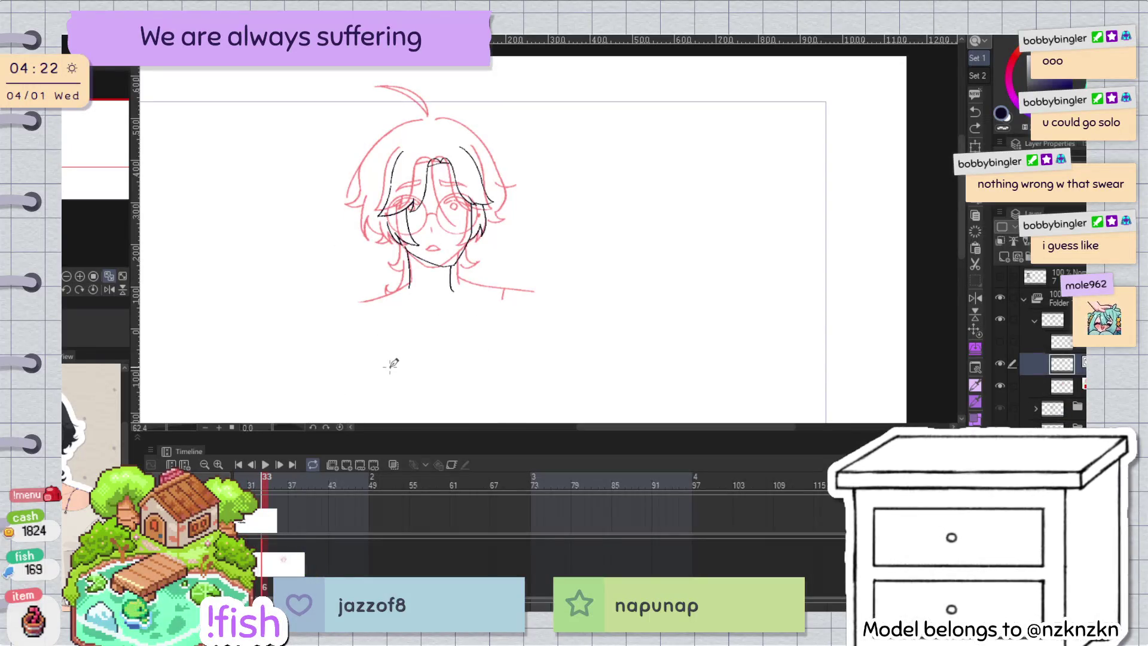
scroll(392, 359, up, 3)
Step: Draw the centre fringe strand curving from the crown toward the left lens, redrawing until it fits
drag(516, 126, 513, 239)
key(ctrl+z)
drag(518, 126, 511, 256)
key(ctrl+z)
drag(518, 126, 521, 257)
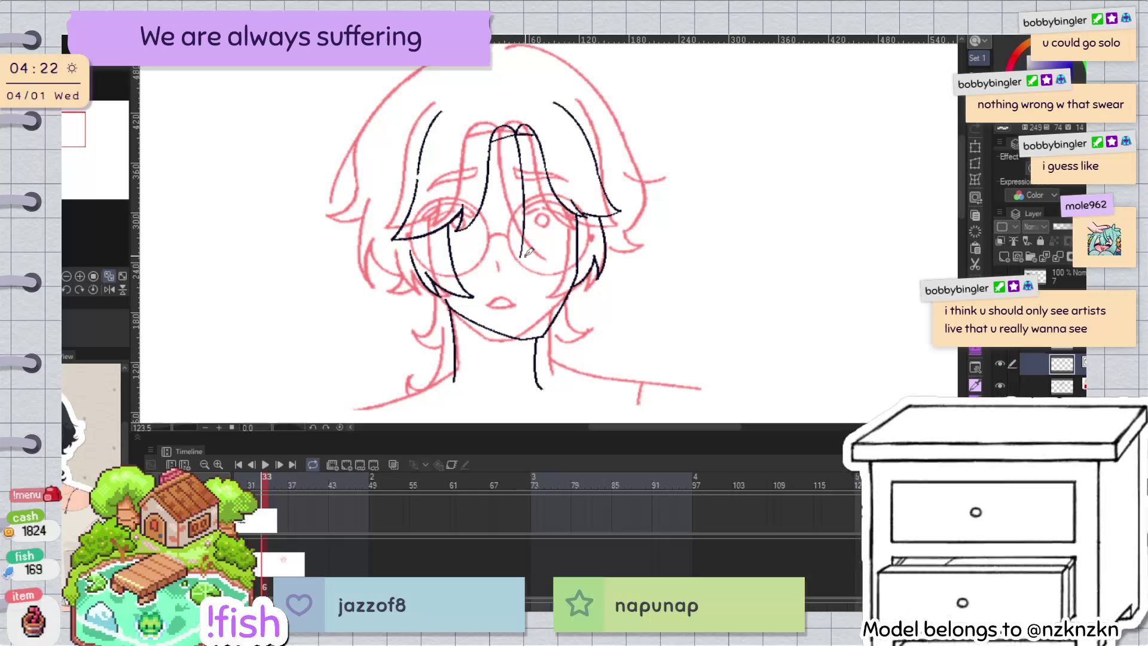
key(ctrl+z)
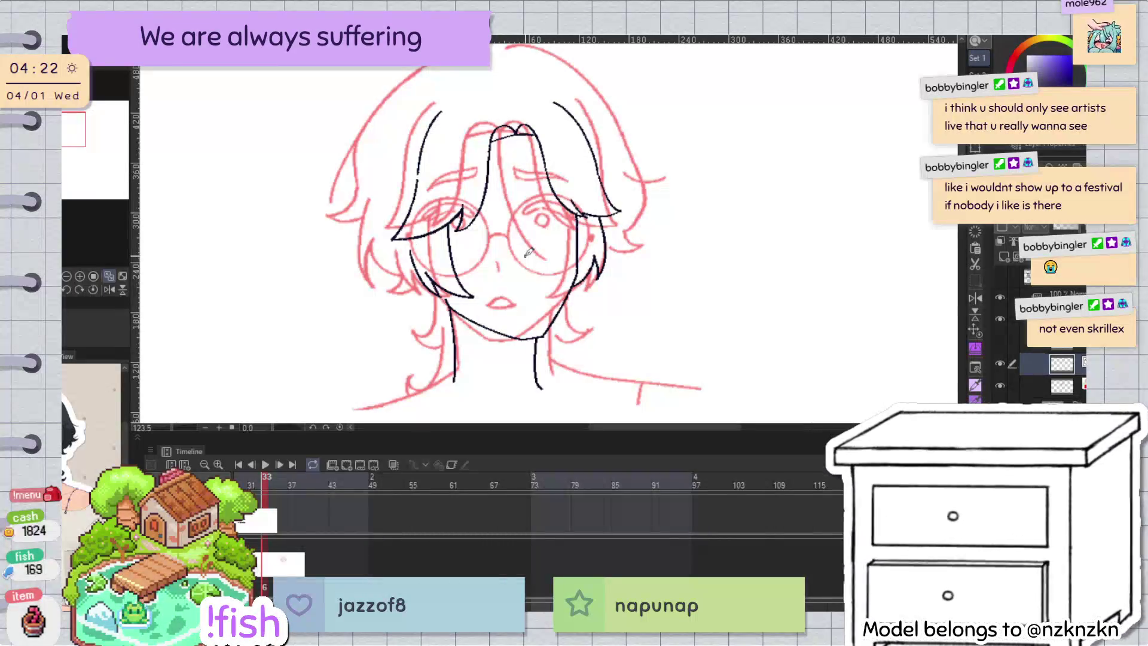
key(h)
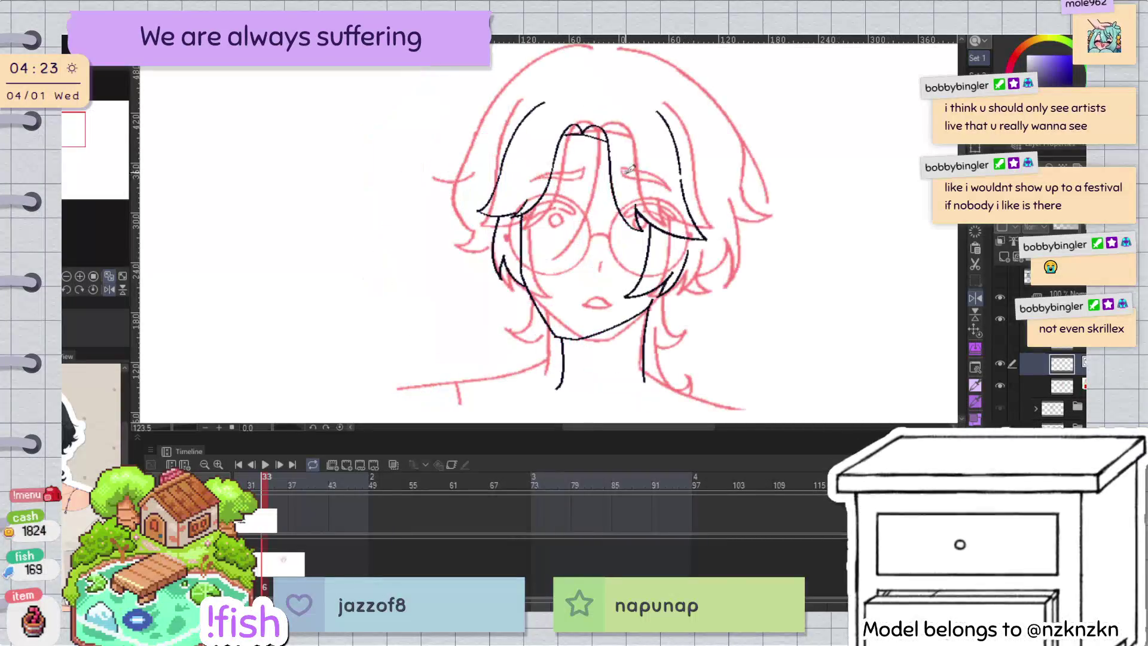
key(h)
drag(515, 134, 502, 238)
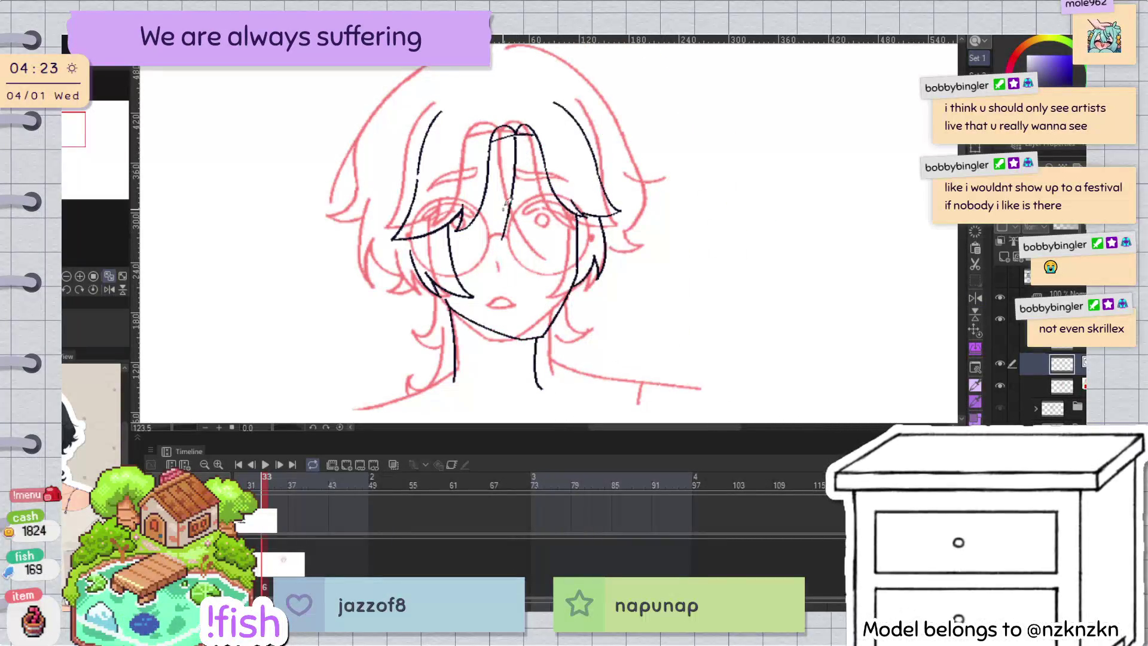
drag(519, 138, 502, 254)
key(ctrl+z)
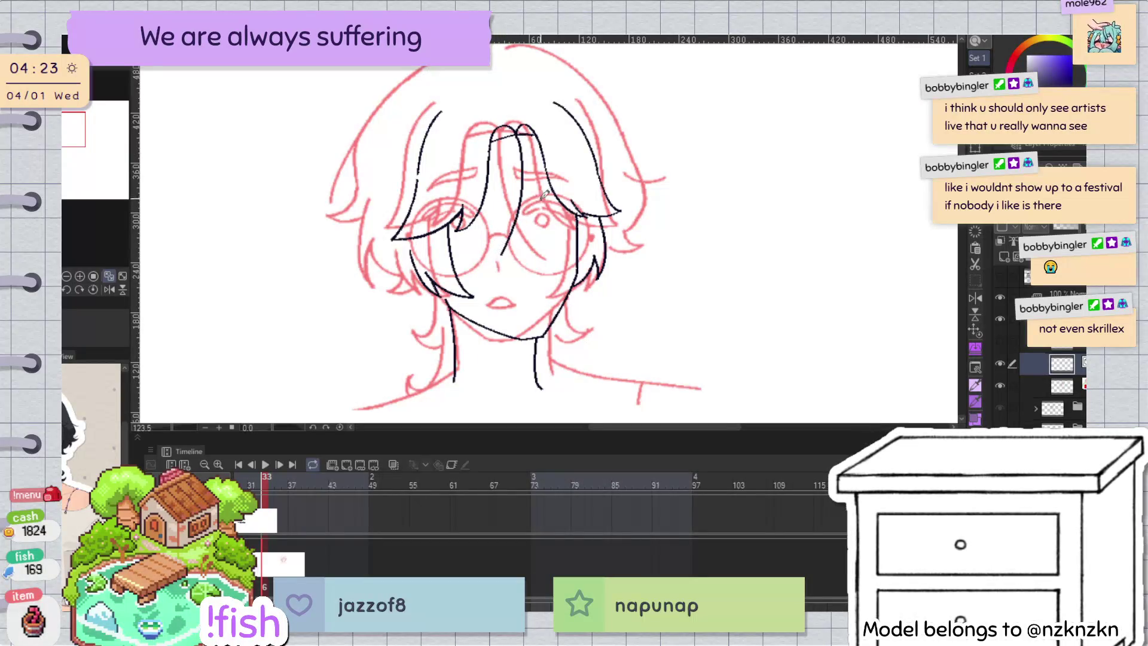
key(h)
key(h)
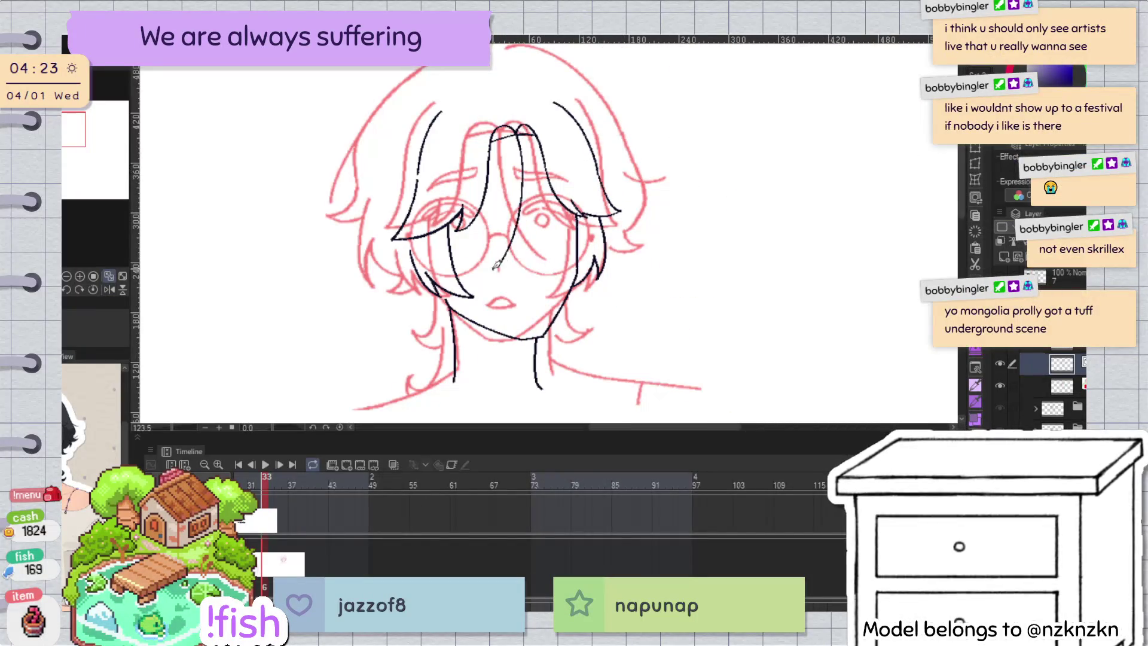
Step: Flip the view back and toggle the black line art layer off and on to compare
key(h)
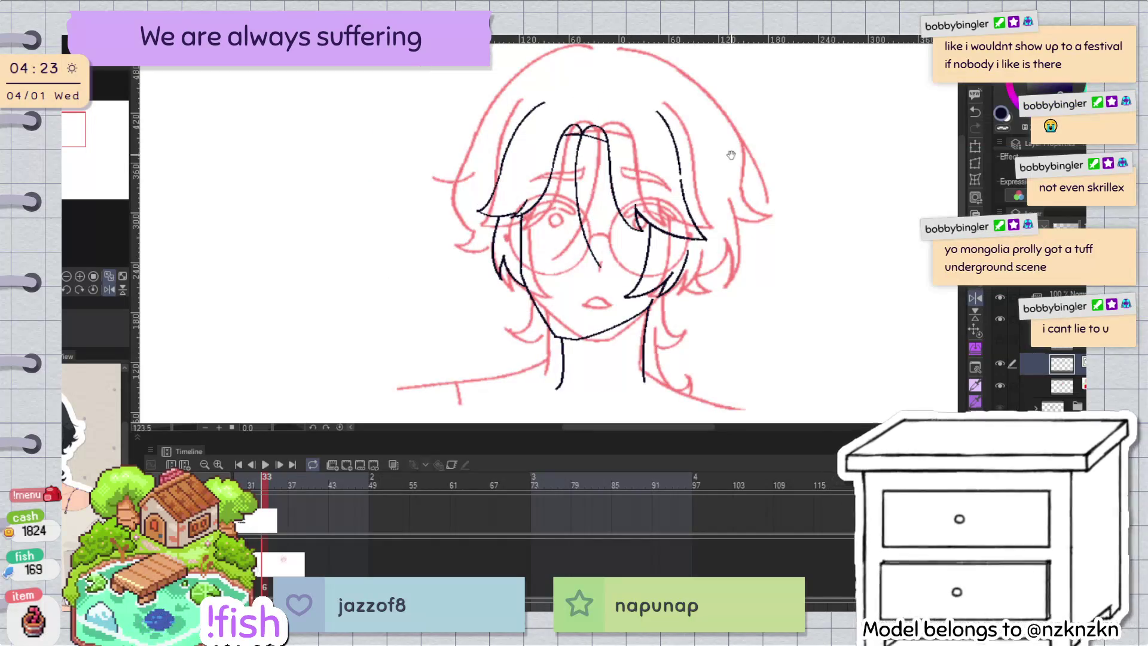
scroll(730, 155, down, 1)
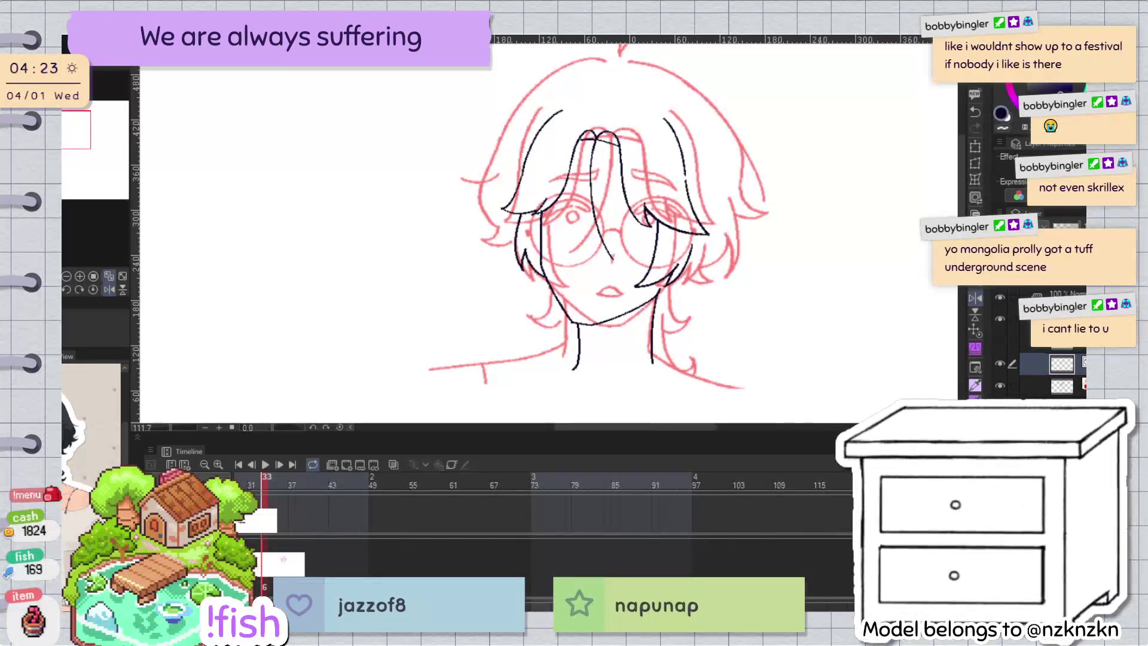
scroll(740, 204, down, 1)
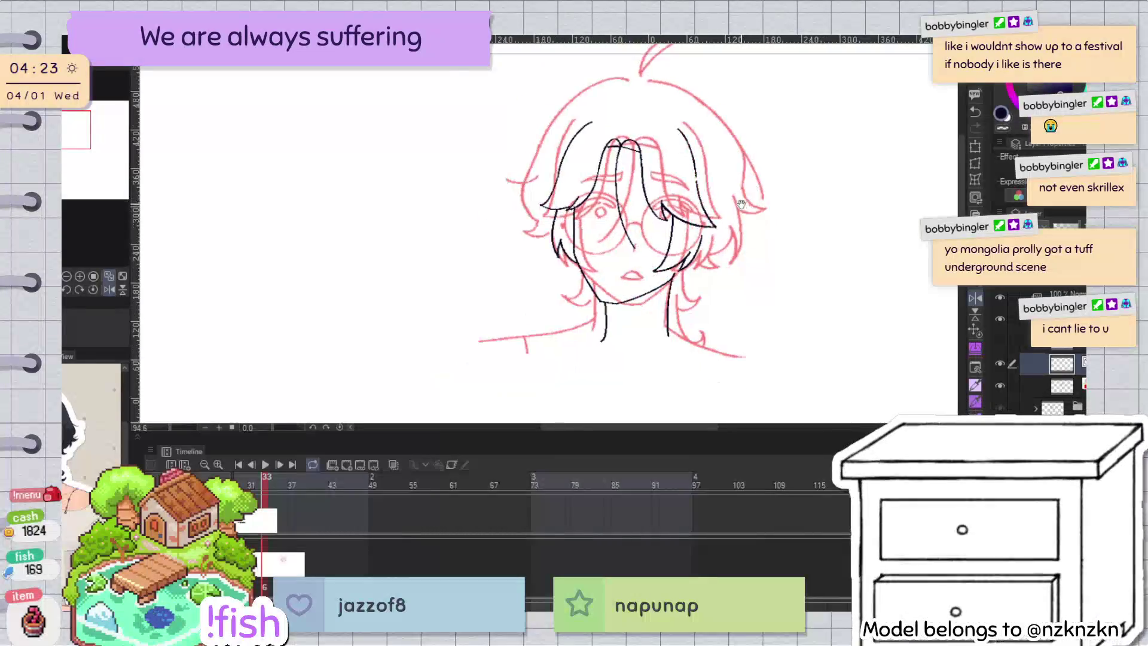
scroll(741, 204, right, 3)
scroll(757, 266, left, 2)
scroll(756, 266, up, 3)
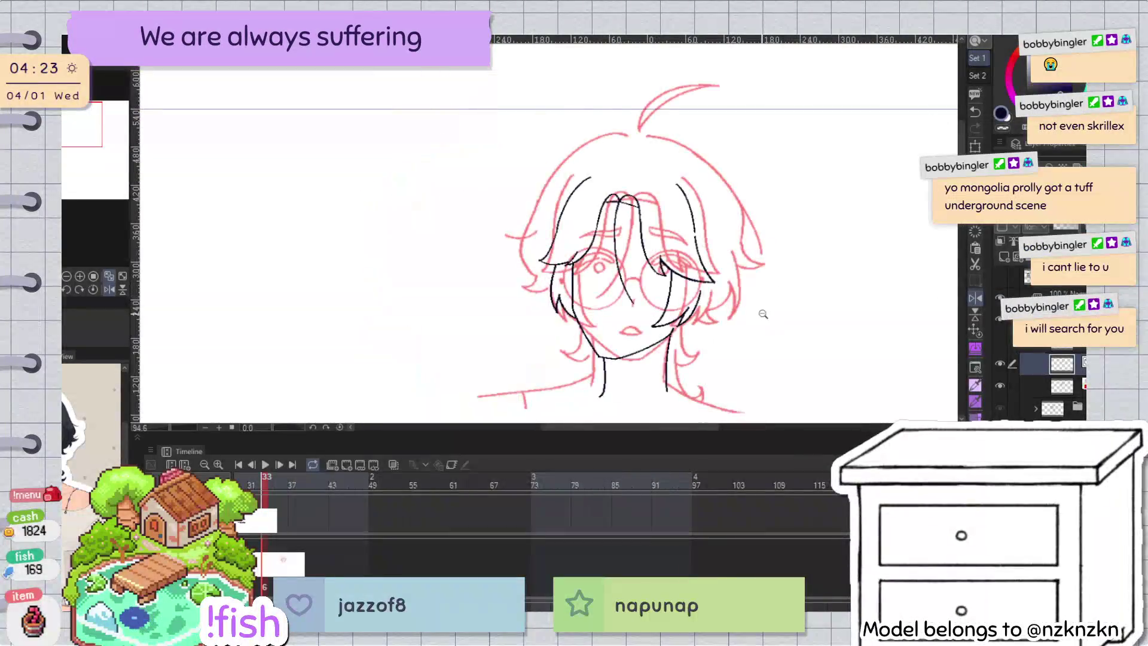
scroll(751, 277, down, 1)
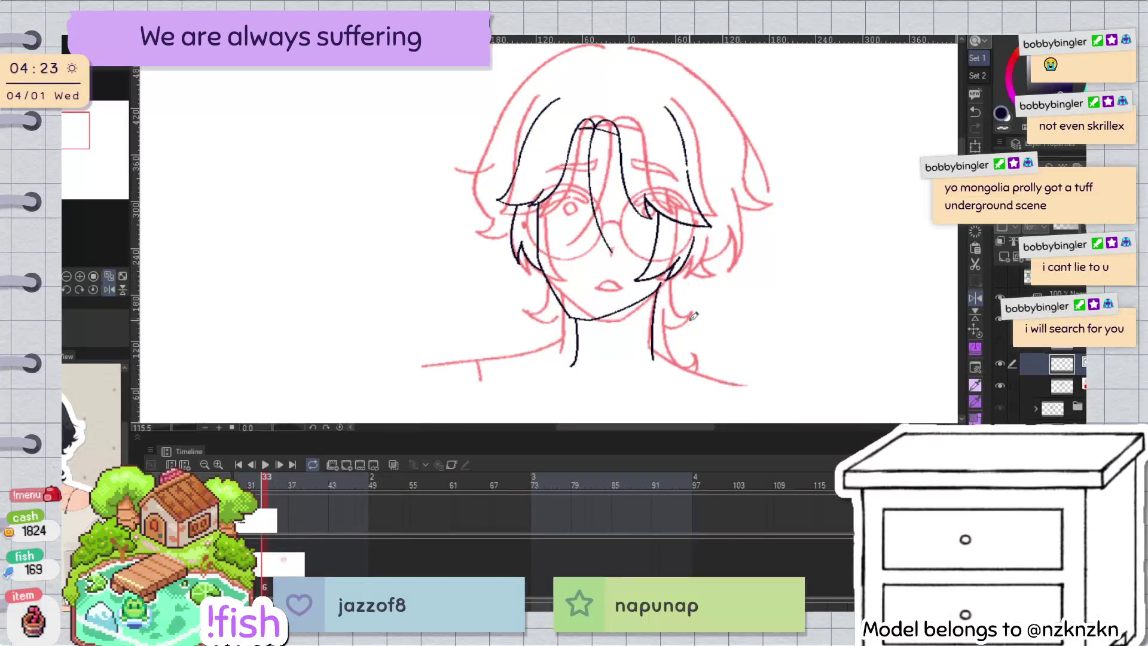
click(999, 363)
click(1000, 363)
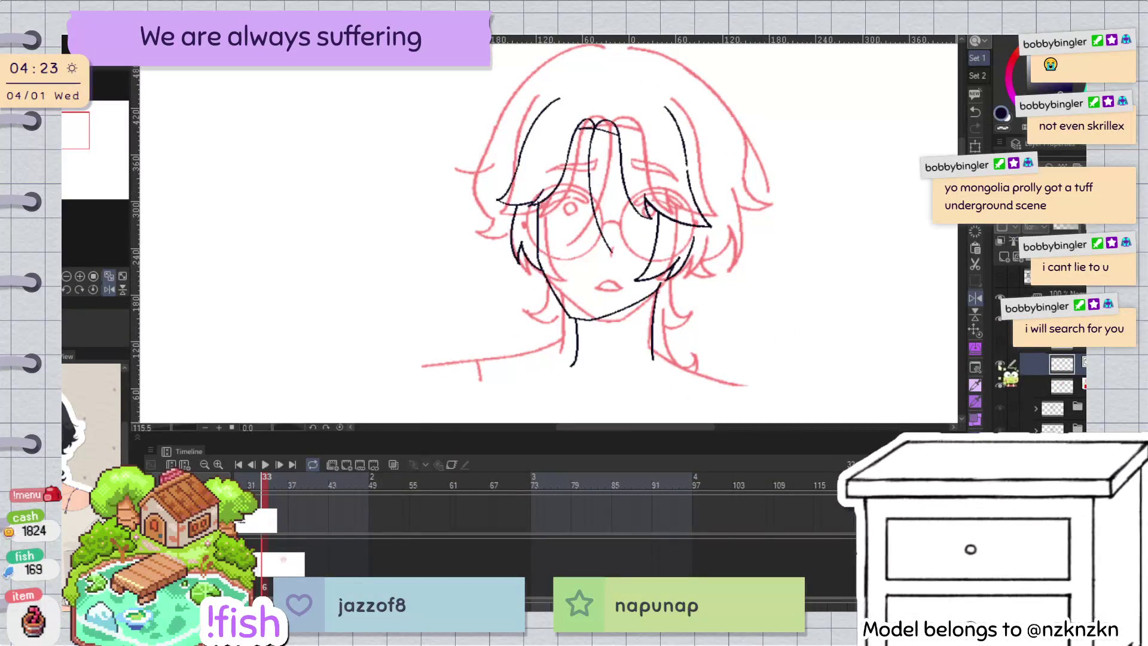
scroll(771, 178, up, 1)
Step: Try drawing the hair outline from the crown down the side, undoing each attempt
drag(614, 92, 506, 162)
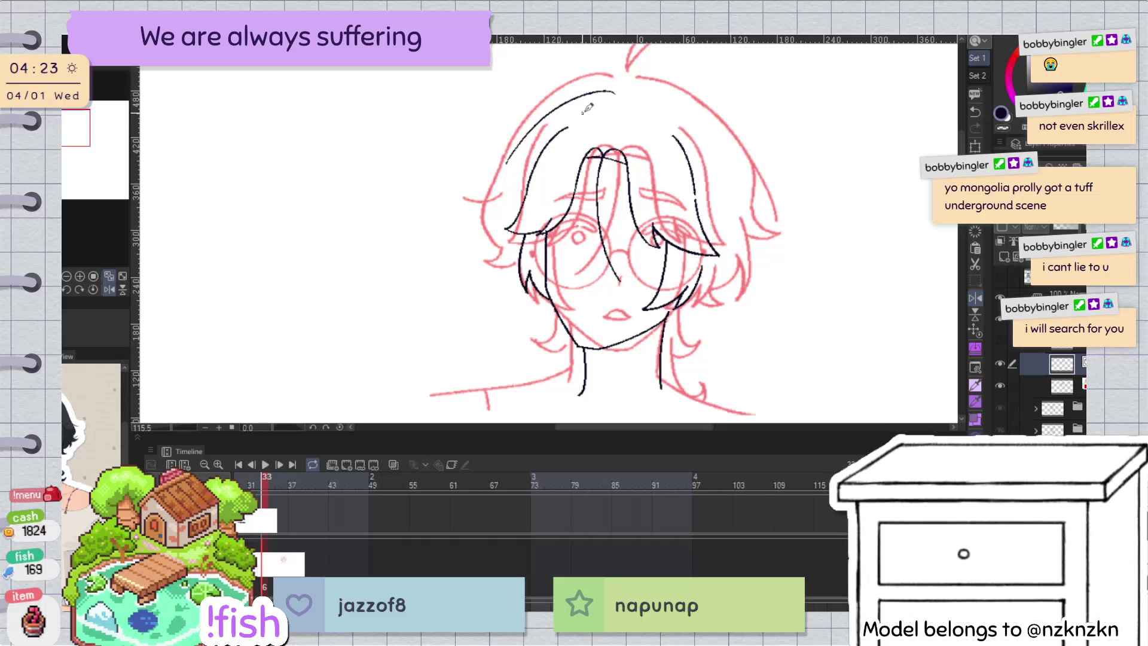
key(ctrl+z)
drag(616, 90, 501, 160)
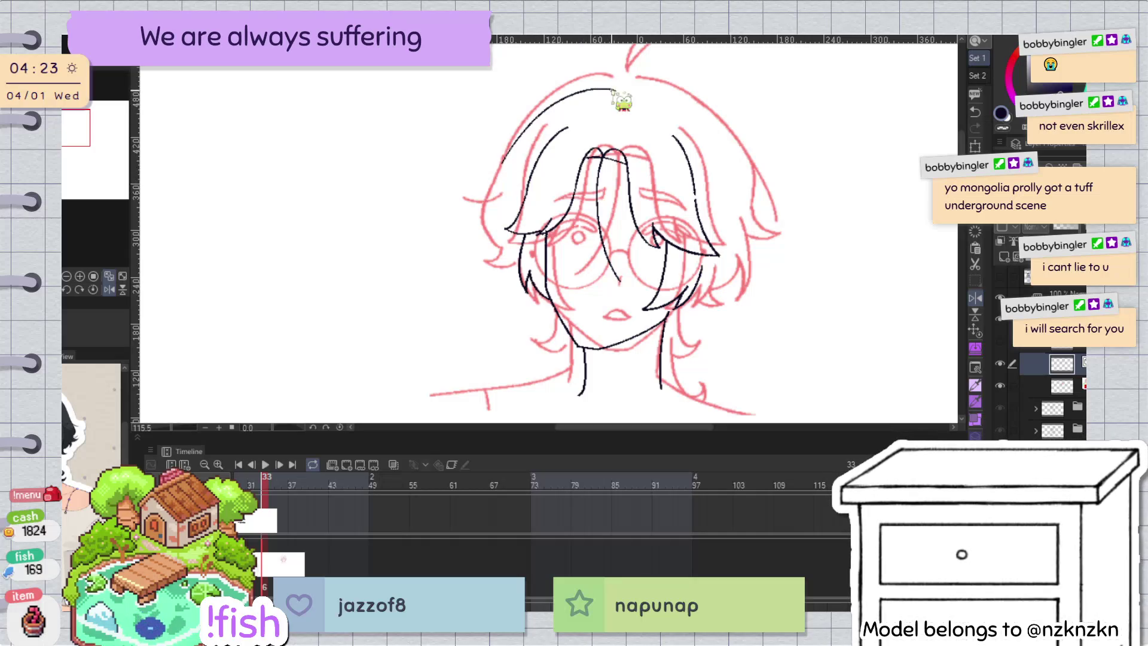
key(ctrl+z)
drag(622, 92, 595, 86)
key(ctrl+z)
key(ctrl+z)
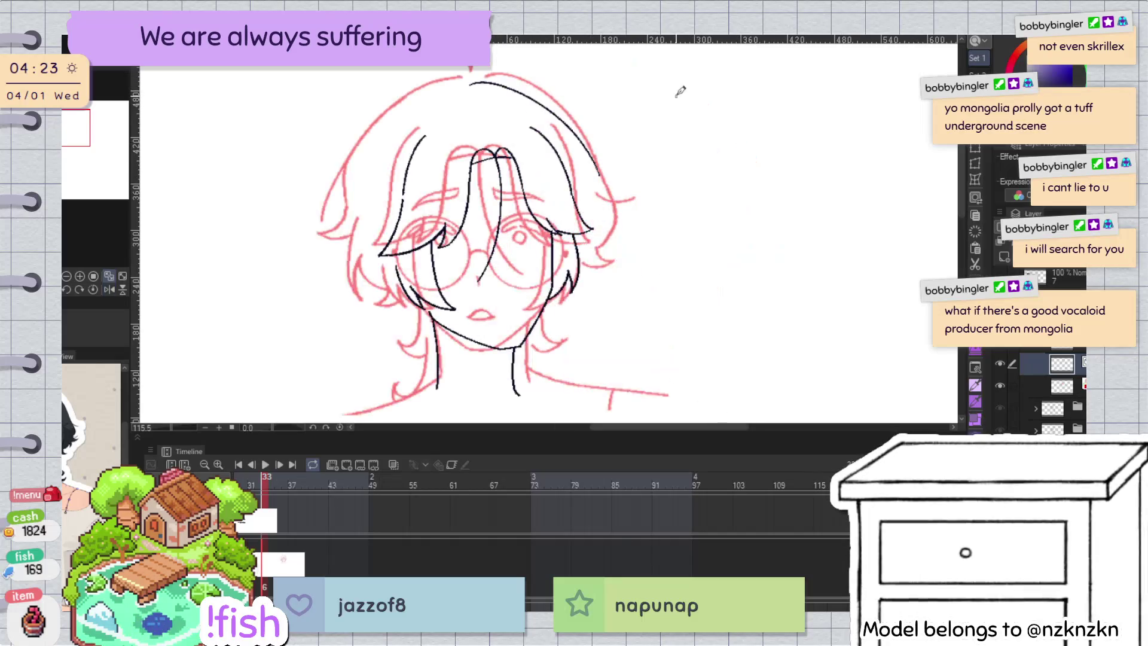
key(ctrl+z)
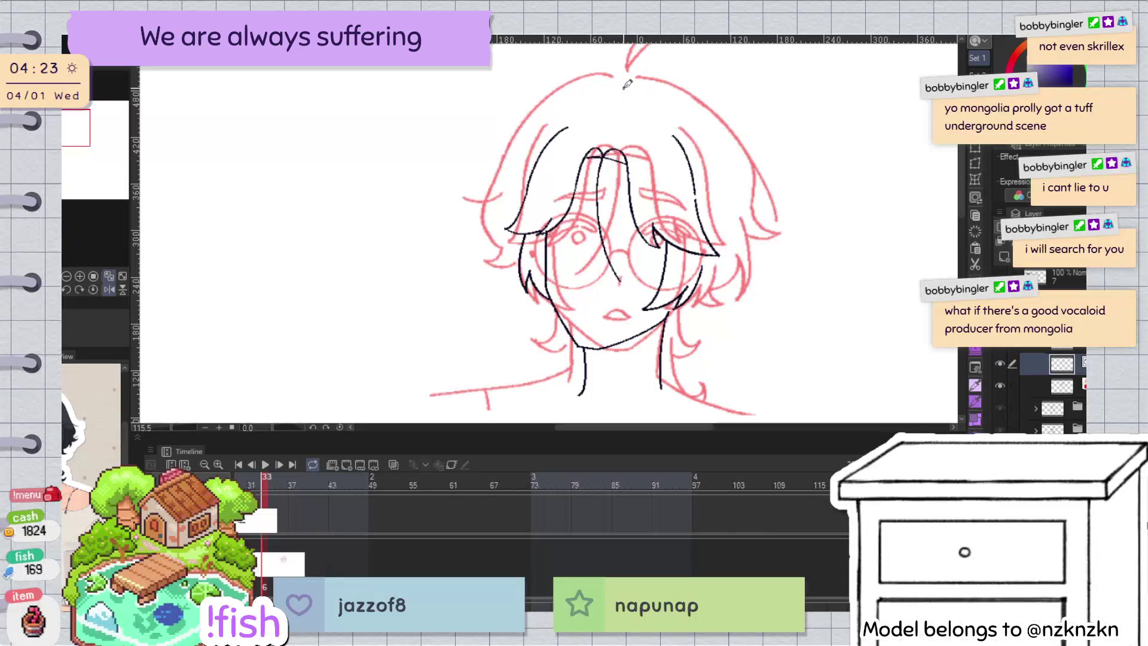
key(ctrl+z)
drag(628, 86, 506, 156)
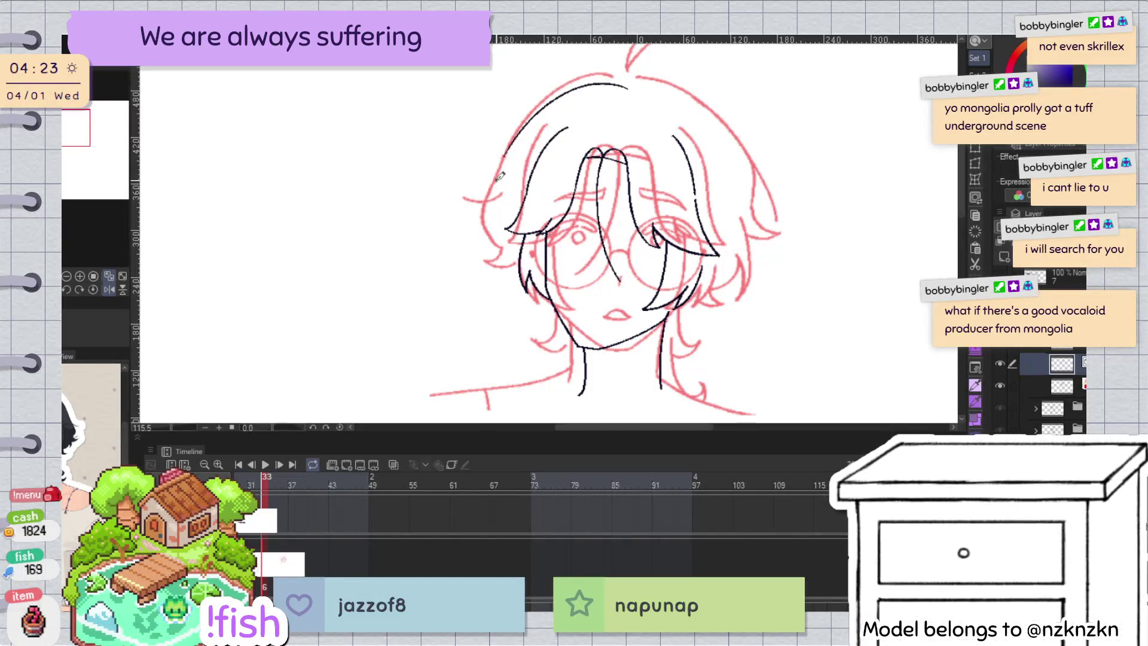
key(ctrl+z)
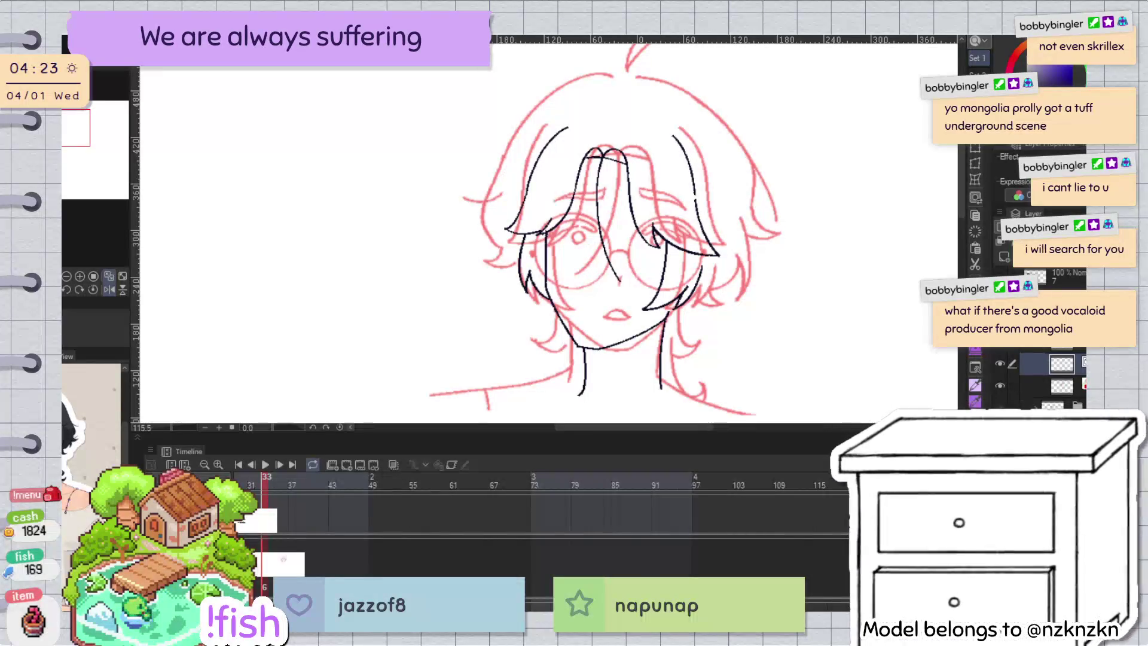
drag(621, 80, 490, 186)
key(ctrl+z)
drag(621, 81, 490, 185)
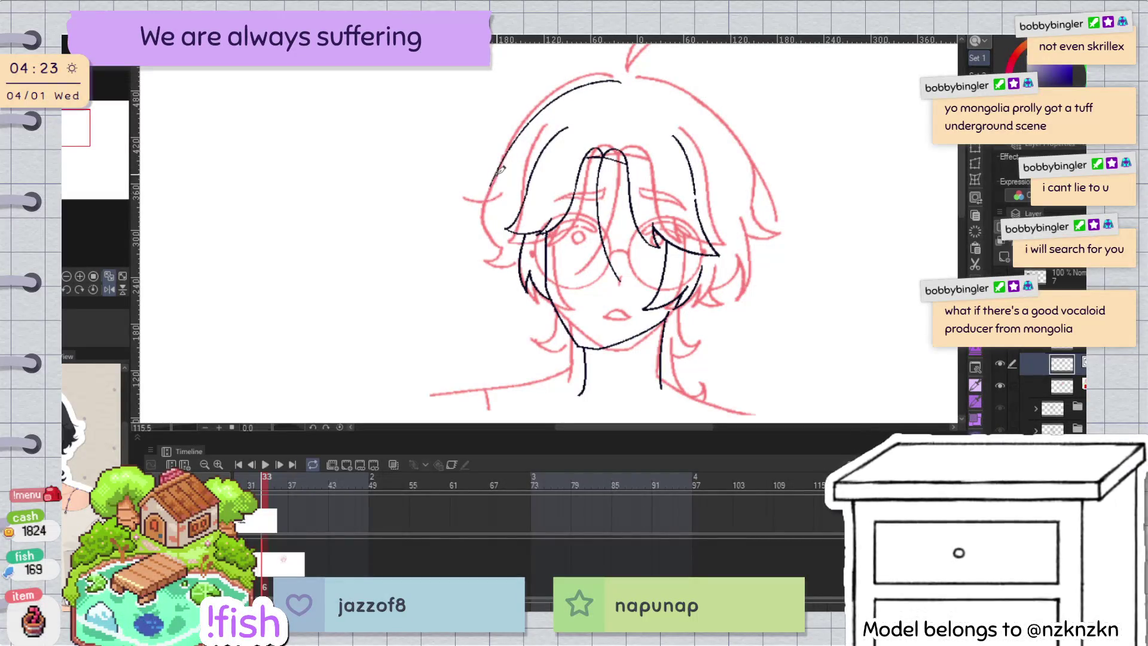
key(ctrl+z)
key(h)
key(h)
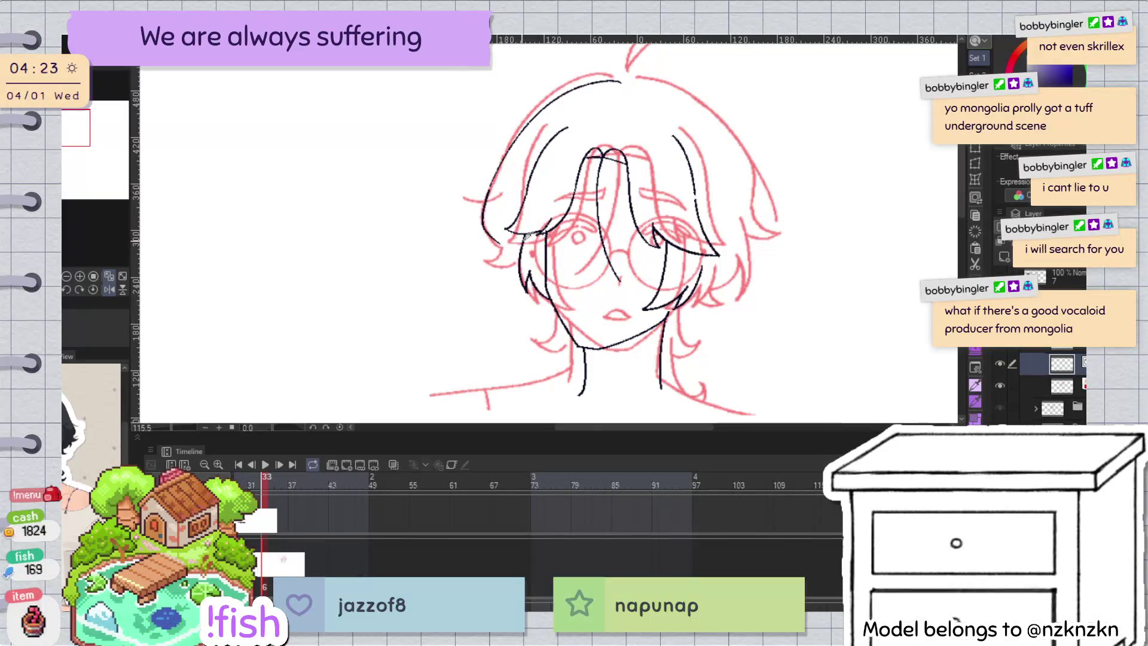
Step: Draw the curving right hair stroke and a lower stroke reaching the hooked strand end
scroll(525, 236, up, 1)
scroll(629, 209, up, 1)
key(ctrl+z)
scroll(365, 237, down, 3)
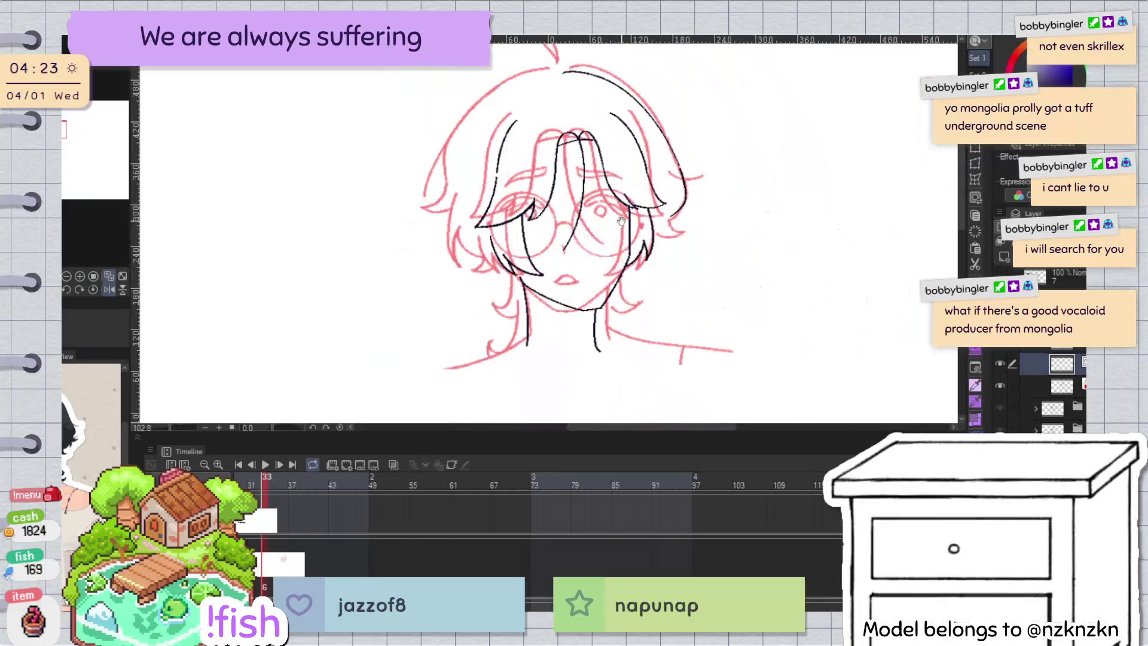
scroll(638, 212, up, 3)
drag(647, 206, 703, 236)
key(ctrl+z)
drag(648, 206, 705, 238)
drag(613, 248, 682, 257)
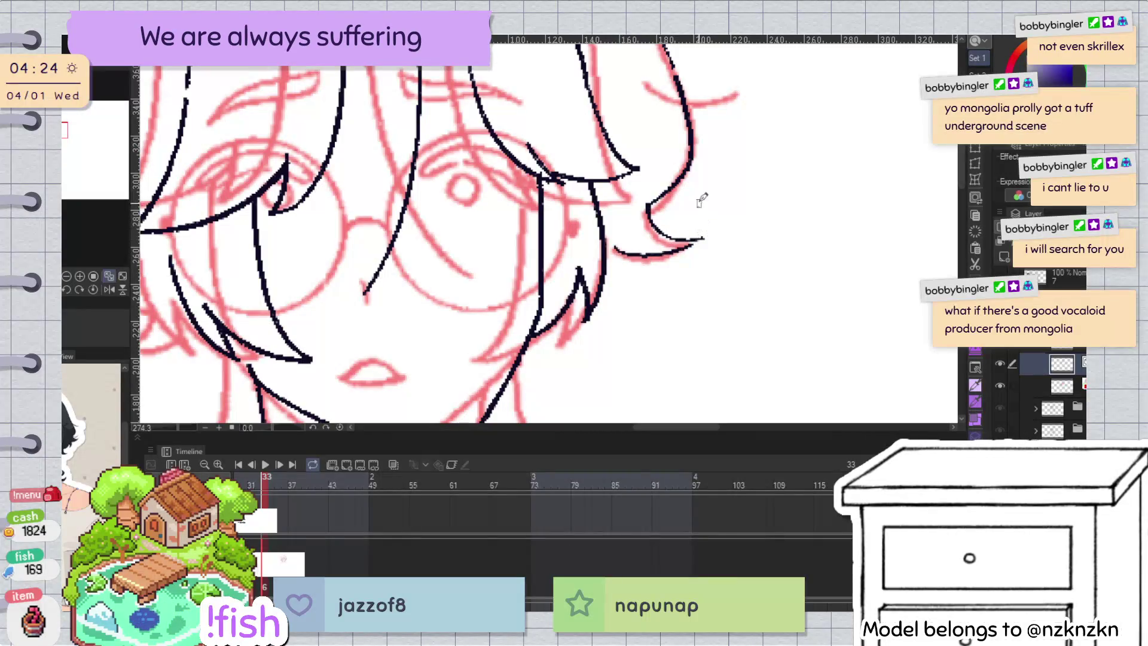
key(ctrl+z)
drag(613, 249, 682, 257)
key(ctrl+z)
drag(614, 250, 704, 239)
key(h)
key(h)
Step: Draw the strand's left edge line, zoom out to the whole head, and add a stroke from the top tip
scroll(526, 190, up, 5)
drag(525, 183, 586, 302)
key(ctrl+z)
drag(525, 183, 586, 302)
key(ctrl+z)
drag(525, 185, 591, 318)
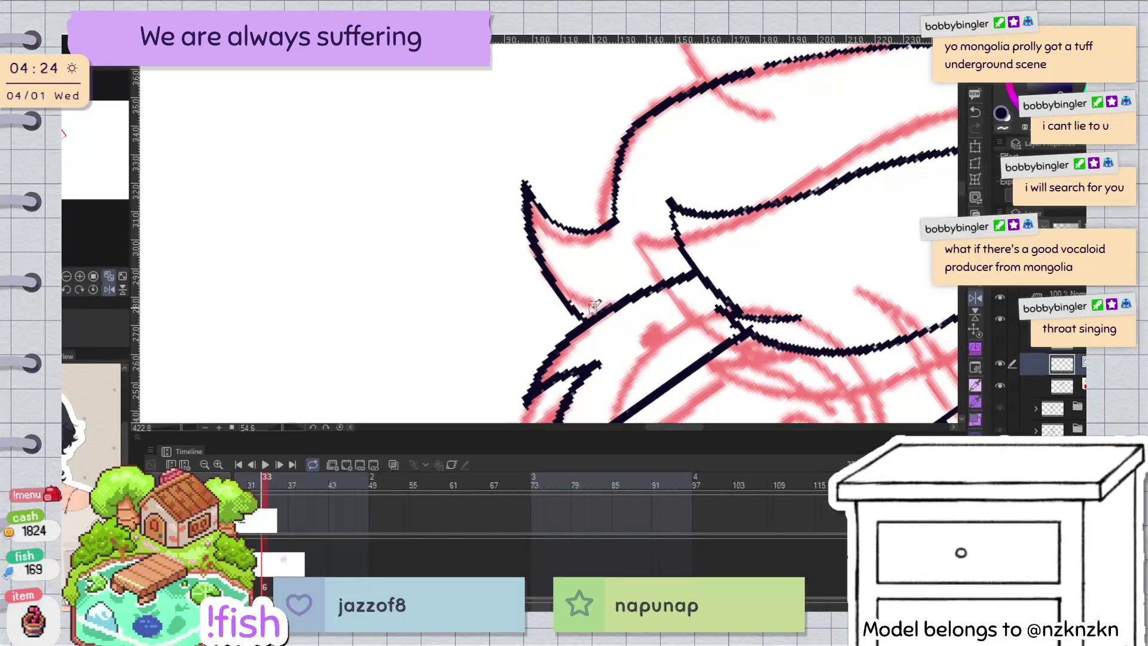
key(ctrl+z)
drag(525, 185, 573, 293)
scroll(574, 292, down, 5)
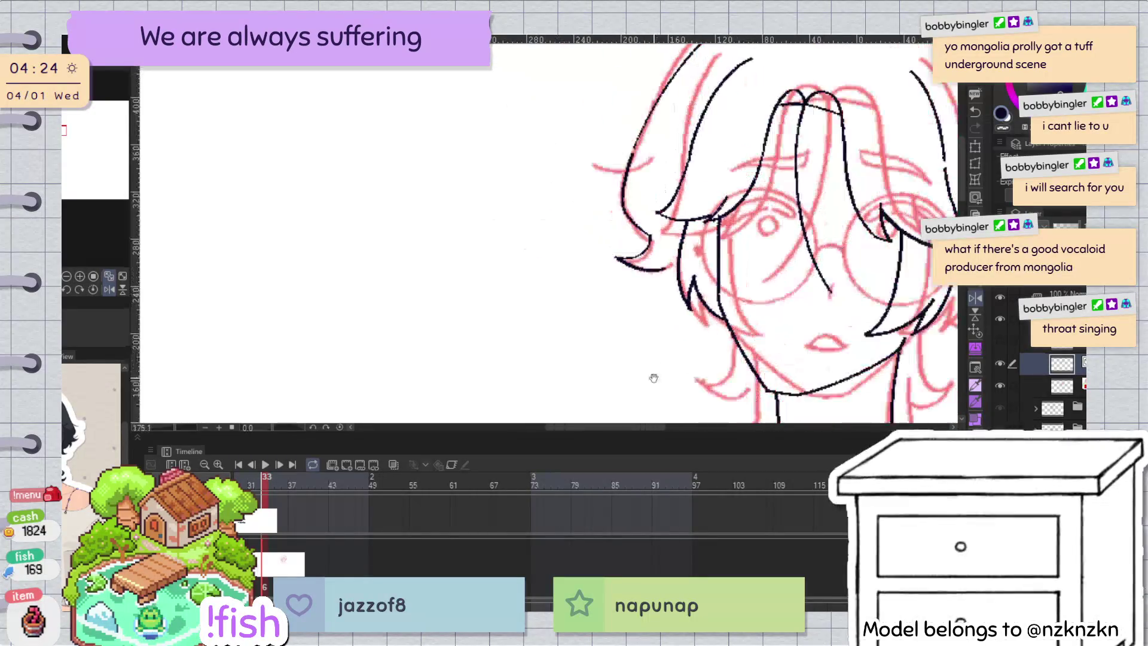
mouse_move(653, 379)
mouse_down()
mouse_move(736, 237)
mouse_move(359, 239)
mouse_up()
scroll(736, 238, down, 3)
drag(400, 106, 465, 154)
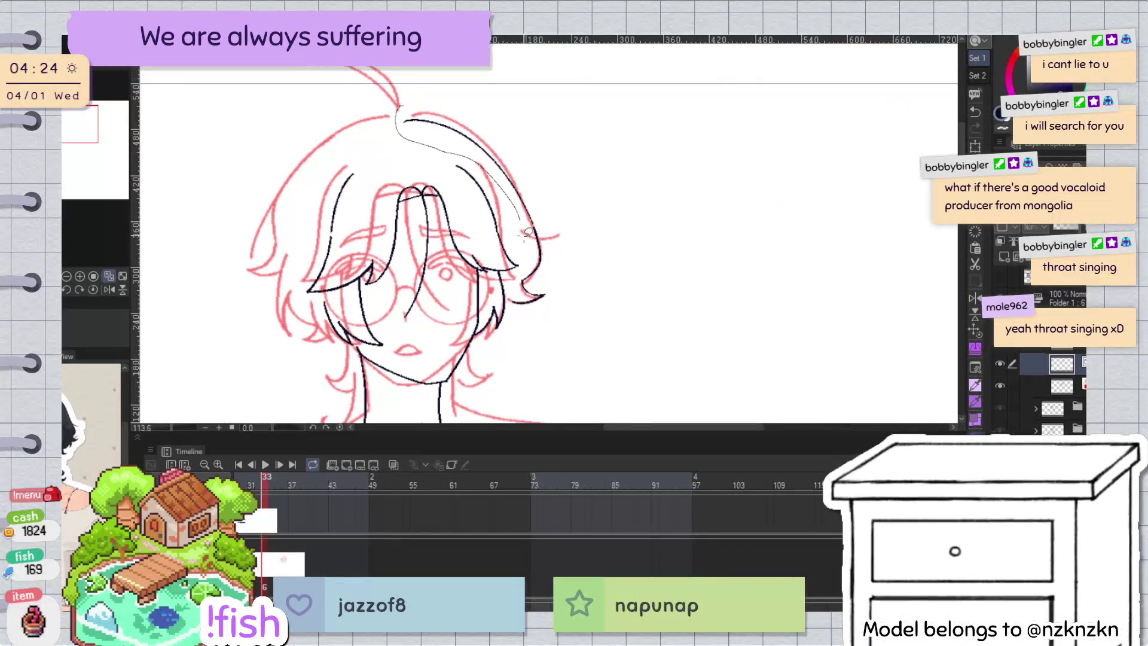
Step: Lasso the right hair strand, nudge it up and left, and rotate it slightly clockwise
drag(525, 269, 547, 109)
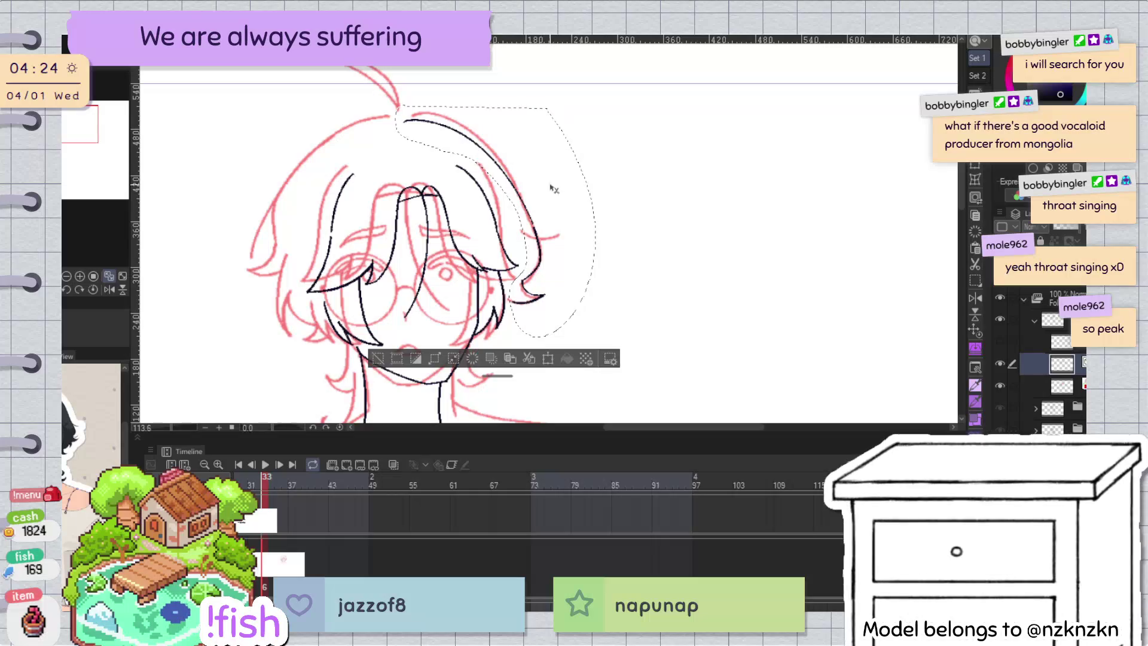
key(Up)
key(Up)
key(Up)
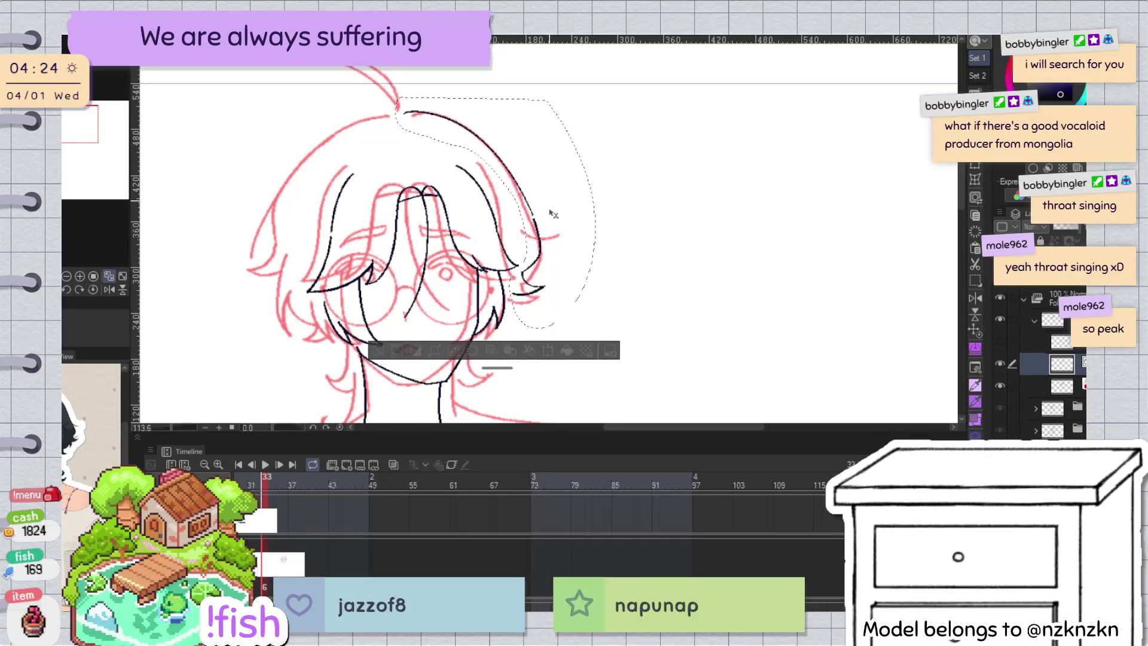
key(Left)
key(Left)
key(Left)
key(Left)
key(Left)
key(Left)
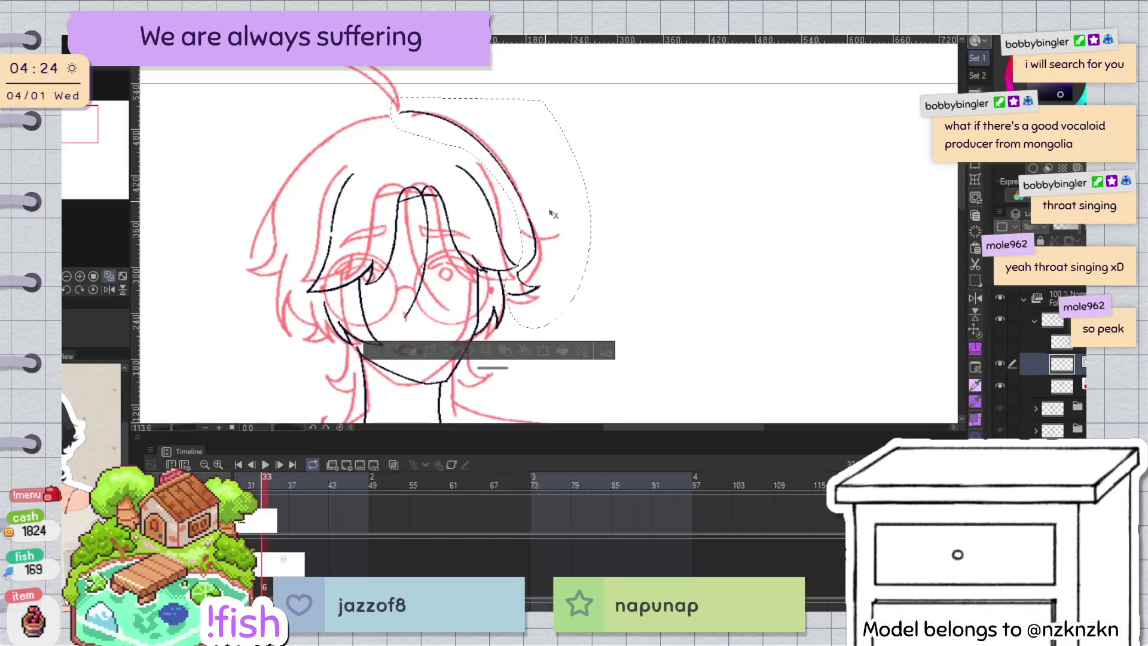
key(h)
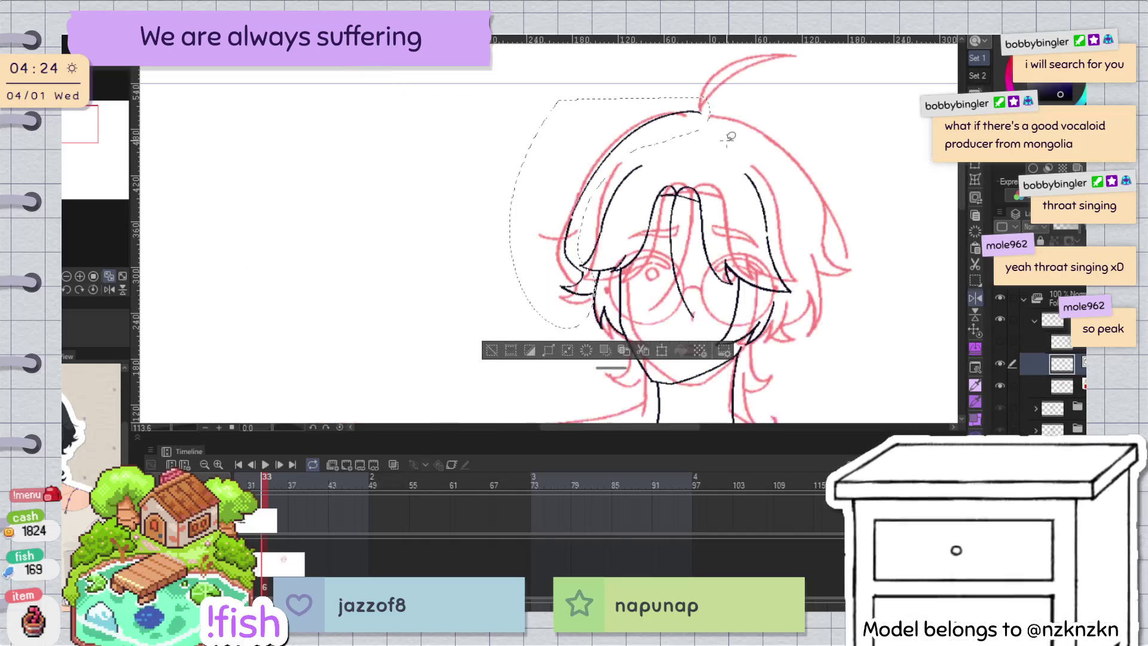
key(ctrl+t)
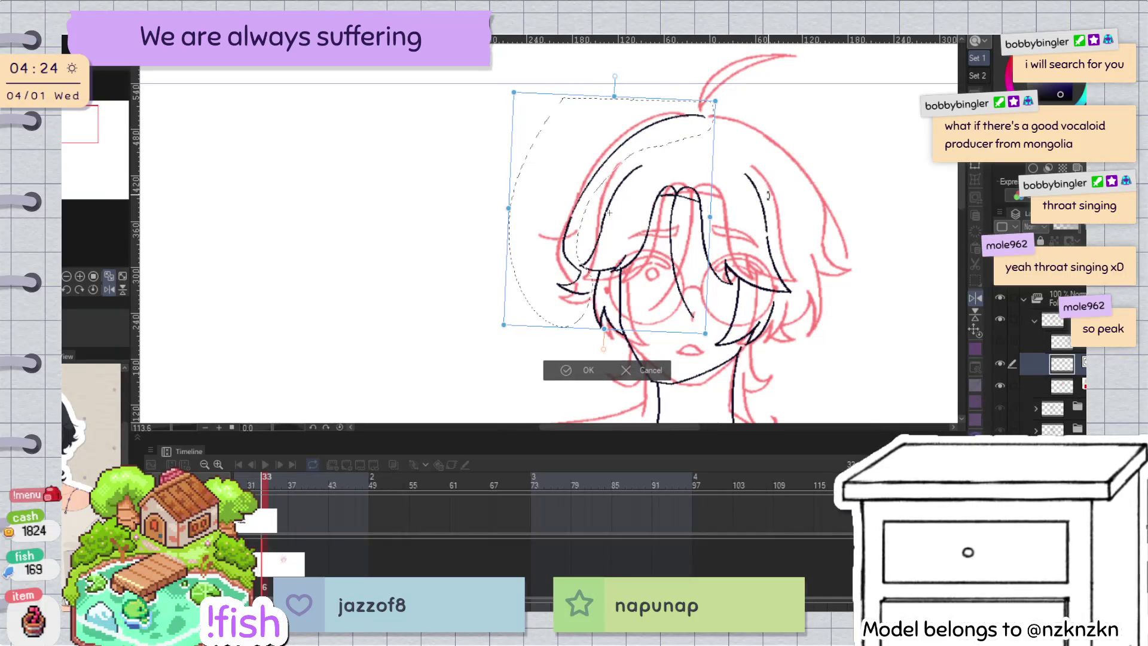
drag(759, 185, 691, 210)
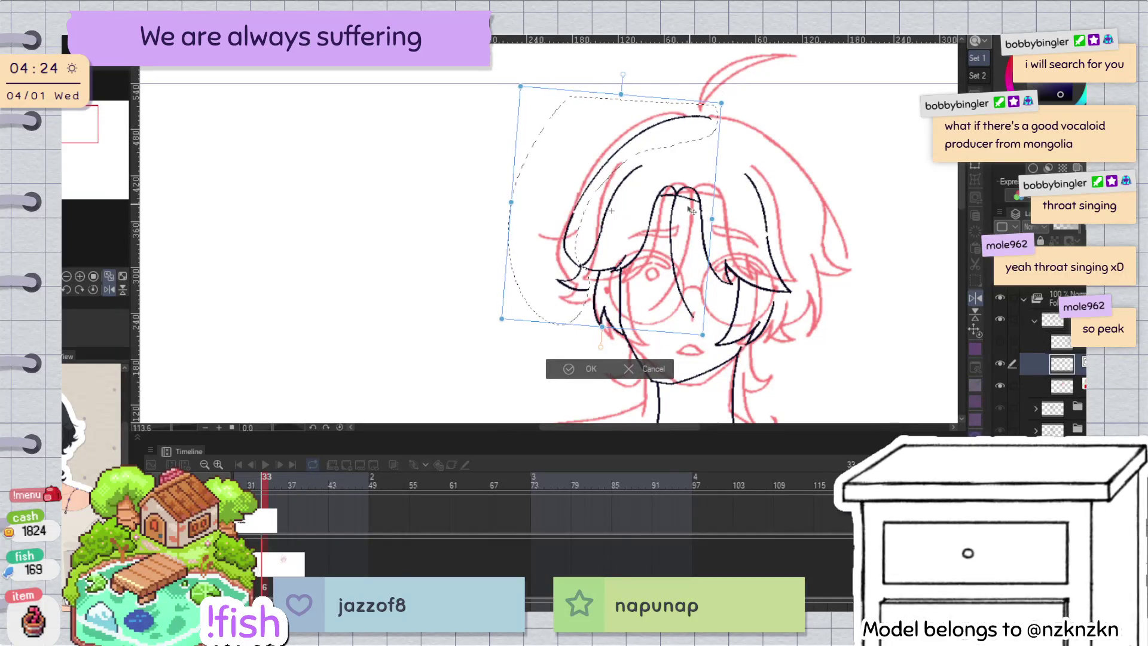
click(575, 371)
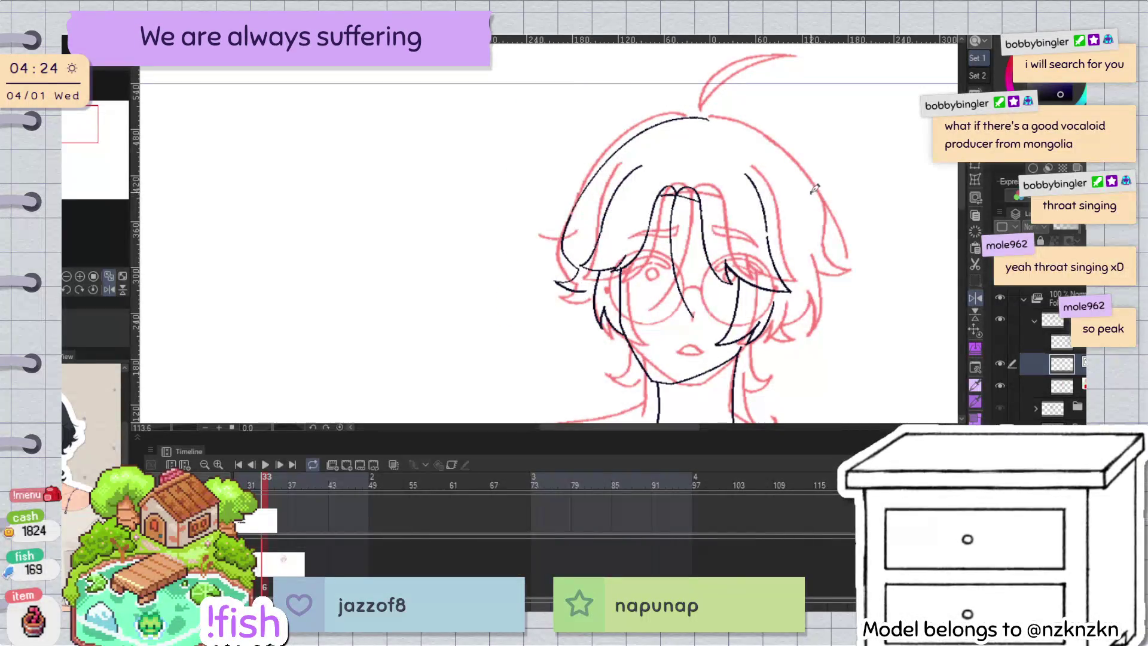
Step: Hide the red sketch layer and flip the canvas to check the black lines alone
click(1000, 407)
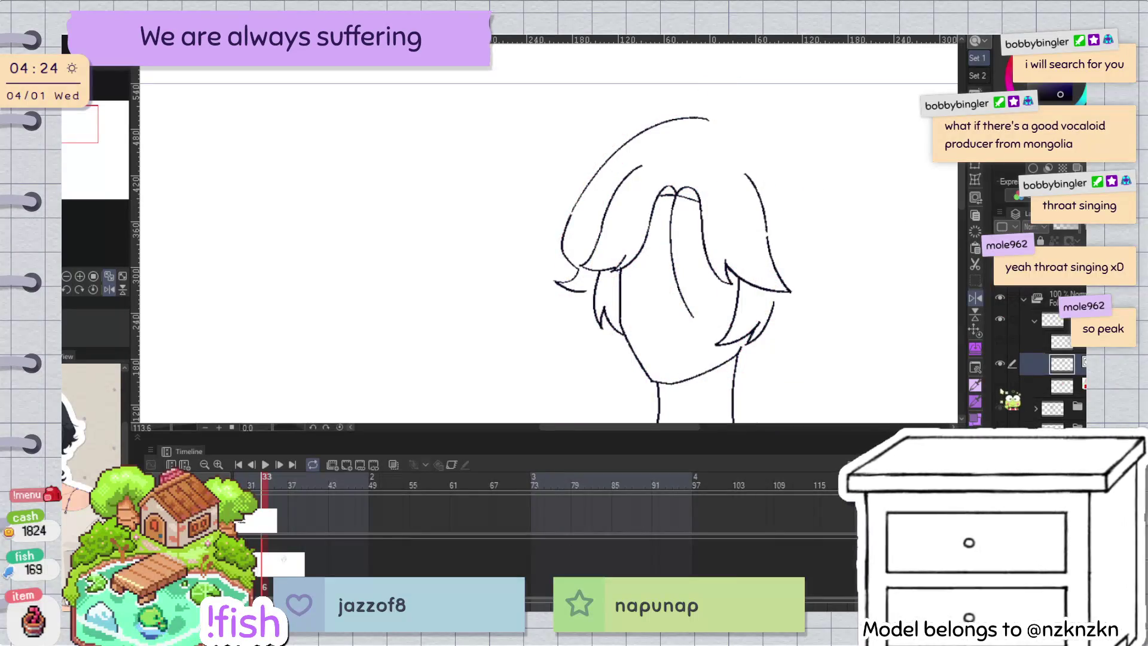
key(h)
key(h)
drag(819, 262, 774, 251)
key(h)
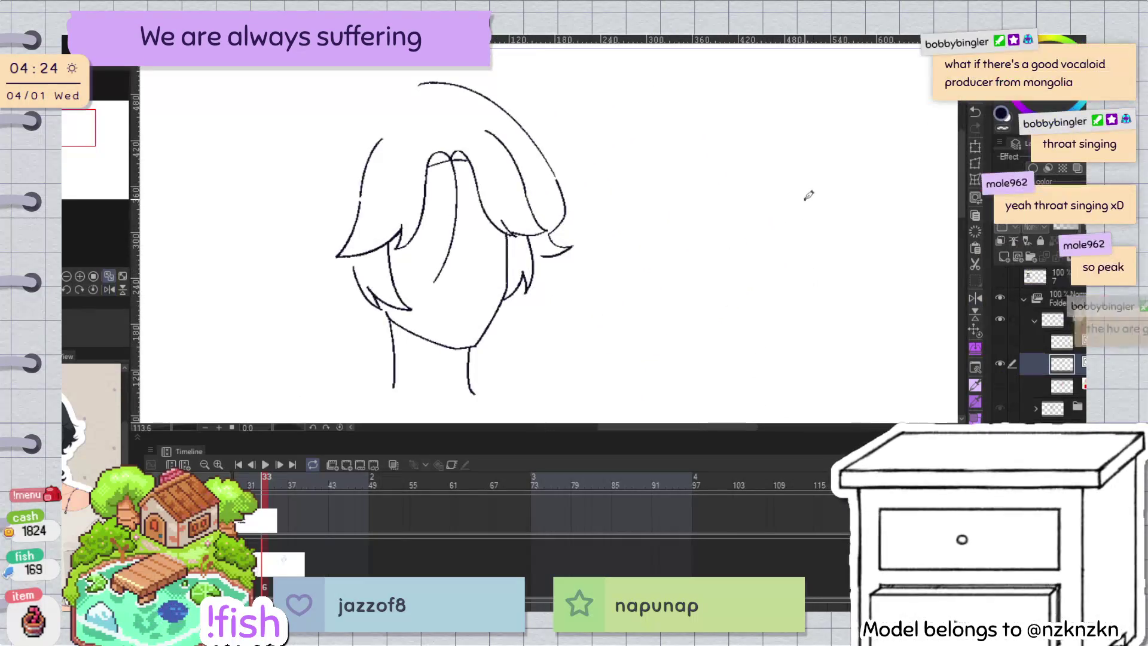
key(h)
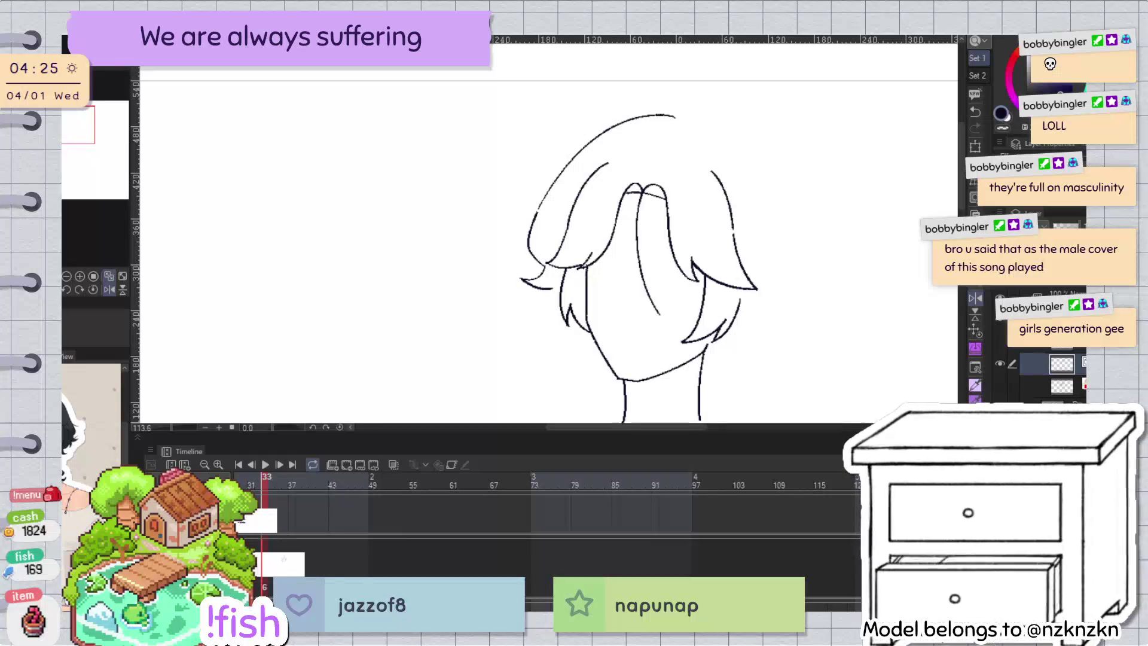
Step: Recentre the head and turn the red sketch layer's visibility back on
scroll(731, 243, down, 3)
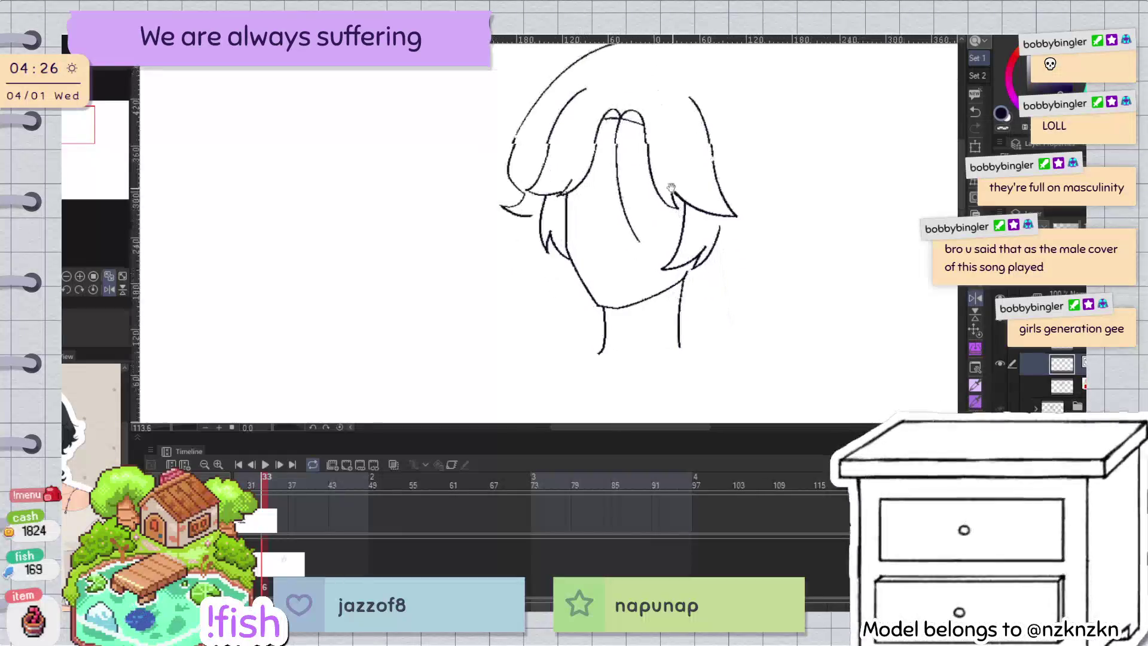
scroll(730, 244, up, 2)
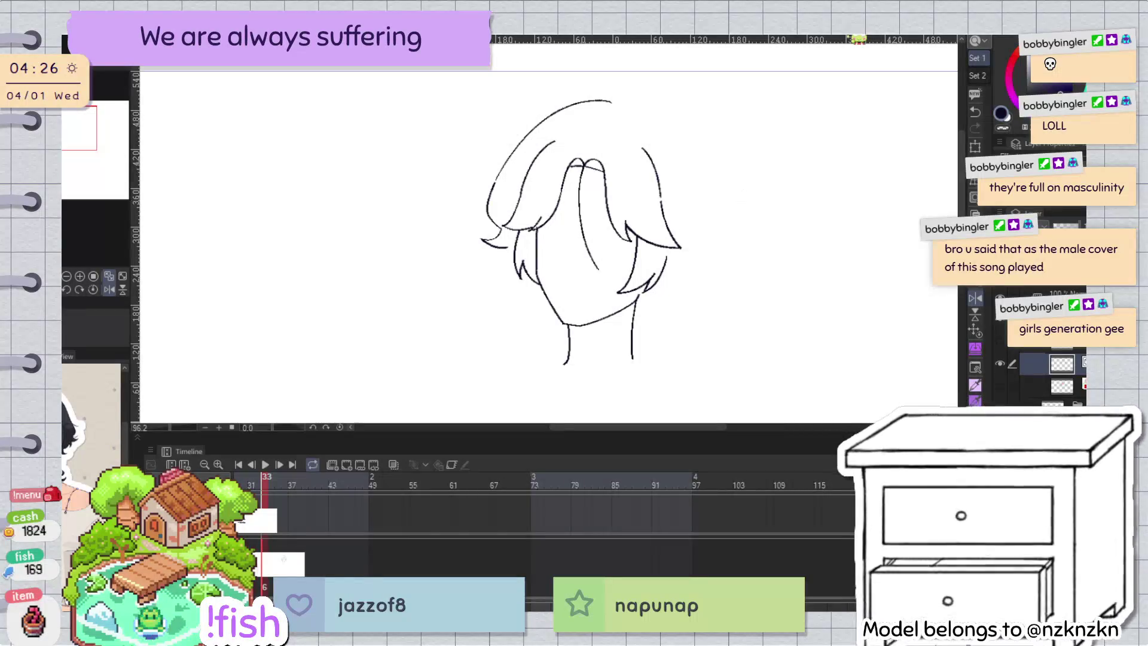
drag(707, 317, 743, 323)
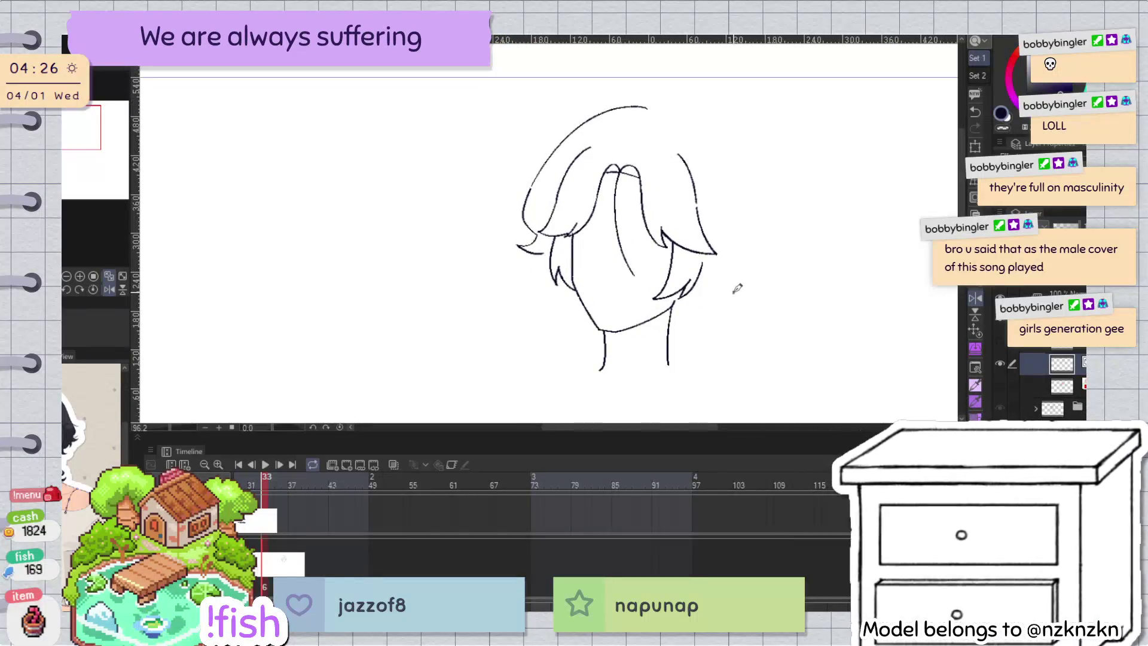
click(1000, 386)
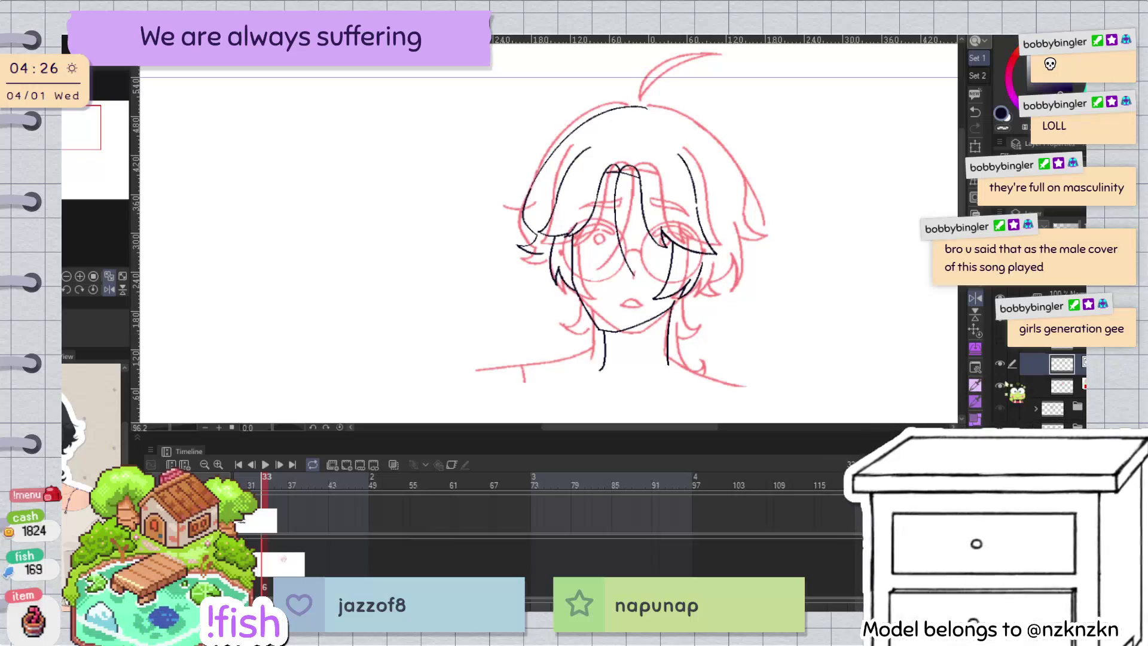
Step: Rotate the selected right-side hair strokes upward and move them to the head's left side
key(h)
key(h)
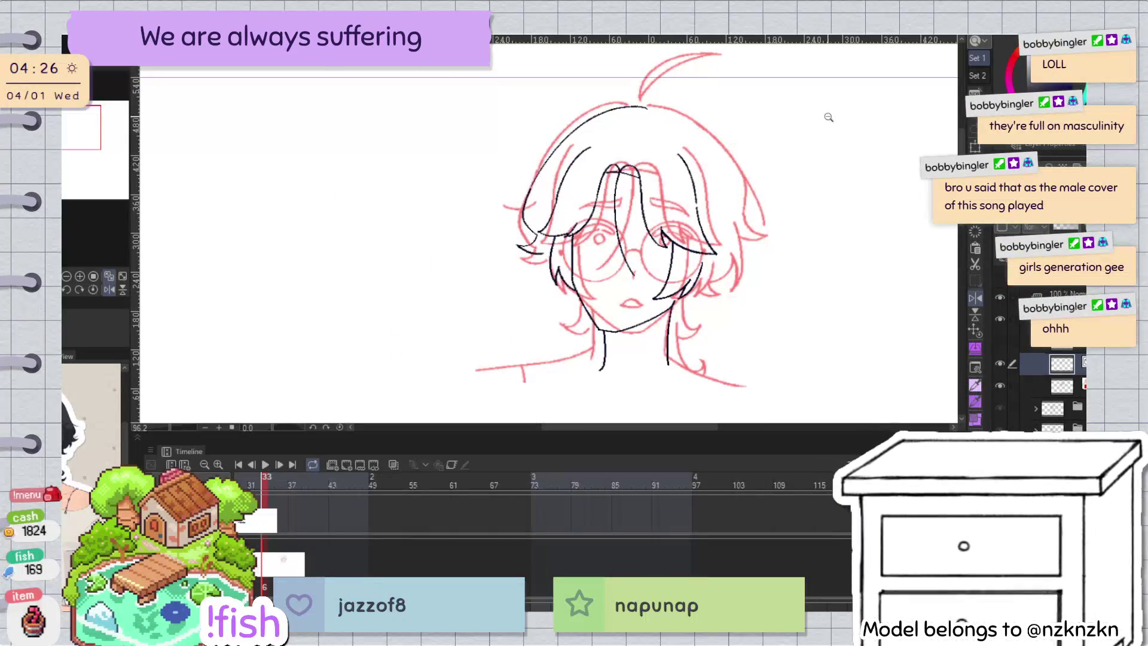
key(h)
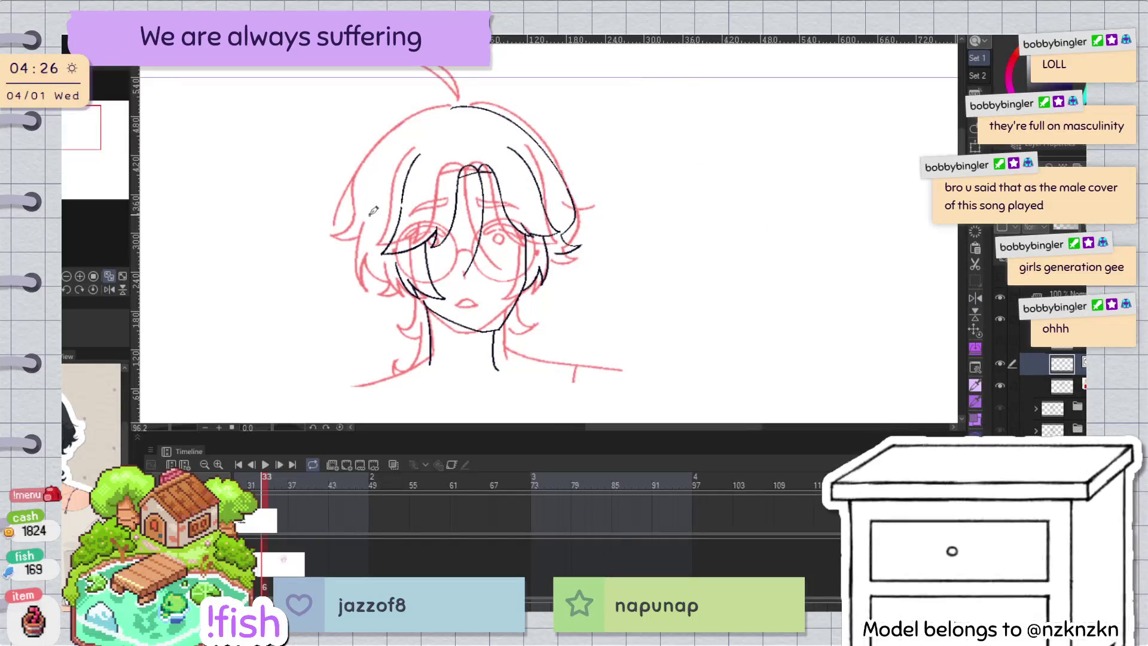
key(h)
key(h)
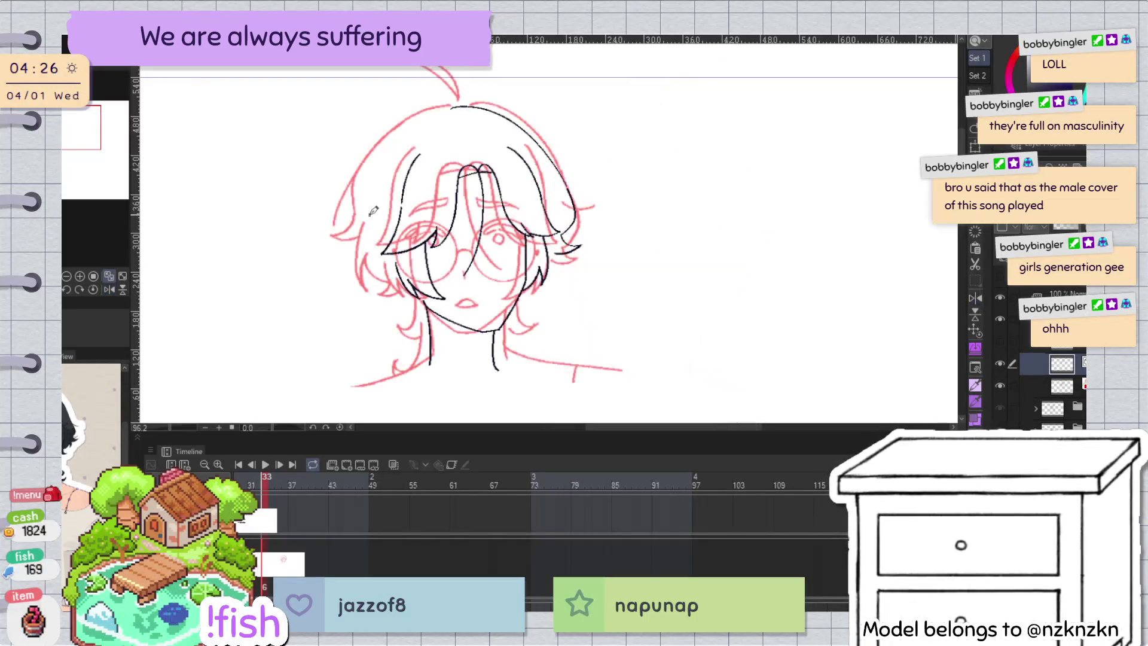
drag(586, 240, 578, 251)
key(ctrl+t)
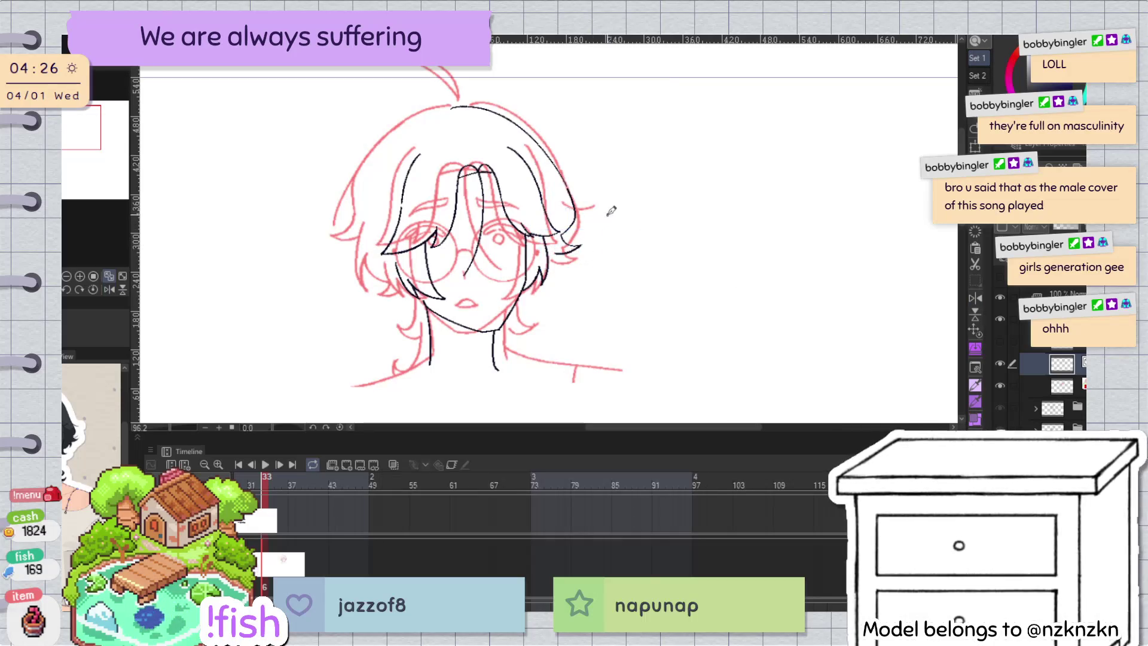
drag(610, 202, 625, 213)
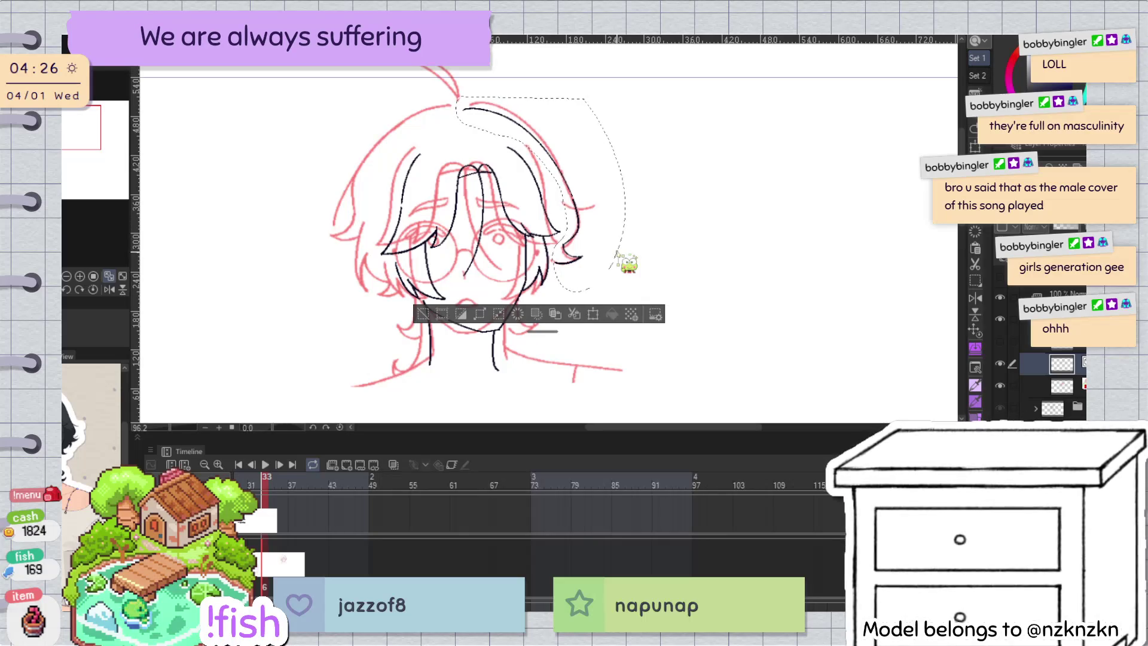
key(ctrl+t)
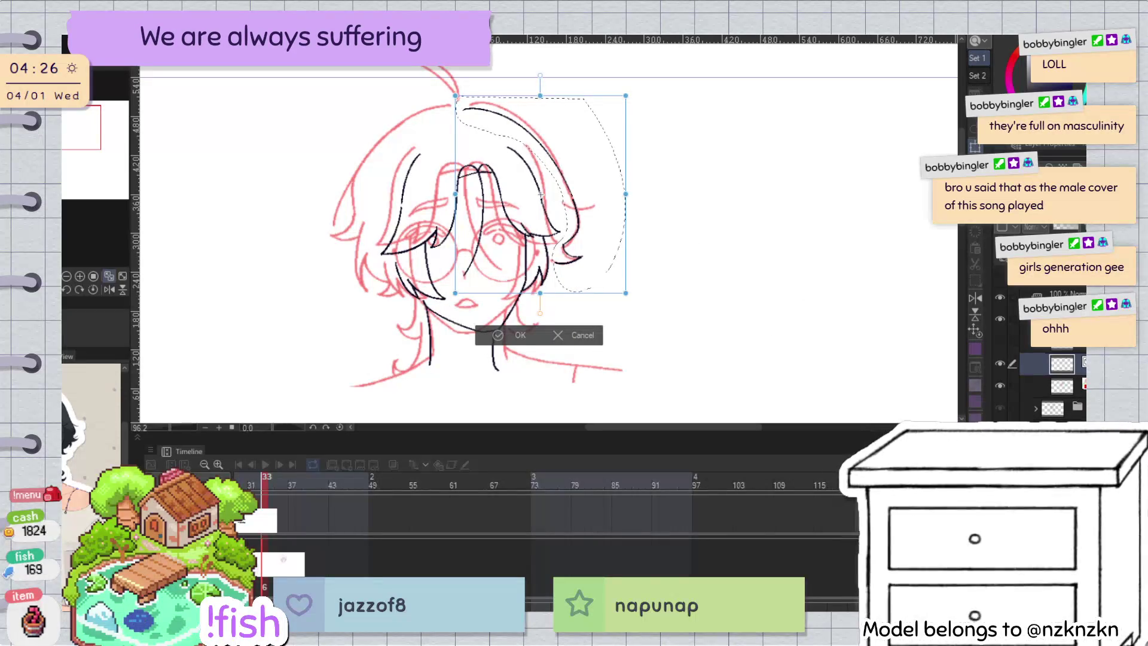
drag(541, 195, 561, 202)
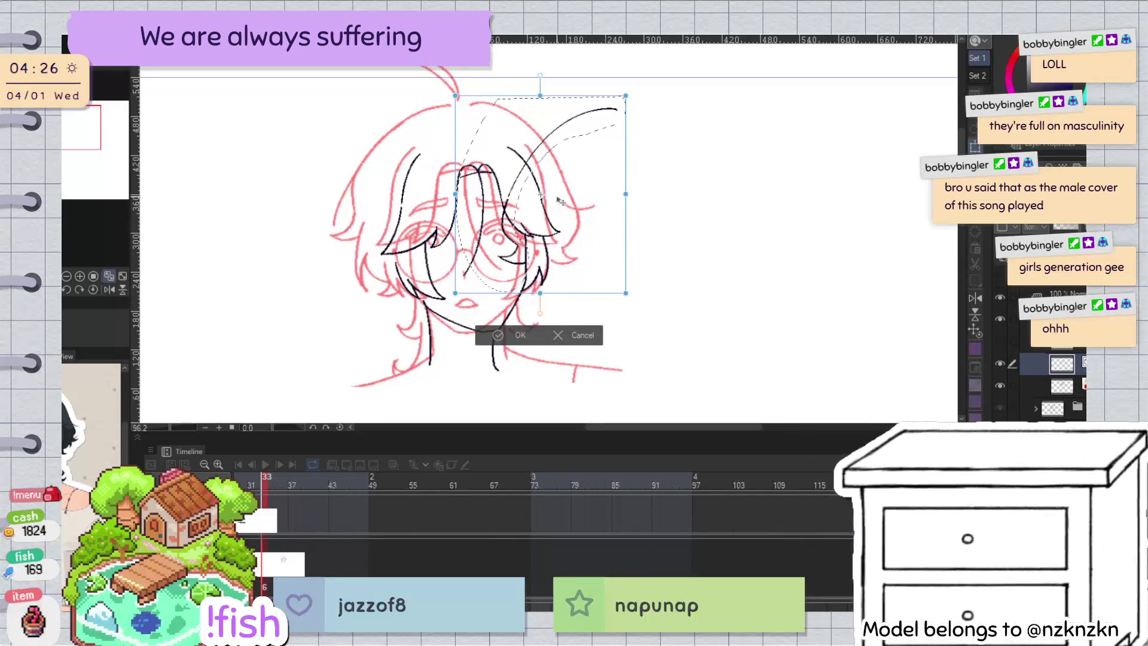
drag(523, 251, 376, 195)
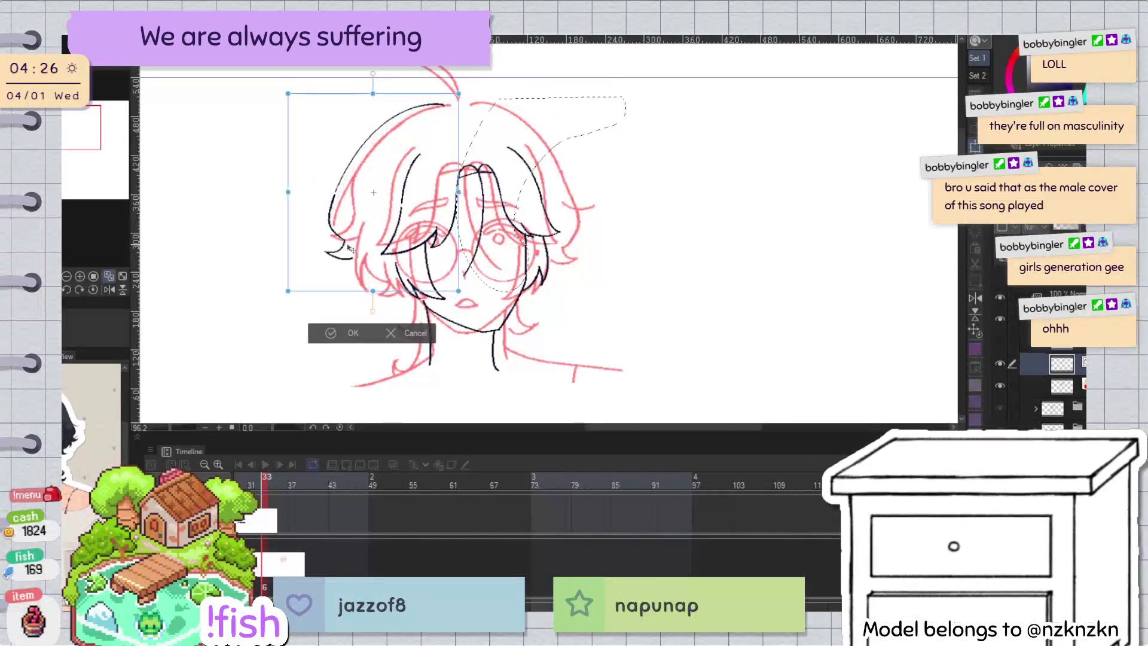
drag(394, 246, 397, 253)
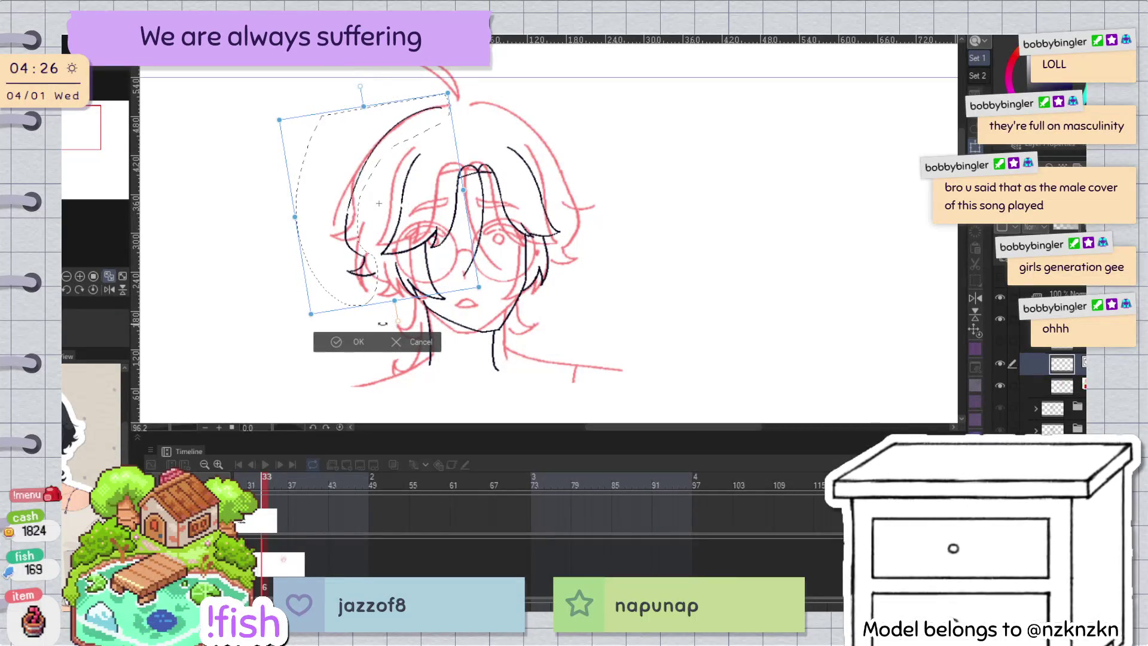
click(363, 342)
Step: Lasso the outer left hair strand and shift it about 190 px left
click(255, 327)
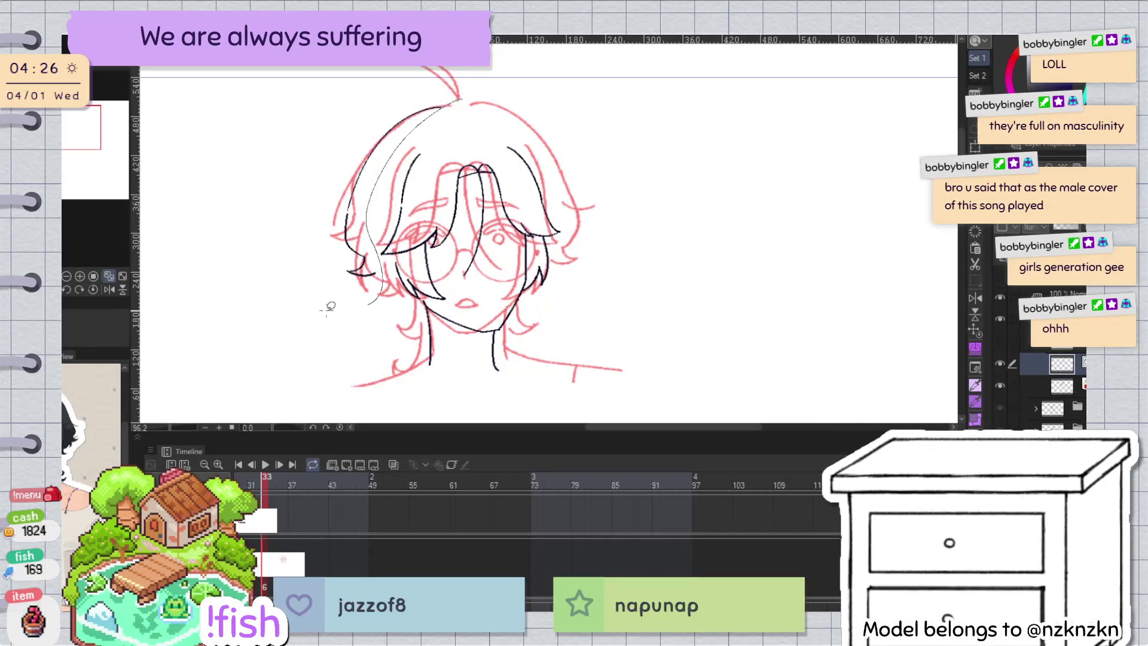
drag(330, 306, 451, 117)
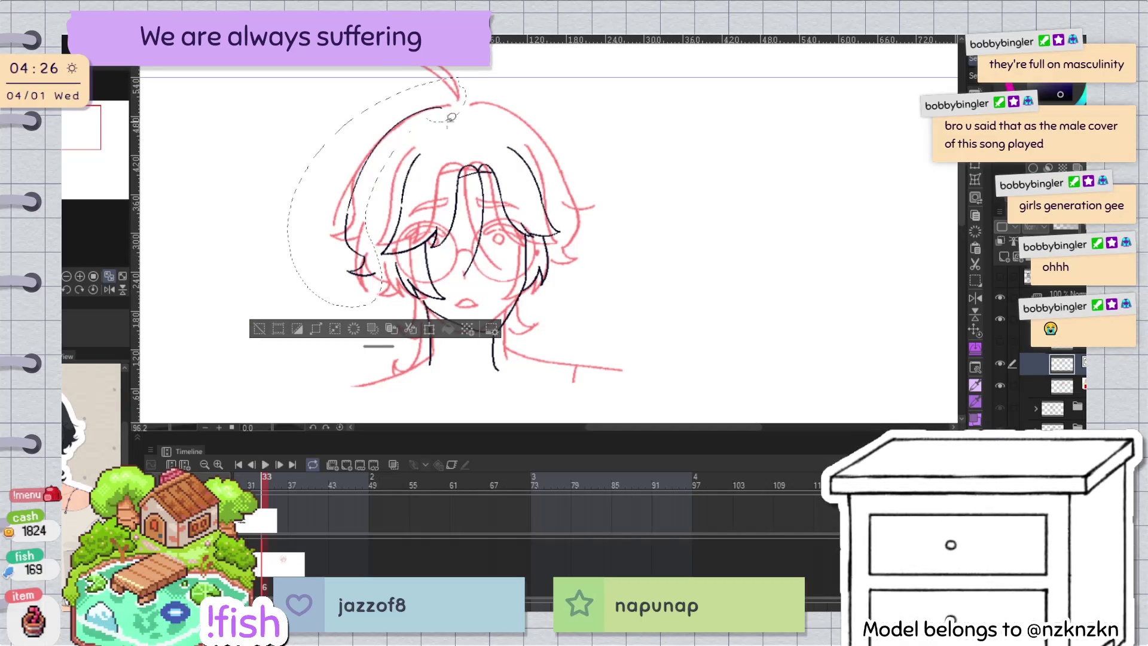
drag(363, 263, 250, 263)
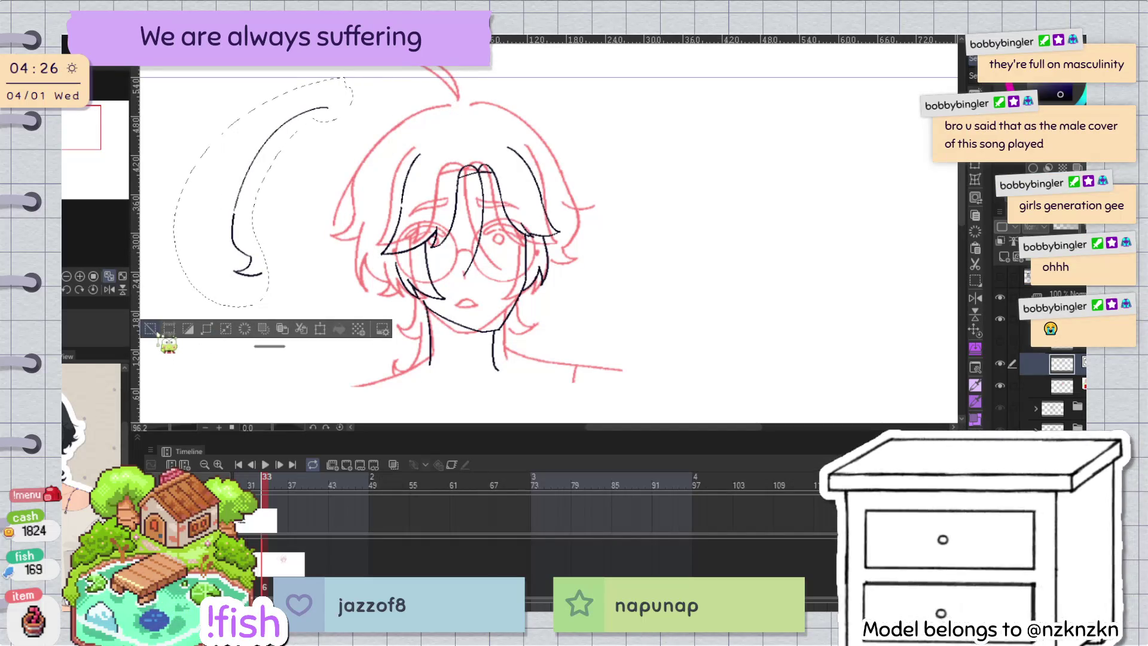
Step: Redraw the upper-left hair outline as a shorter stroke, checking it in a flipped view
key(ctrl+d)
key(h)
key(h)
scroll(559, 118, up, 5)
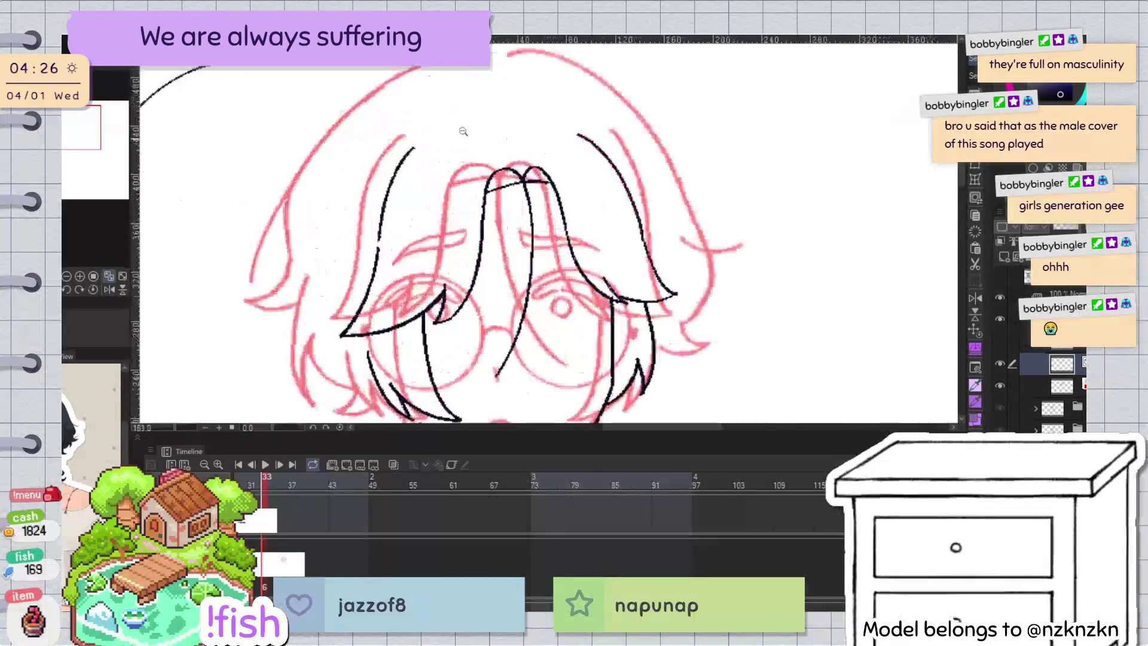
scroll(559, 118, down, 3)
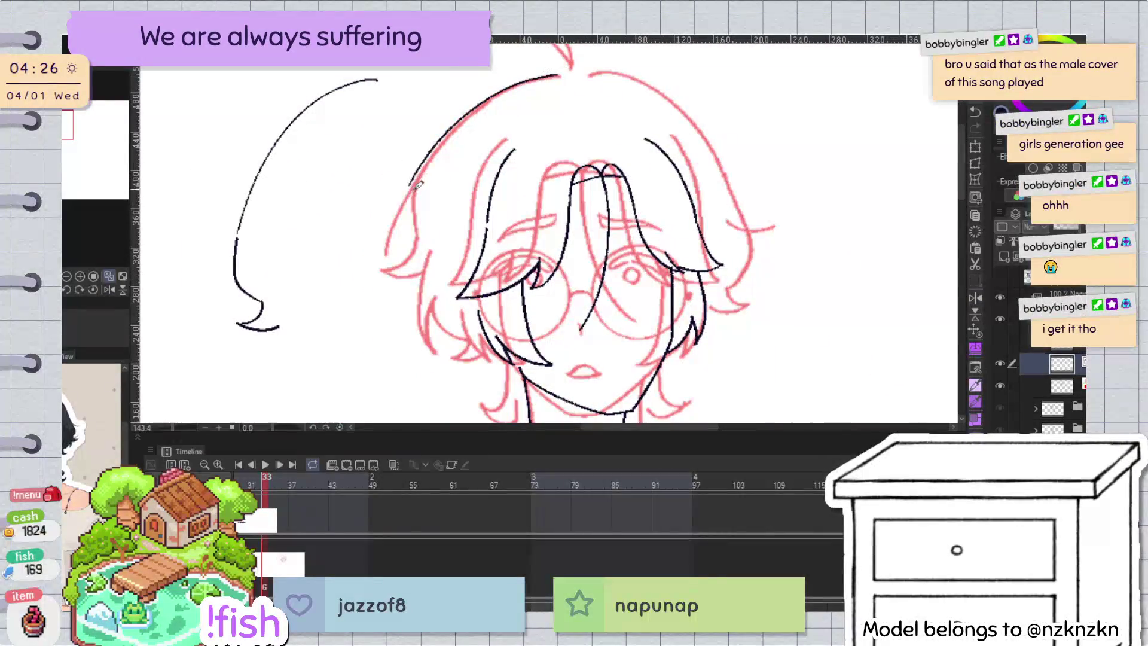
key(ctrl+z)
drag(565, 74, 377, 272)
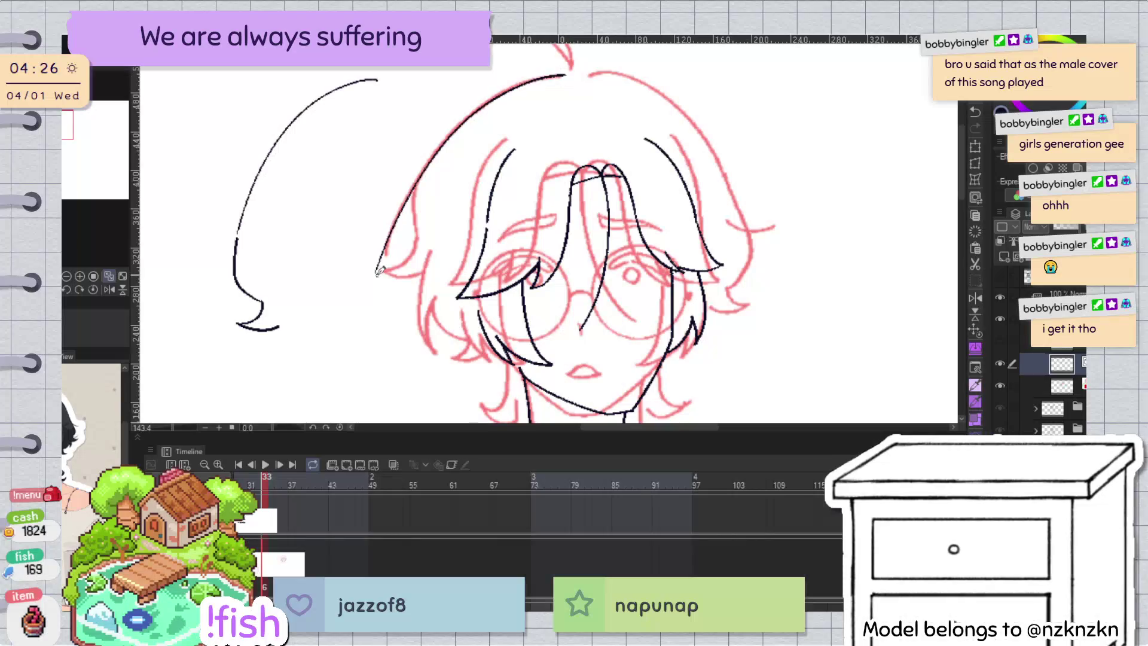
key(ctrl+z)
drag(560, 77, 388, 245)
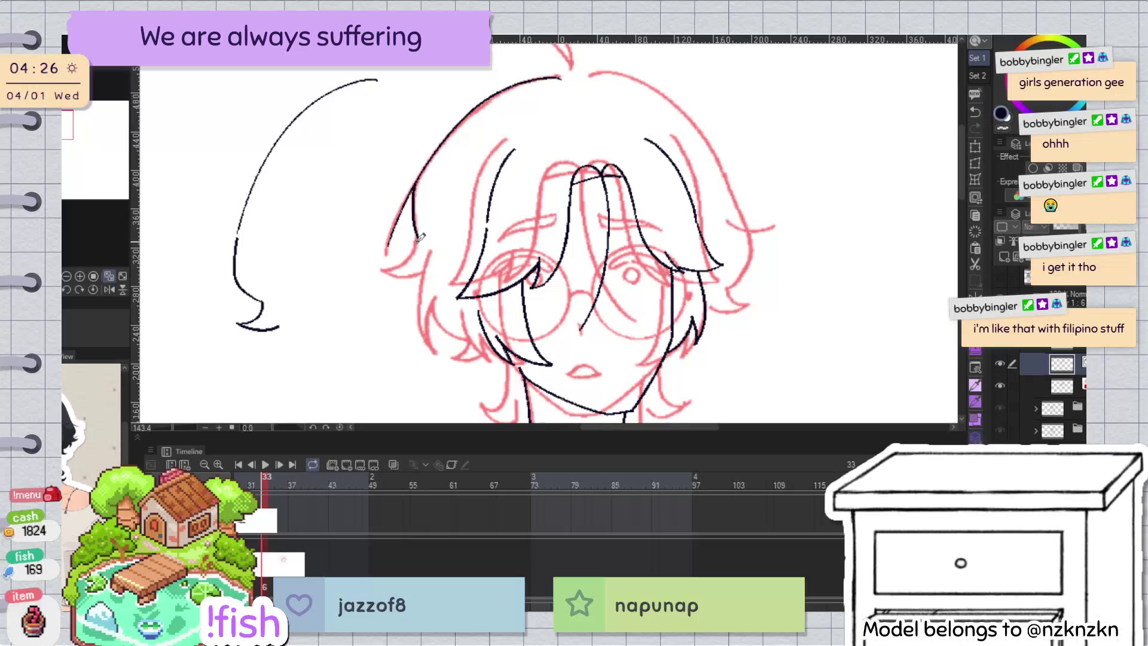
Step: Extend the hair stroke into a curled tip at the hair's lower left edge
key(h)
click(651, 224)
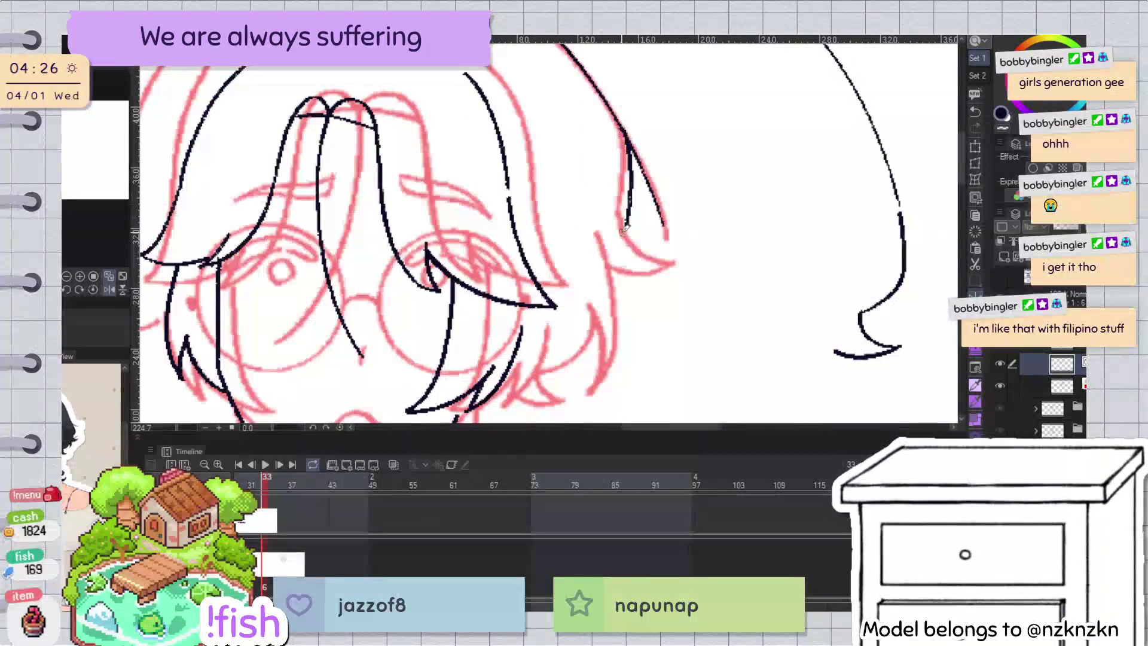
drag(625, 215, 668, 266)
key(h)
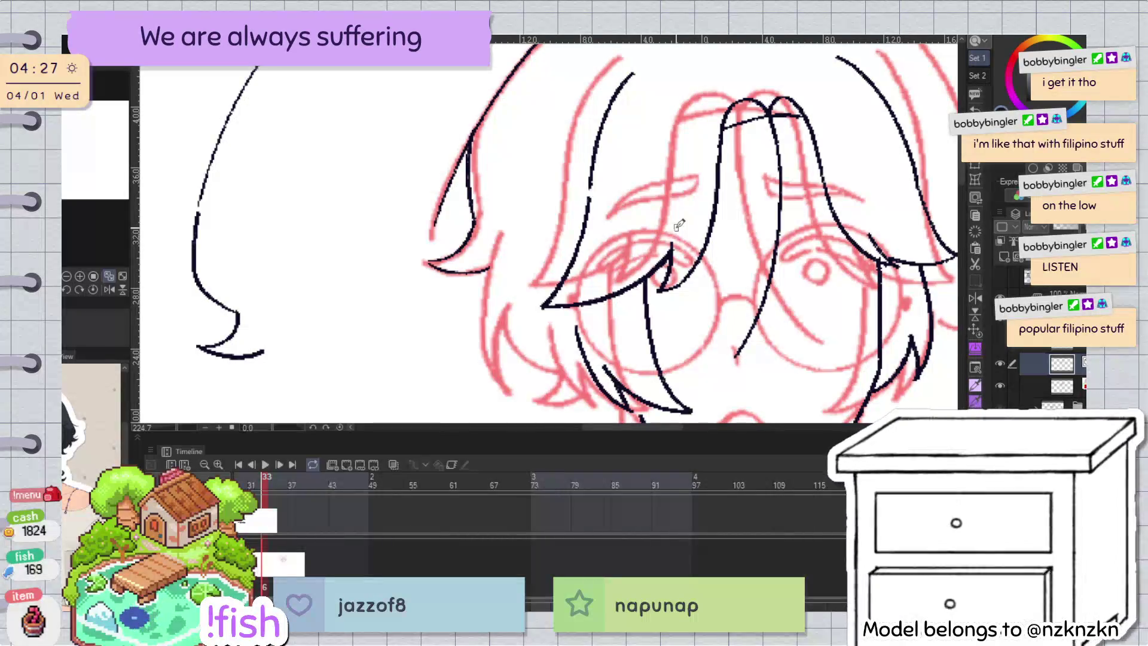
mouse_move(679, 225)
mouse_down()
mouse_move(563, 244)
mouse_move(603, 243)
mouse_up()
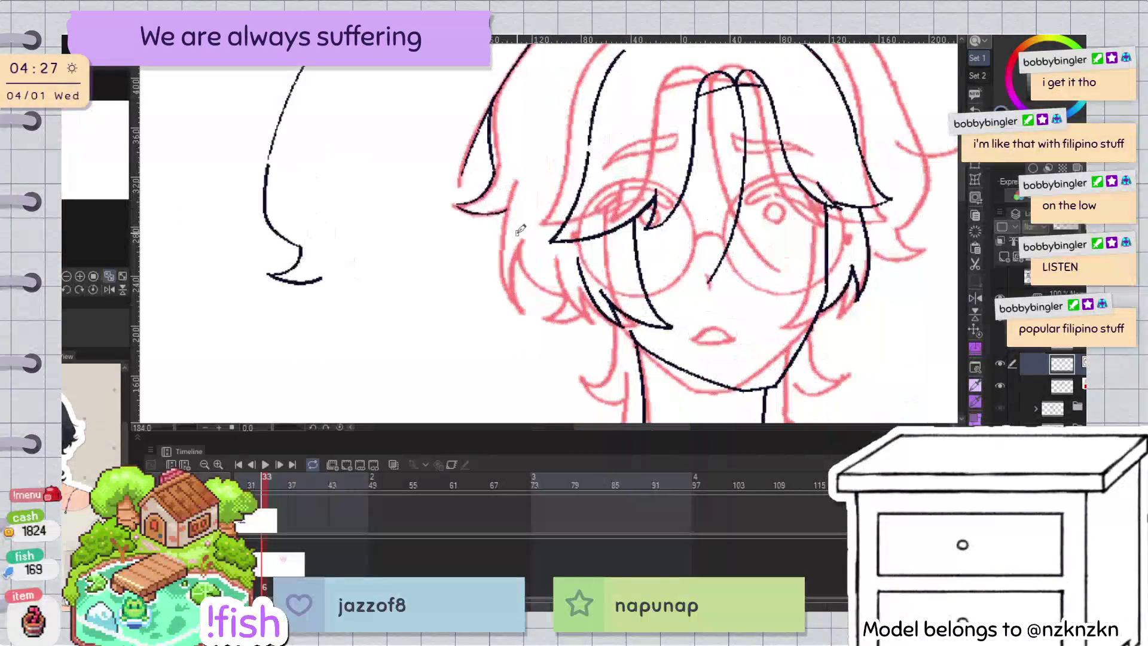
scroll(465, 197, up, 3)
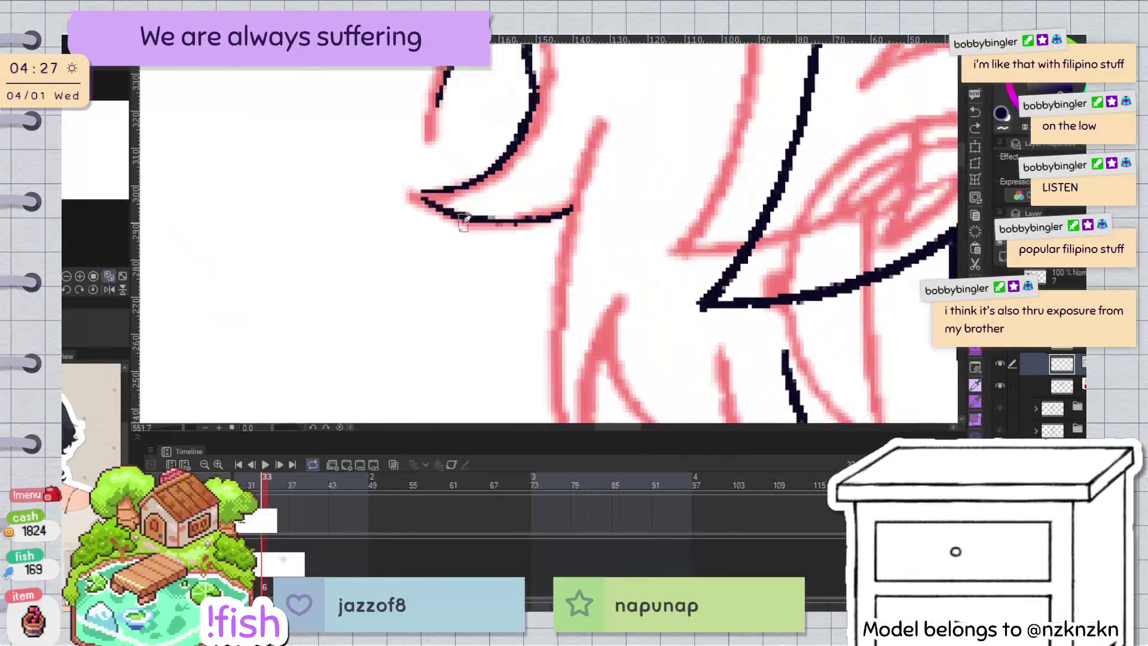
Step: Try several strokes down the hair edge, ending with a curved hair tip below the eye
click(442, 220)
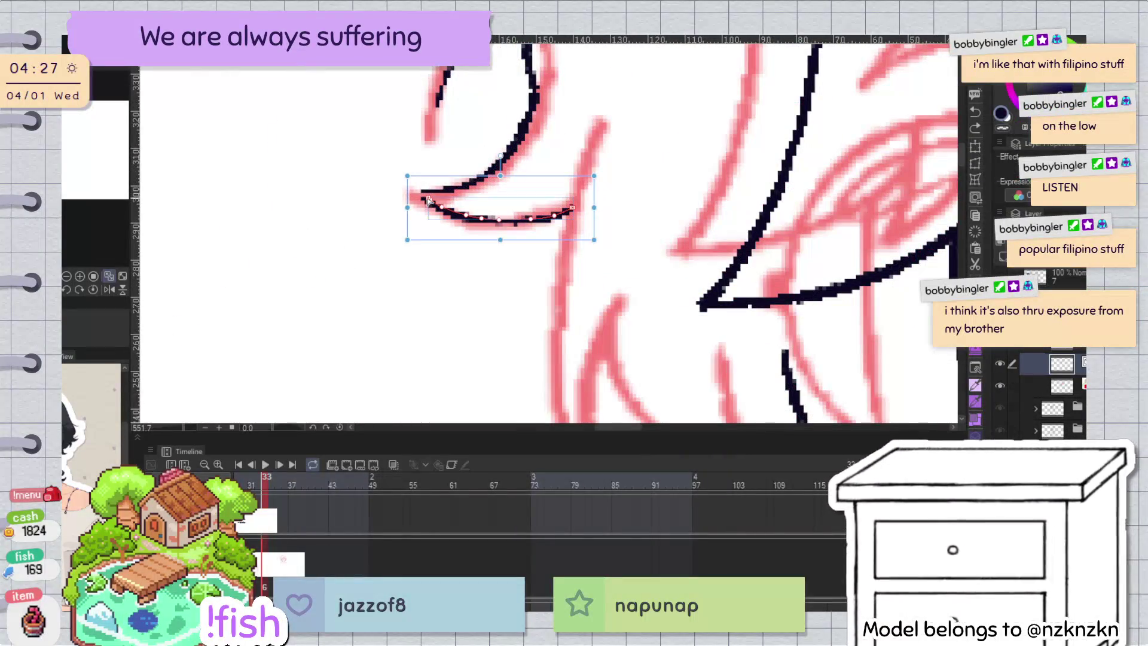
click(456, 251)
scroll(603, 205, down, 3)
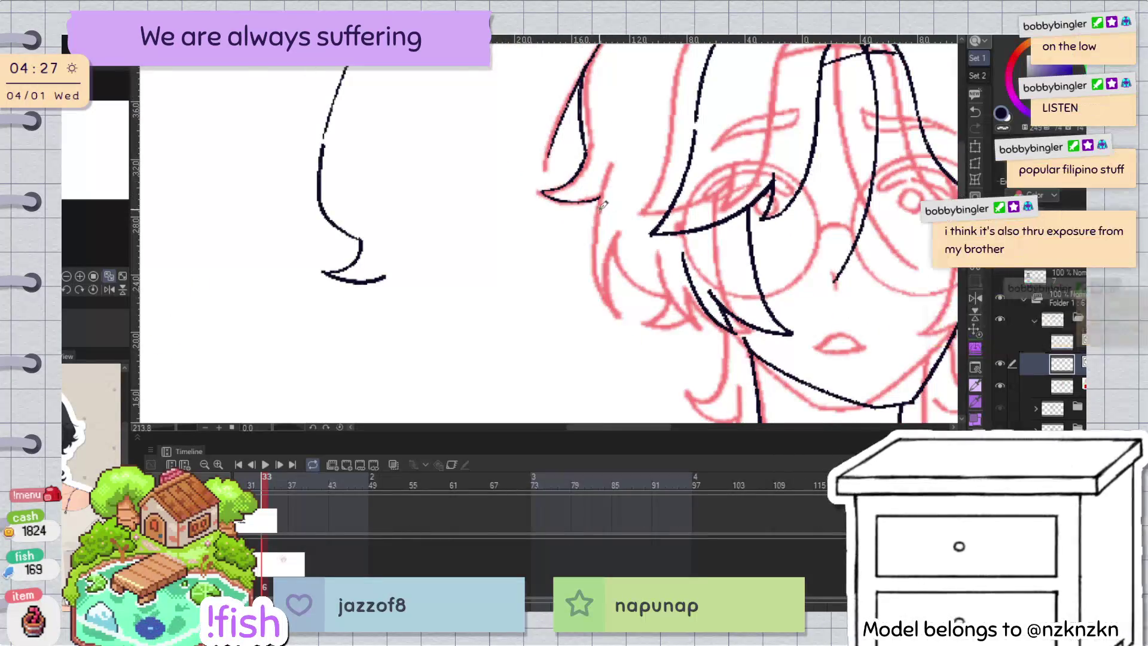
drag(609, 157, 617, 313)
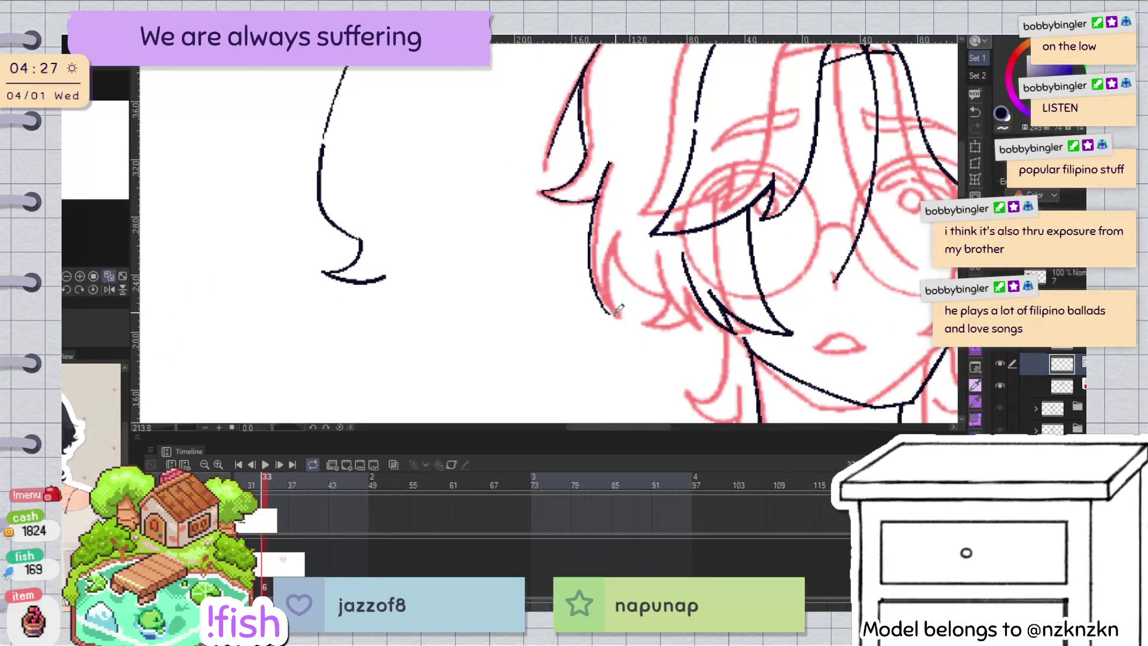
key(ctrl+z)
drag(610, 158, 621, 322)
key(ctrl+z)
drag(611, 160, 619, 317)
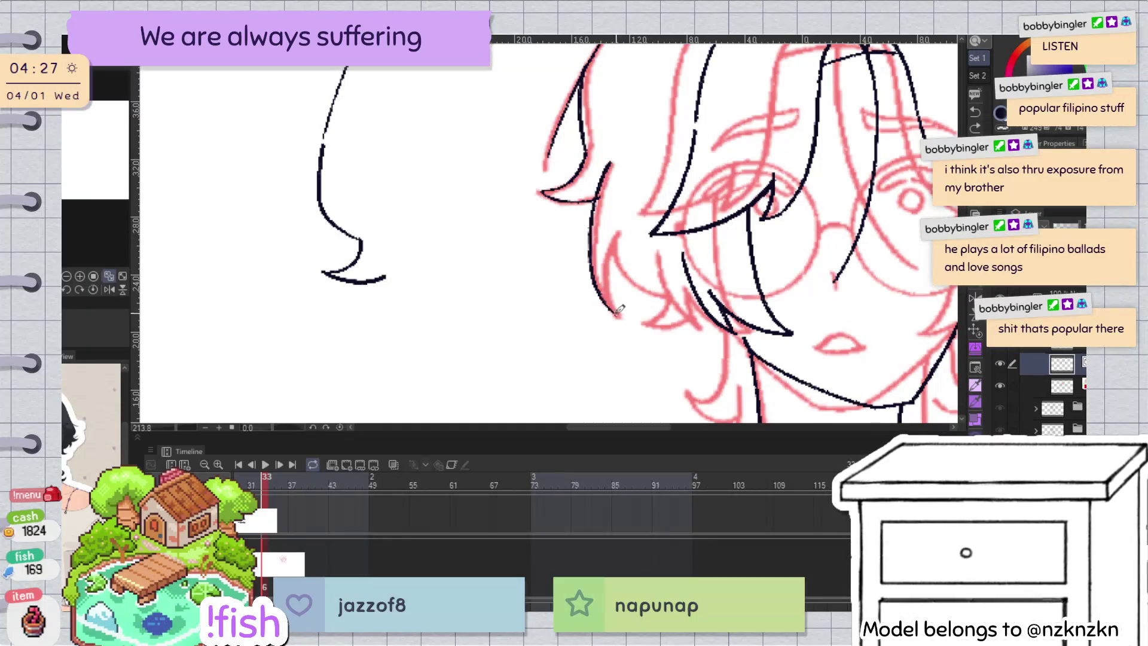
key(ctrl+z)
drag(617, 239, 615, 316)
drag(615, 254, 668, 291)
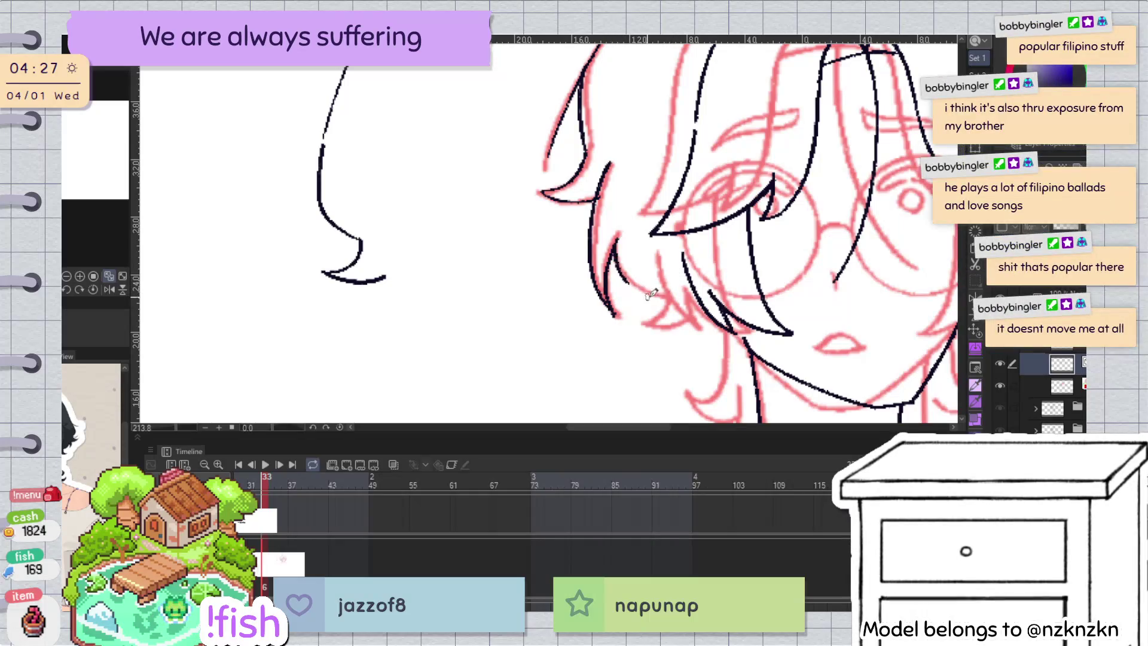
Step: Redraw the lower hair-tip curve in a new shape and add a thin line down the hair's left edge
scroll(689, 214, down, 2)
key(h)
scroll(412, 252, up, 3)
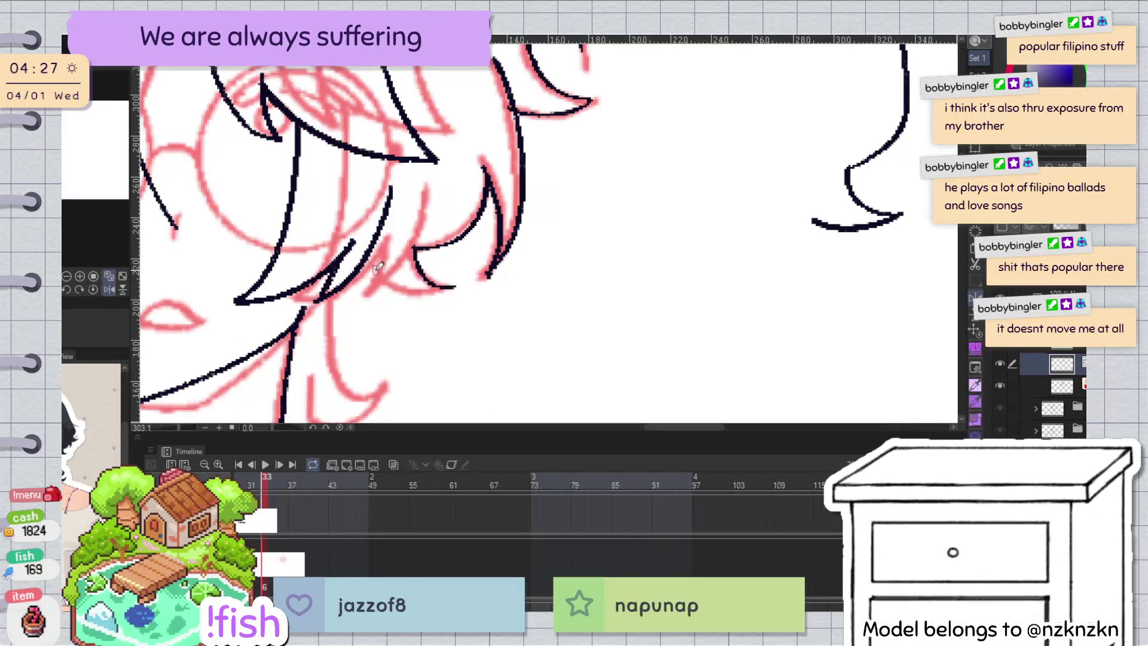
key(ctrl+z)
drag(375, 275, 458, 282)
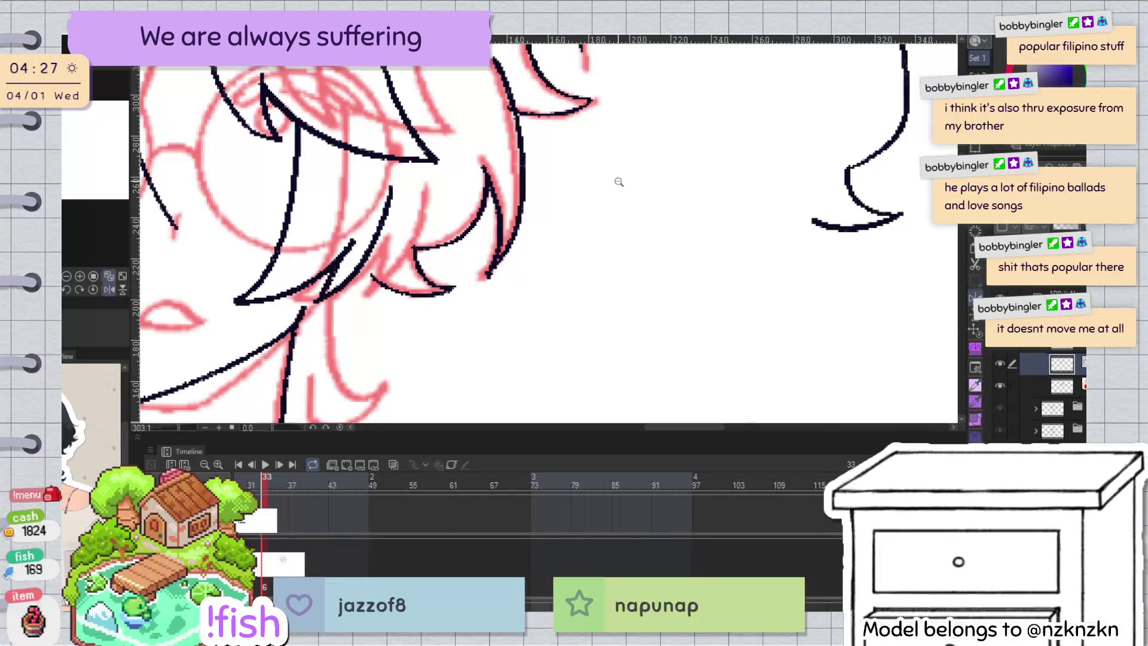
scroll(699, 279, down, 3)
drag(699, 280, 632, 355)
drag(466, 168, 486, 276)
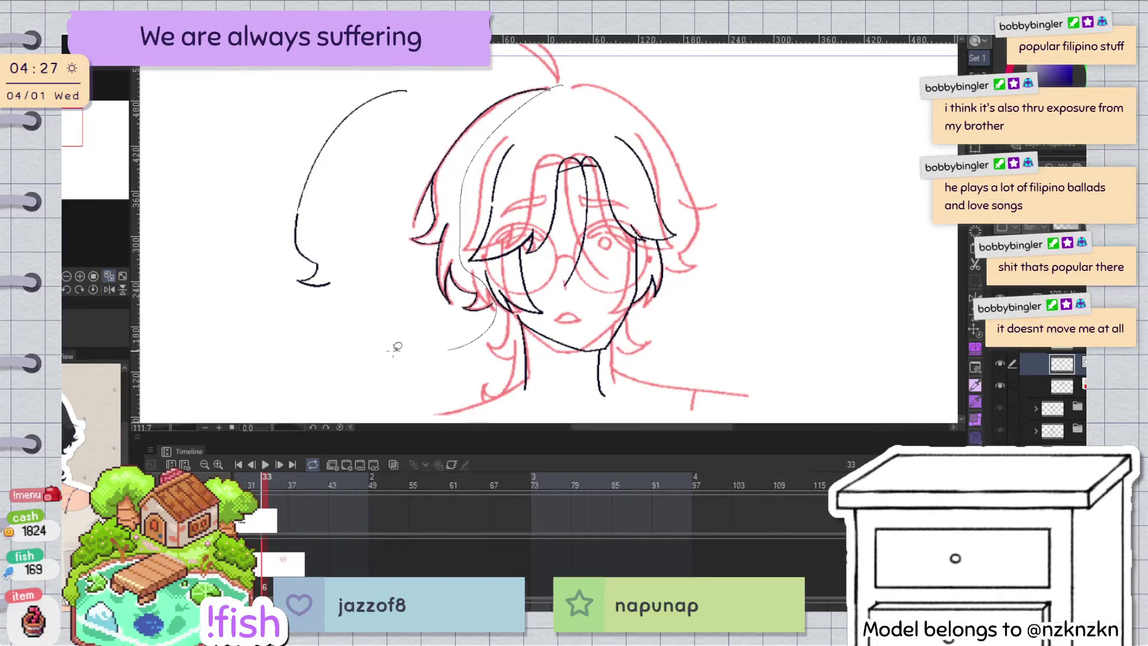
Step: Move the lassoed upper hair outline over the top of the head and tilt it slightly clockwise
drag(501, 69, 502, 71)
key(h)
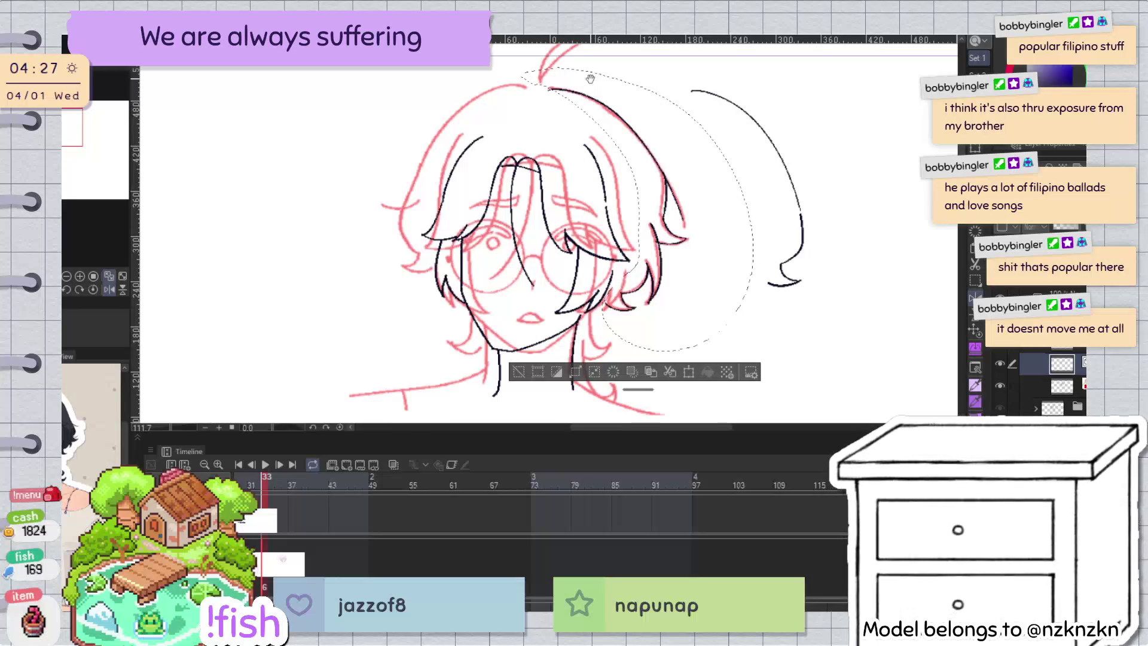
key(ctrl+t)
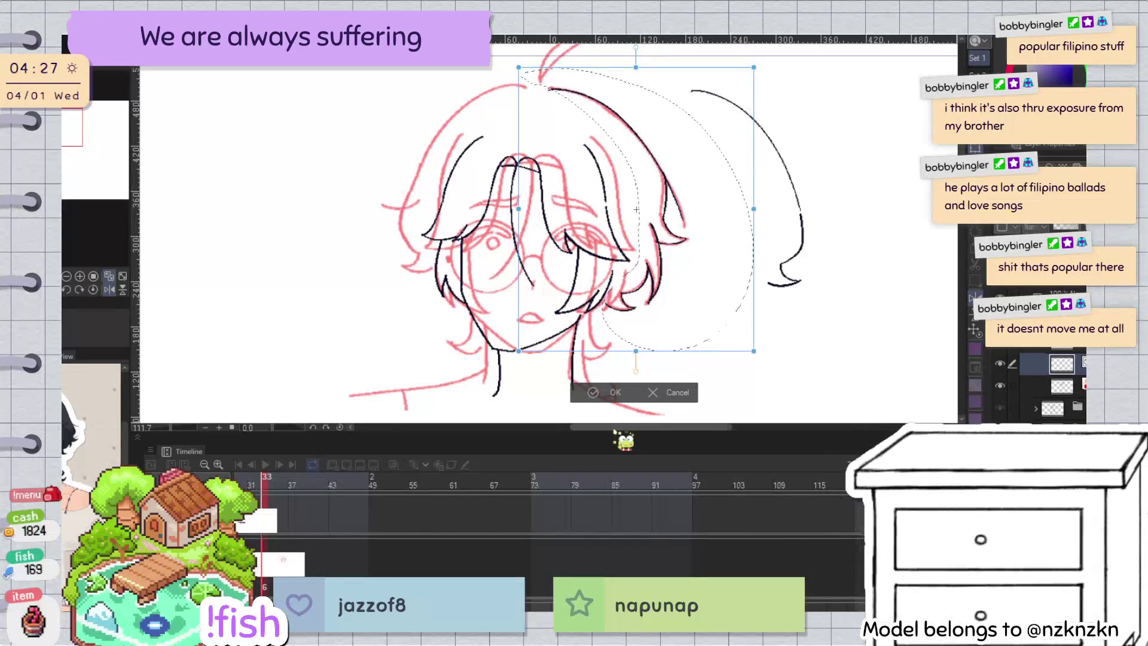
drag(635, 209, 431, 206)
drag(648, 219, 637, 251)
drag(441, 304, 445, 325)
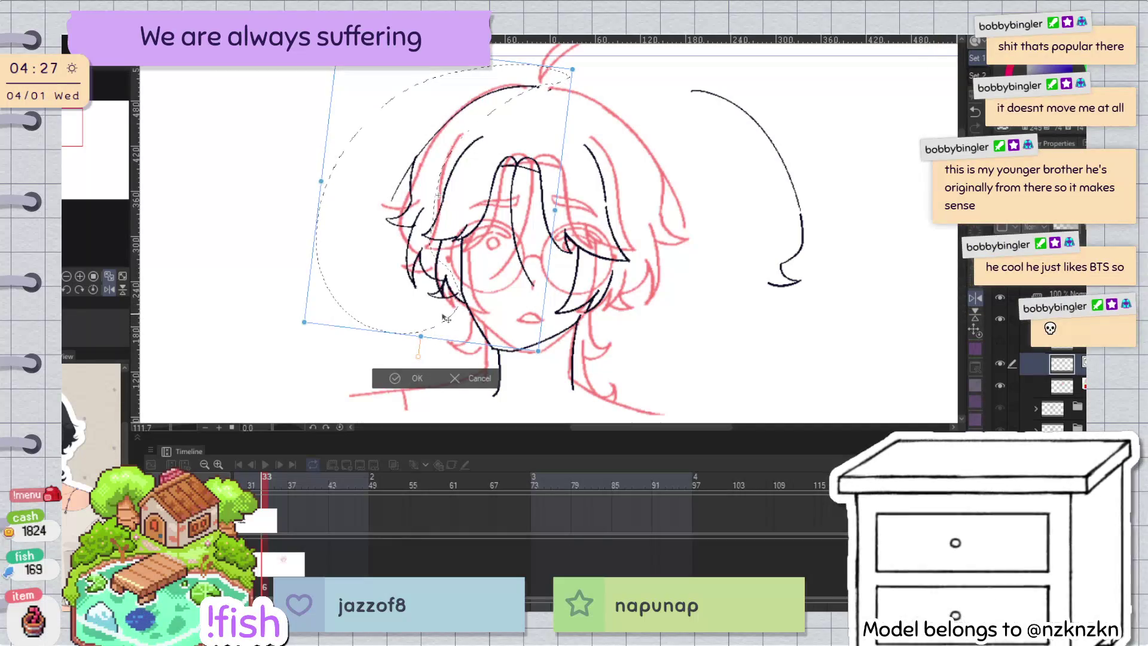
drag(448, 320, 447, 316)
drag(551, 279, 549, 282)
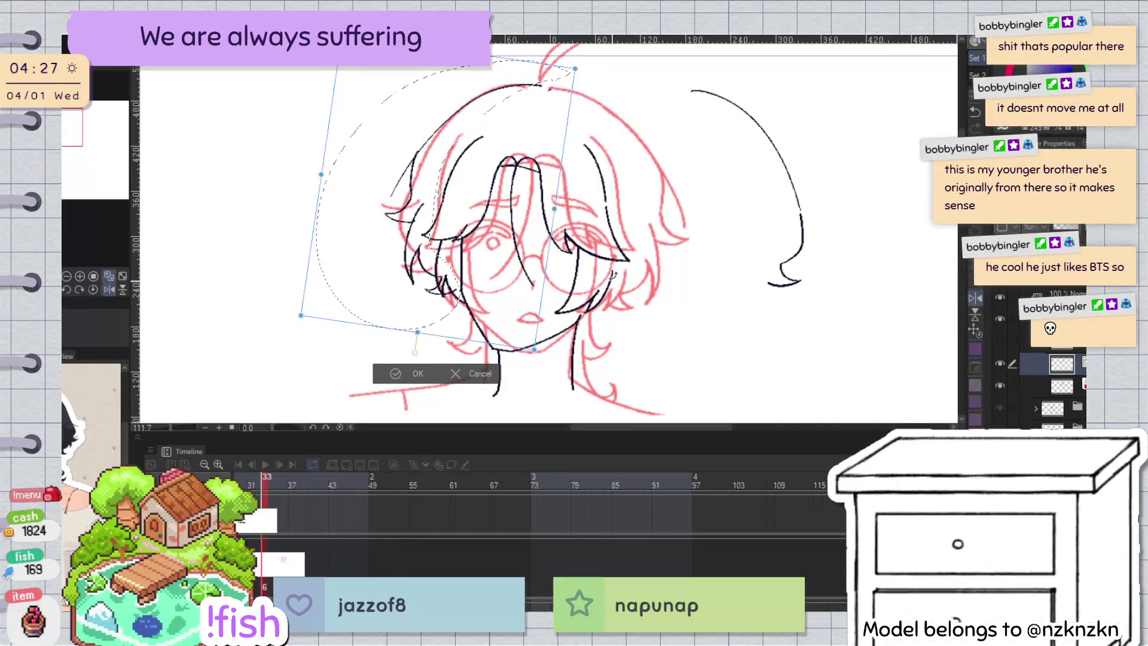
drag(450, 306, 451, 307)
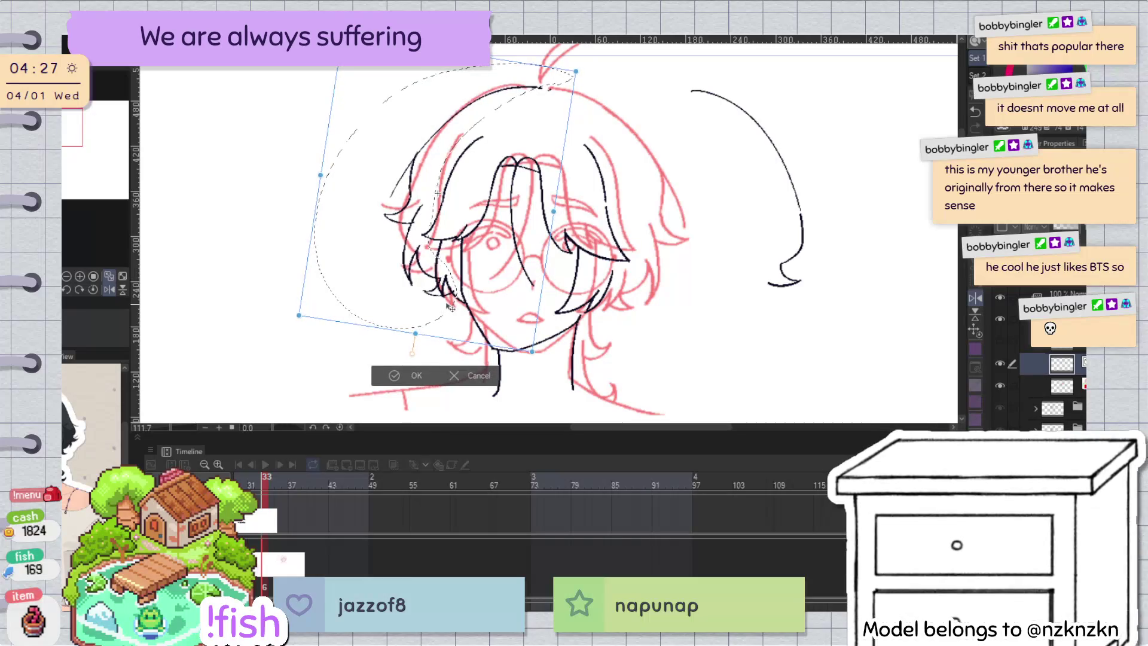
drag(418, 270, 417, 273)
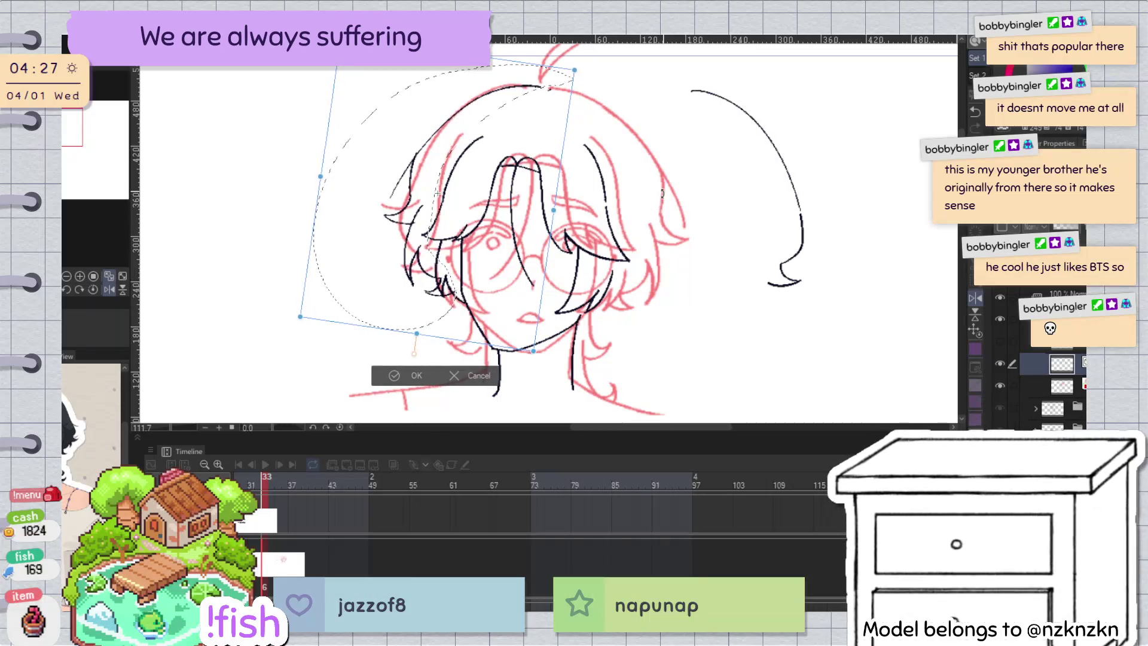
click(406, 375)
scroll(455, 267, up, 5)
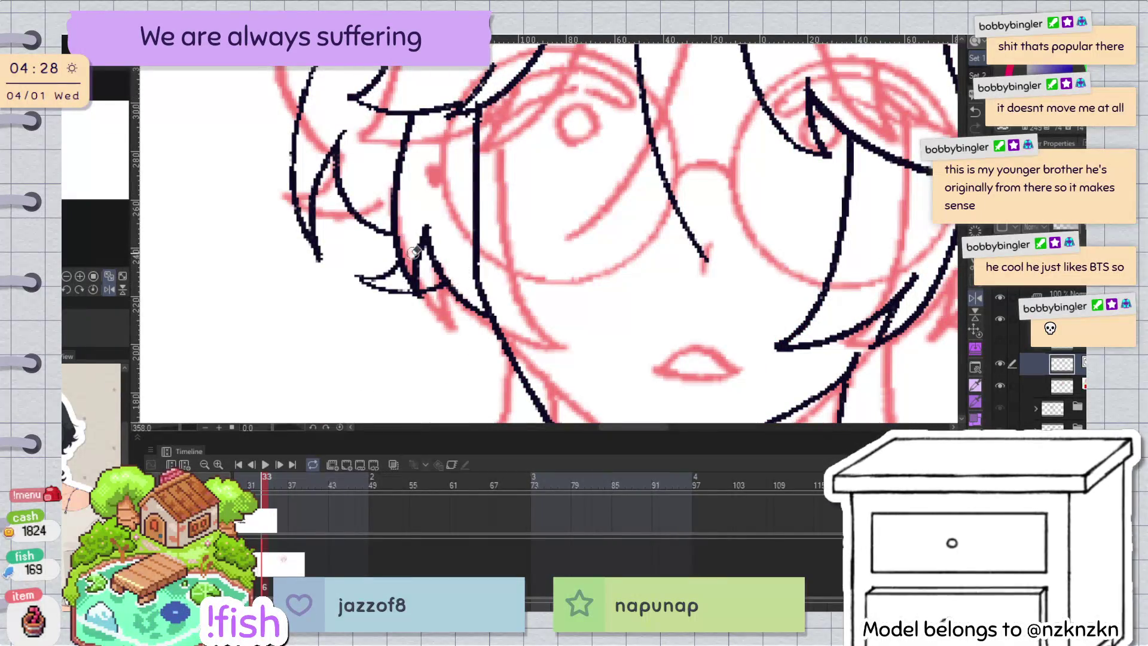
Step: Shift the right hair strand about 215 px left and rotate it counter-clockwise, then deselect
scroll(477, 198, down, 5)
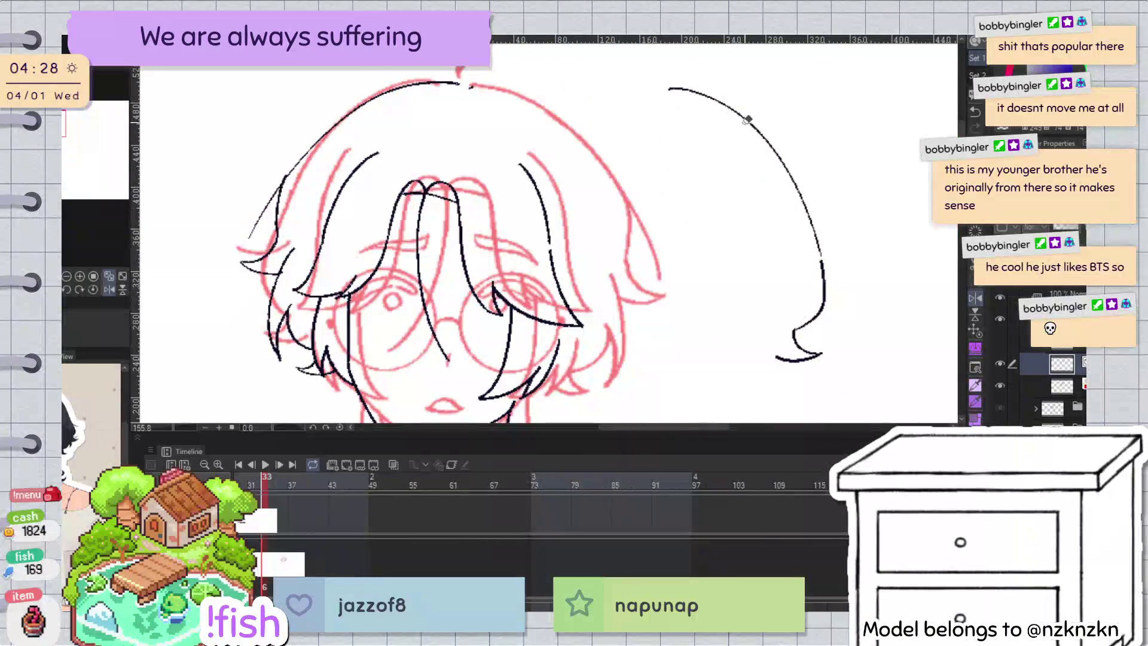
scroll(749, 113, down, 2)
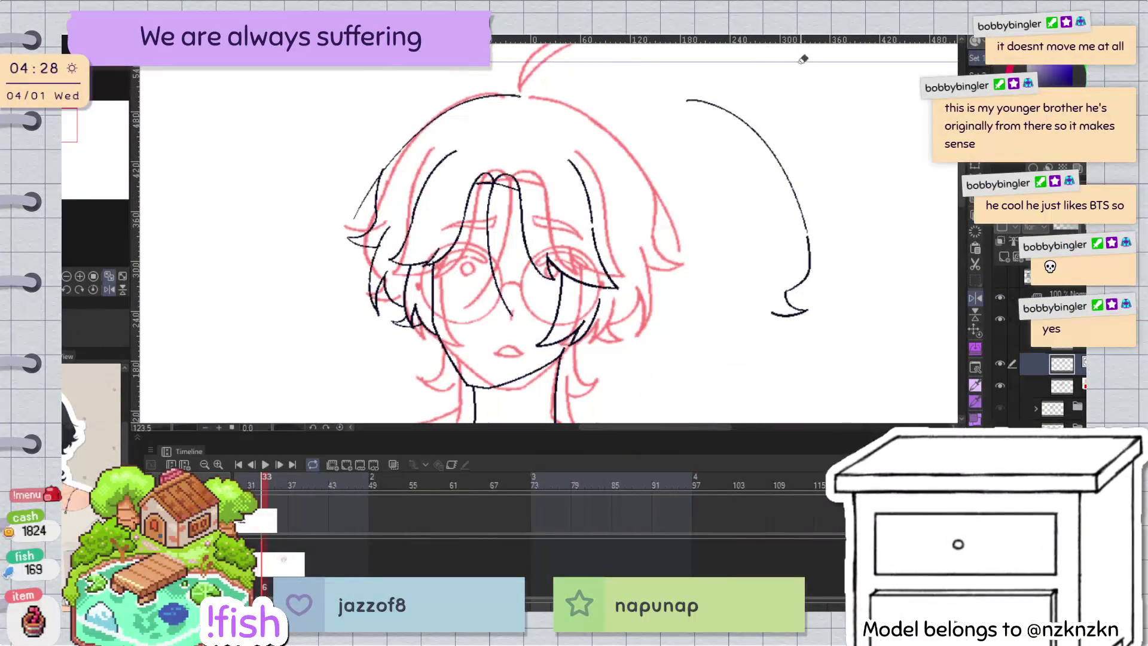
drag(657, 100, 656, 97)
drag(795, 200, 659, 199)
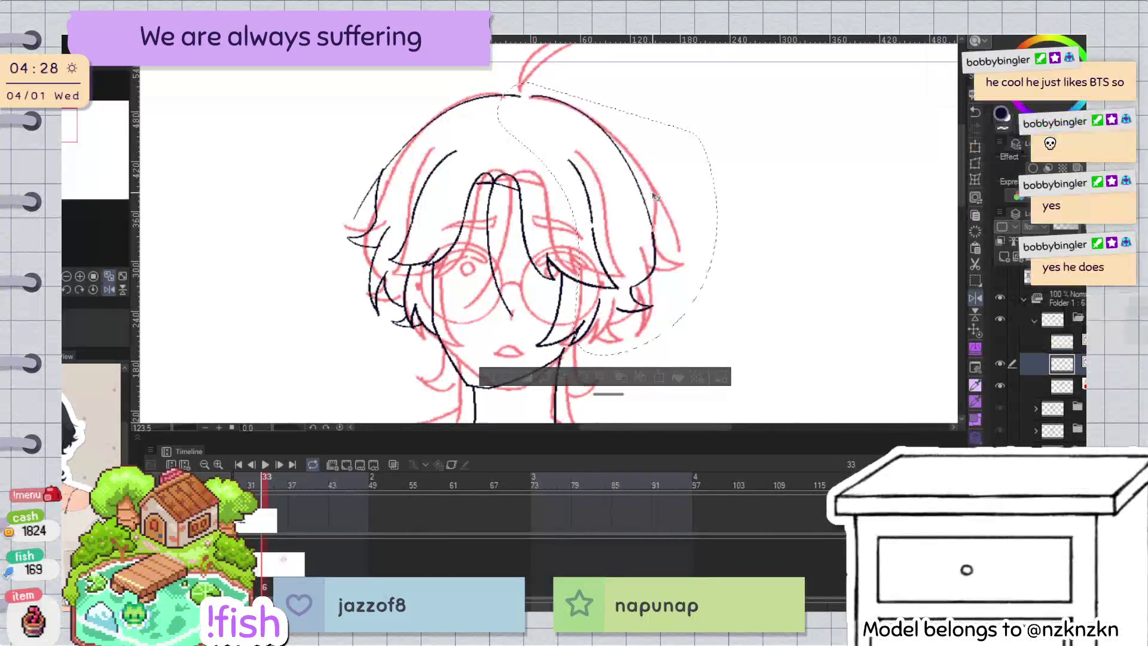
key(ctrl+t)
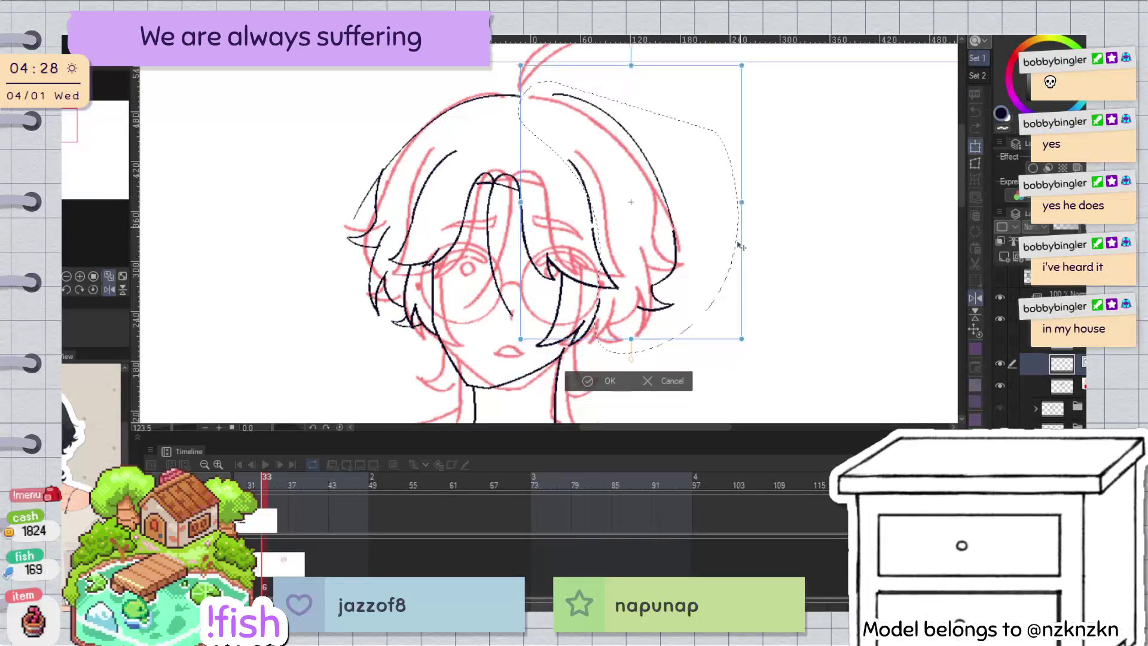
mouse_move(744, 227)
mouse_down()
mouse_move(684, 254)
mouse_move(729, 243)
mouse_up()
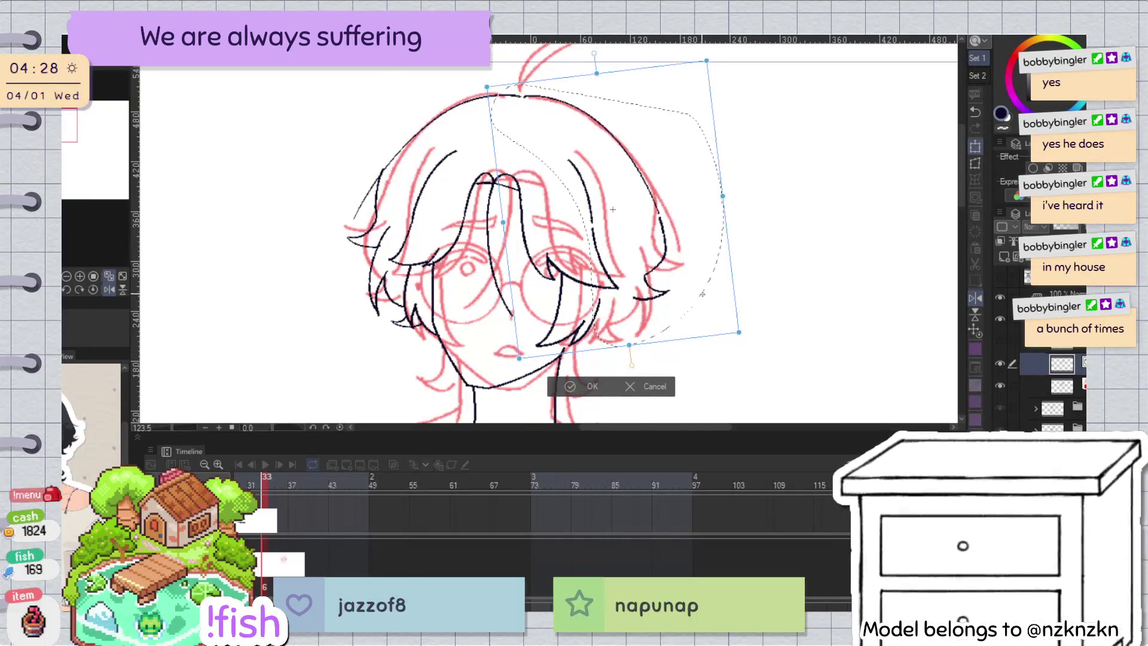
key(h)
click(462, 388)
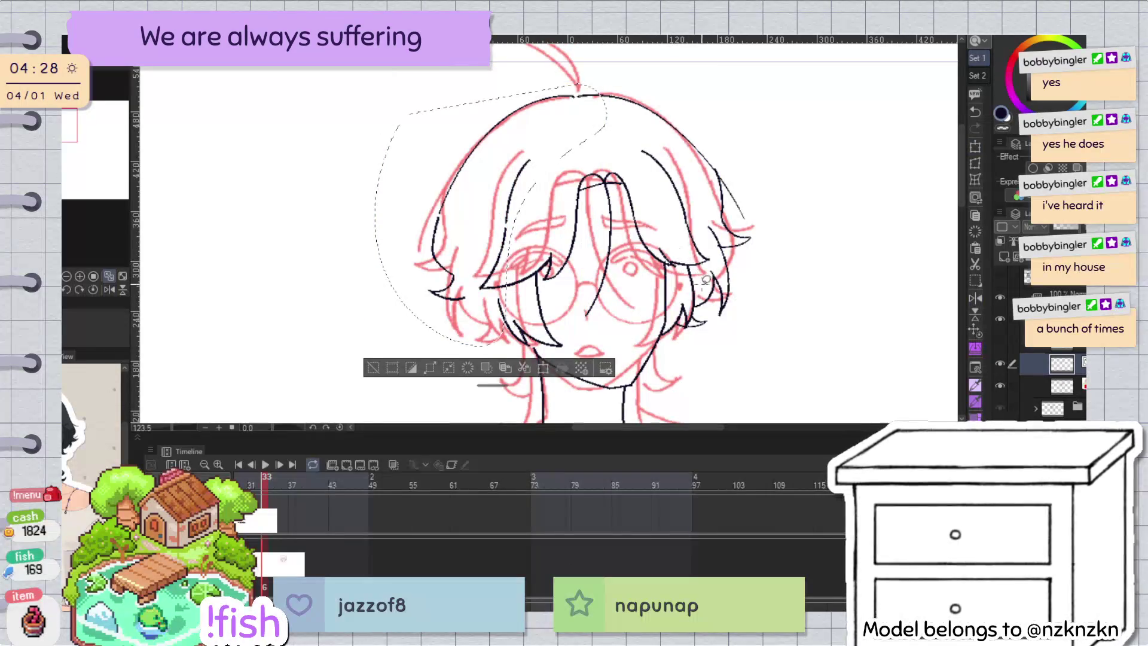
click(375, 367)
Step: Select the left hair stroke, centre the head and make the layer below active
key(h)
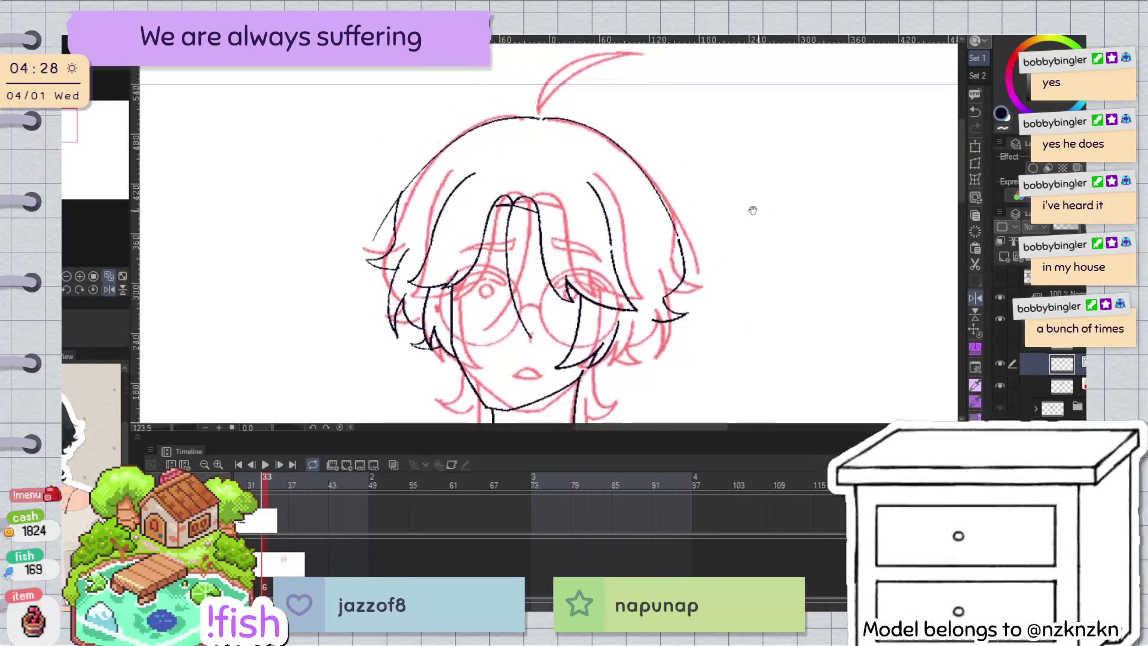
scroll(358, 203, up, 3)
click(381, 197)
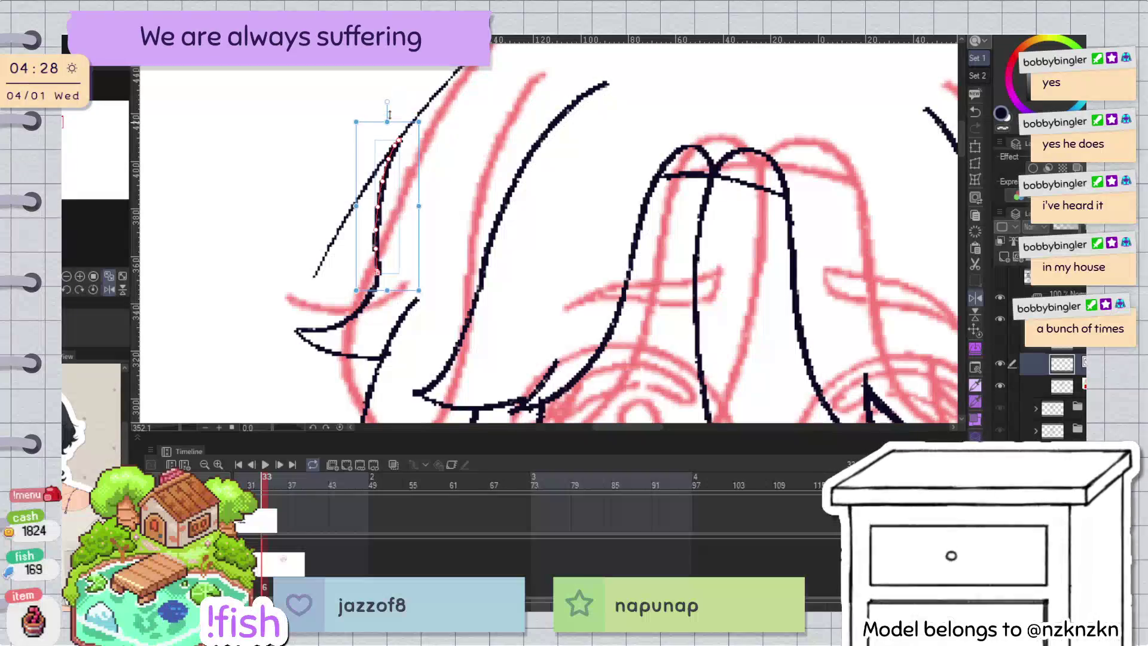
scroll(798, 55, down, 5)
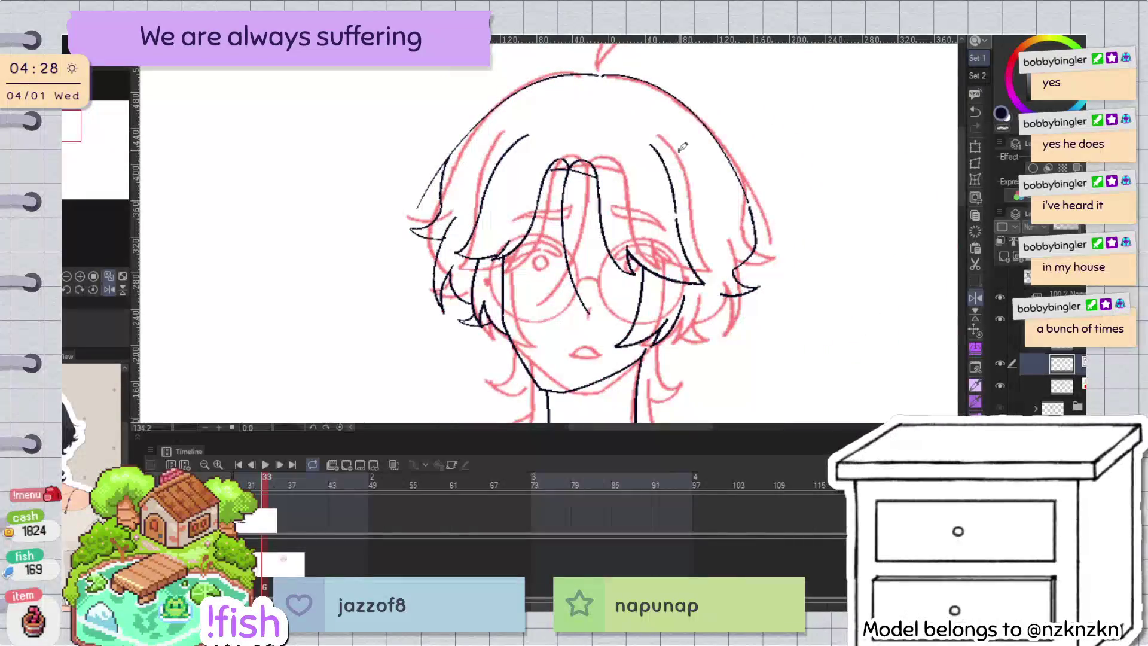
drag(756, 263, 766, 232)
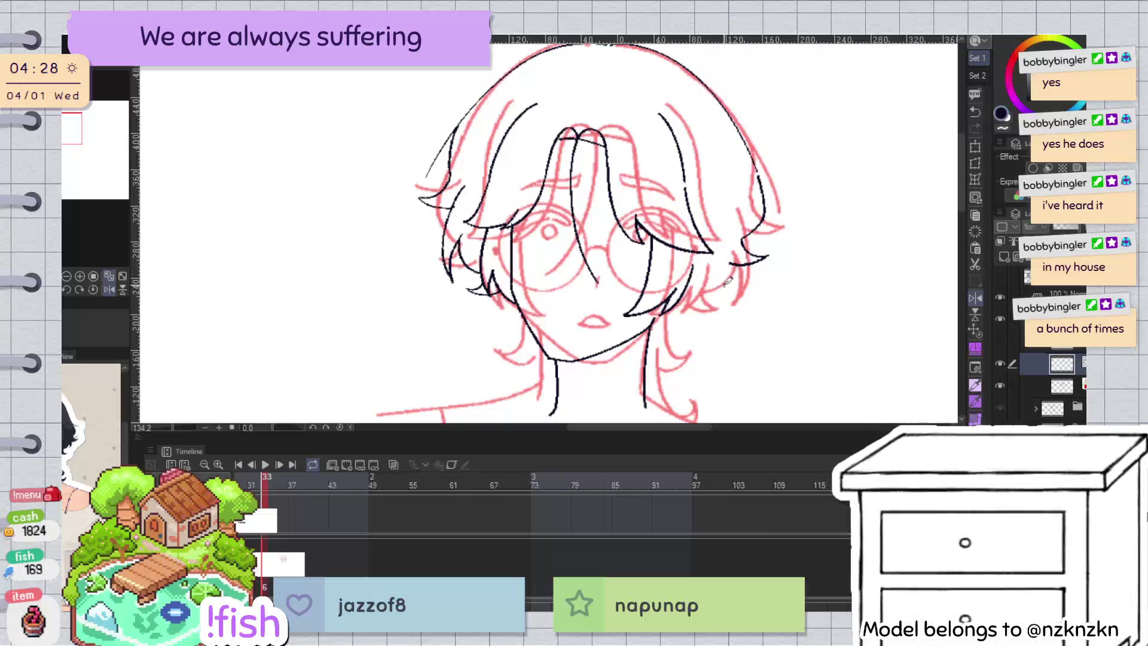
drag(728, 281, 710, 260)
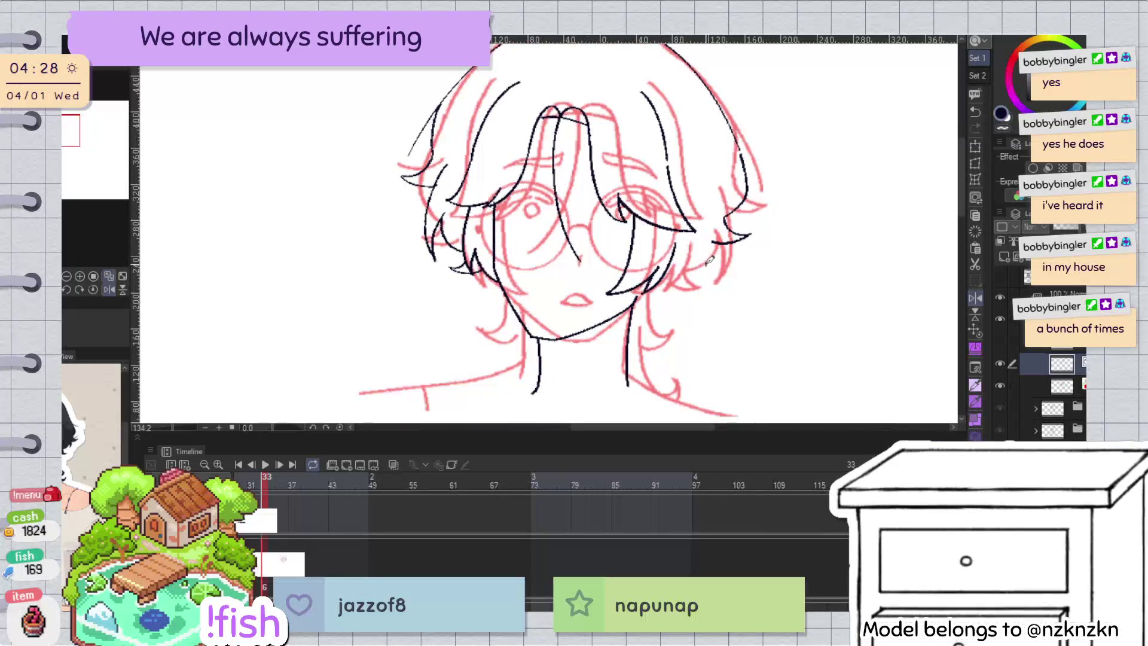
click(1043, 385)
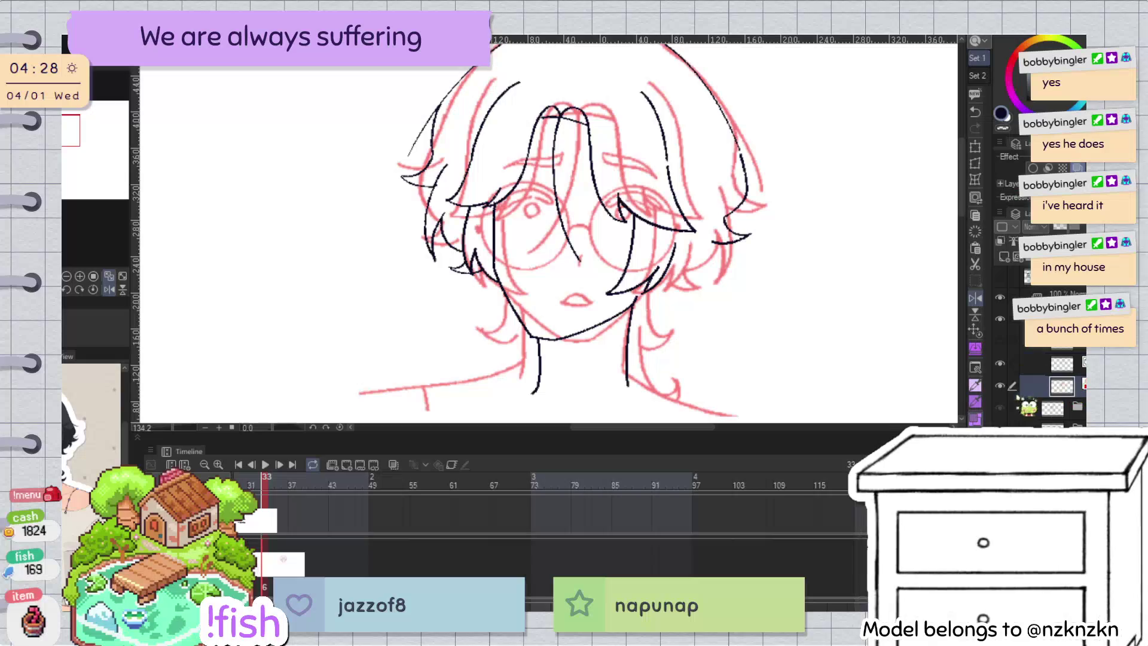
scroll(694, 372, down, 5)
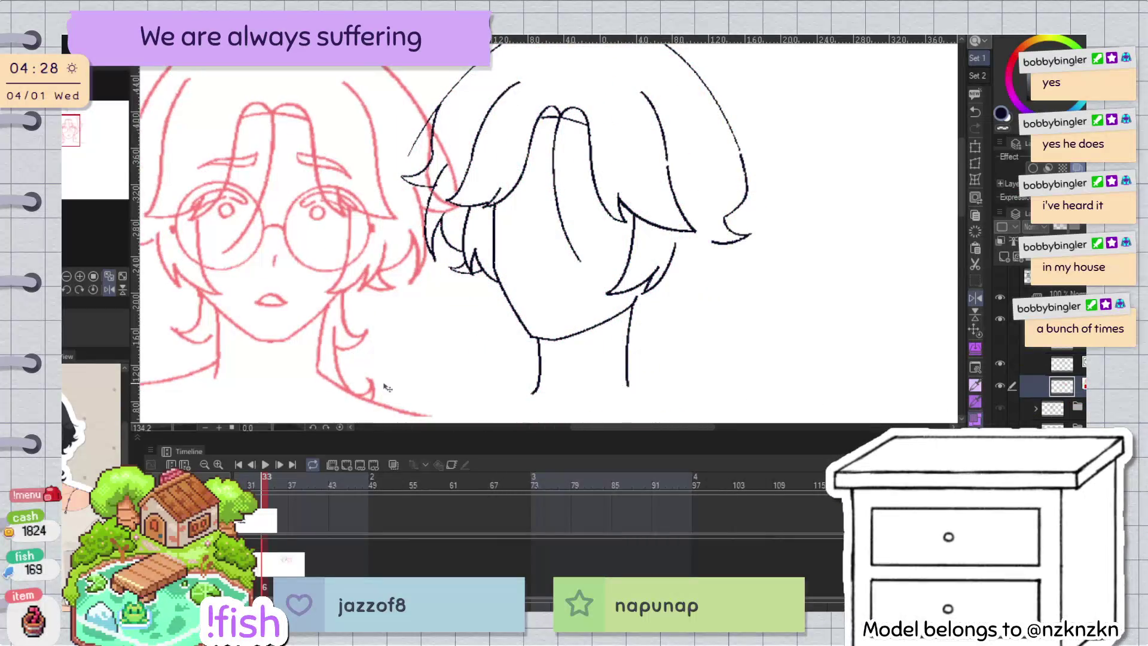
Step: Hide and reshow the black line art to compare it against the red sketch
drag(384, 321, 537, 356)
key(h)
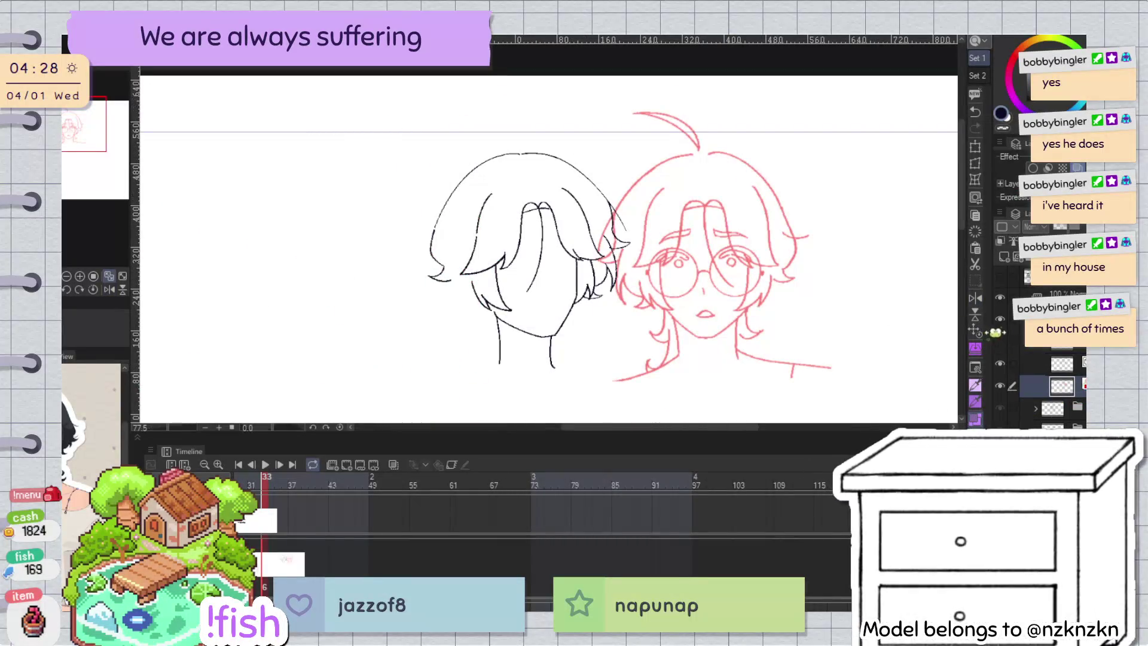
key(h)
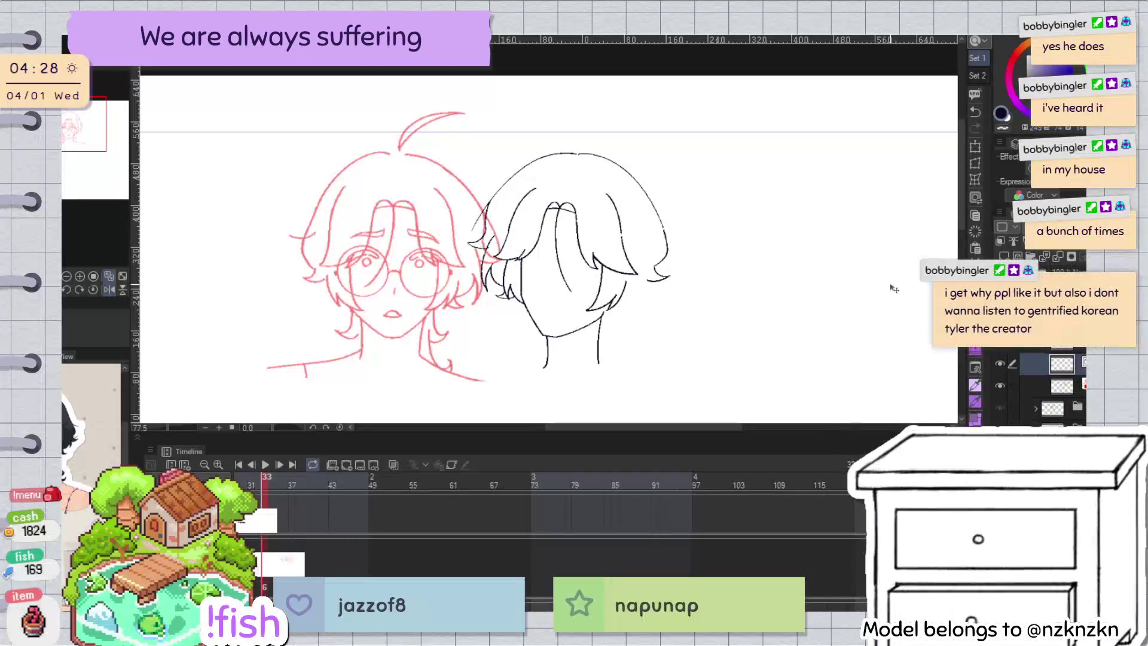
scroll(501, 248, up, 2)
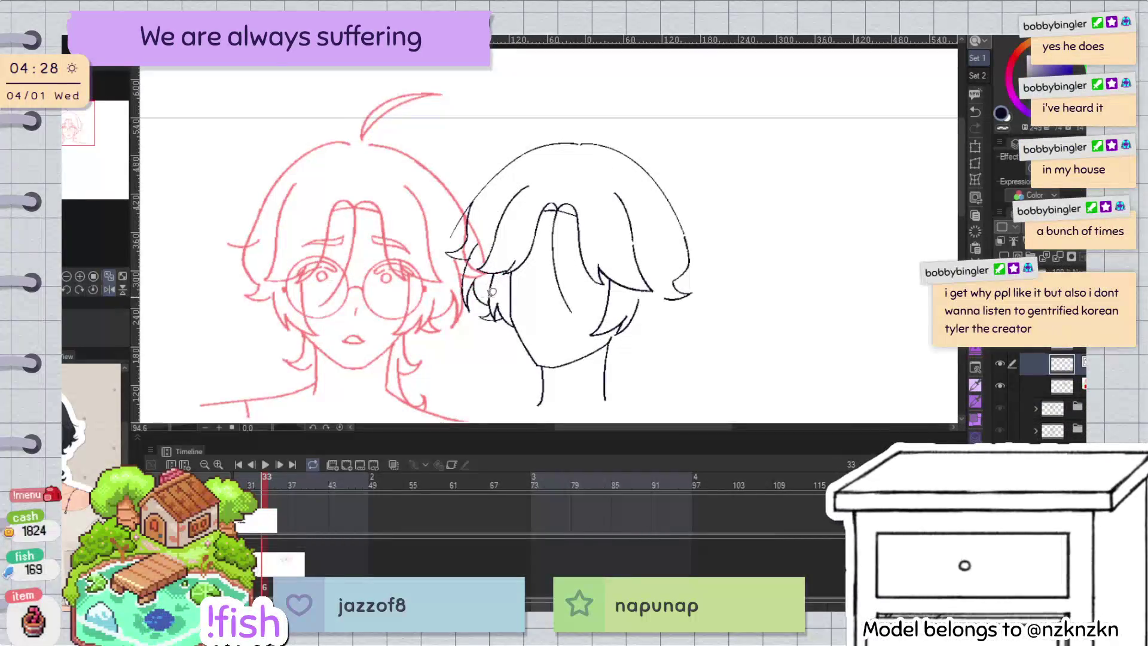
click(999, 362)
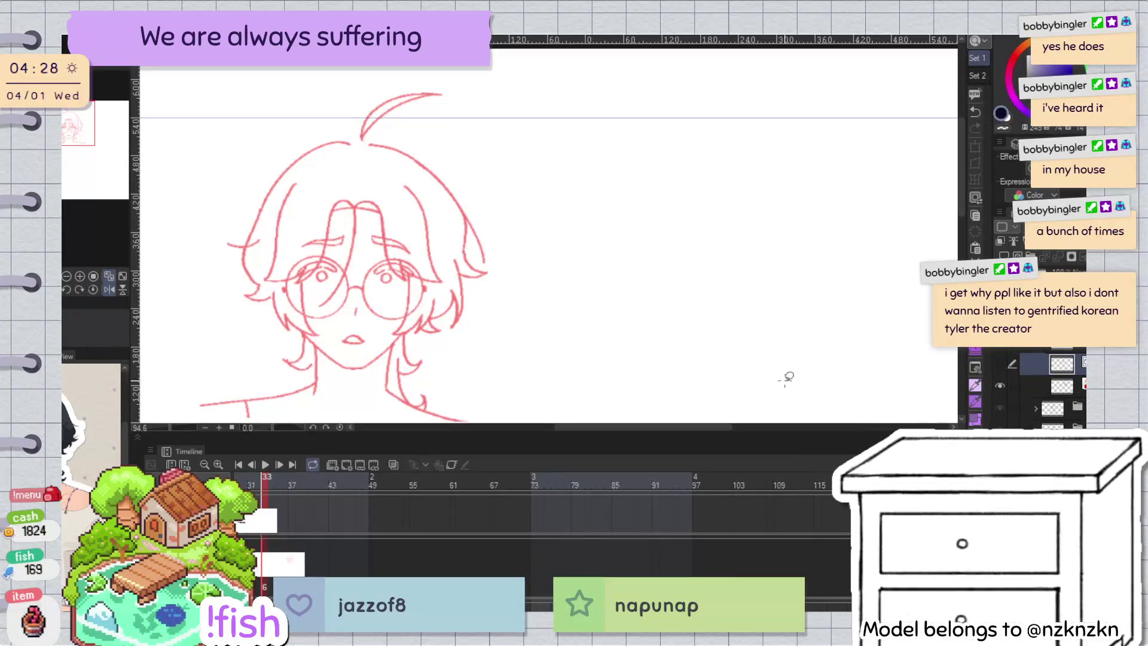
click(999, 363)
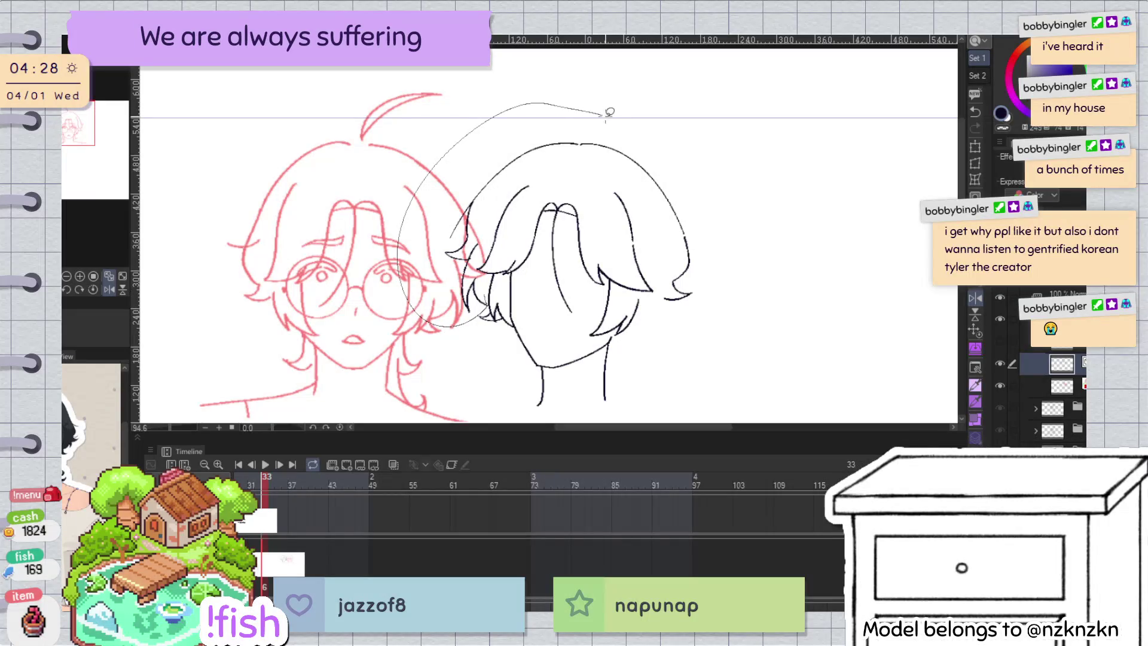
Step: Lasso-select the black outer hair arc, undoing one stray selection change
drag(662, 252, 616, 175)
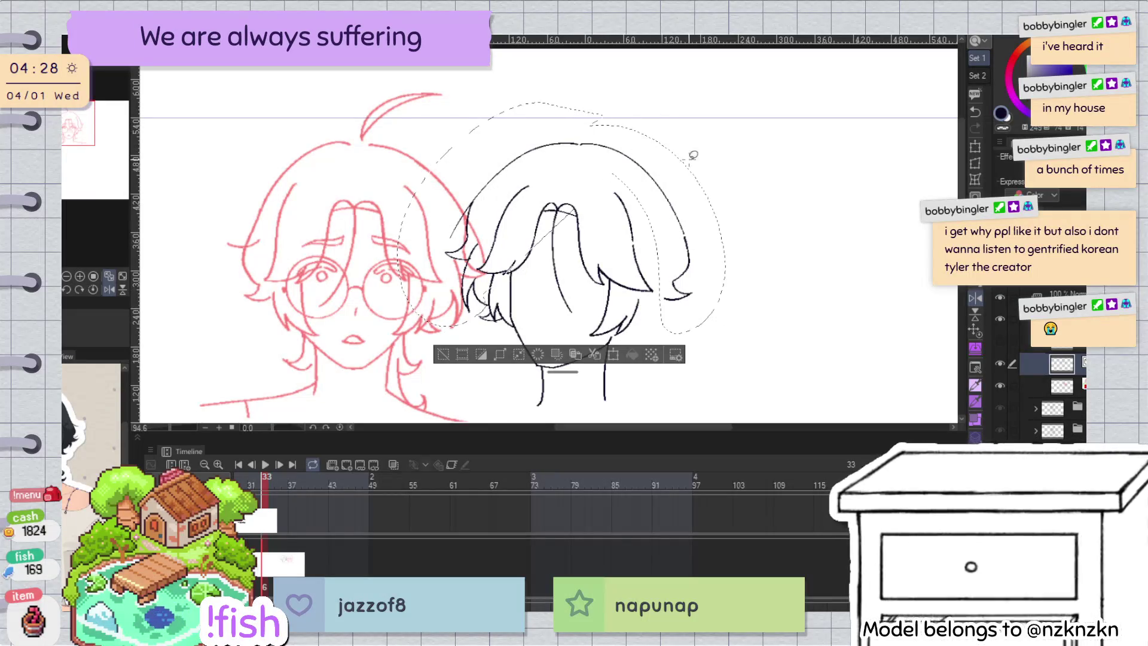
drag(685, 221, 525, 296)
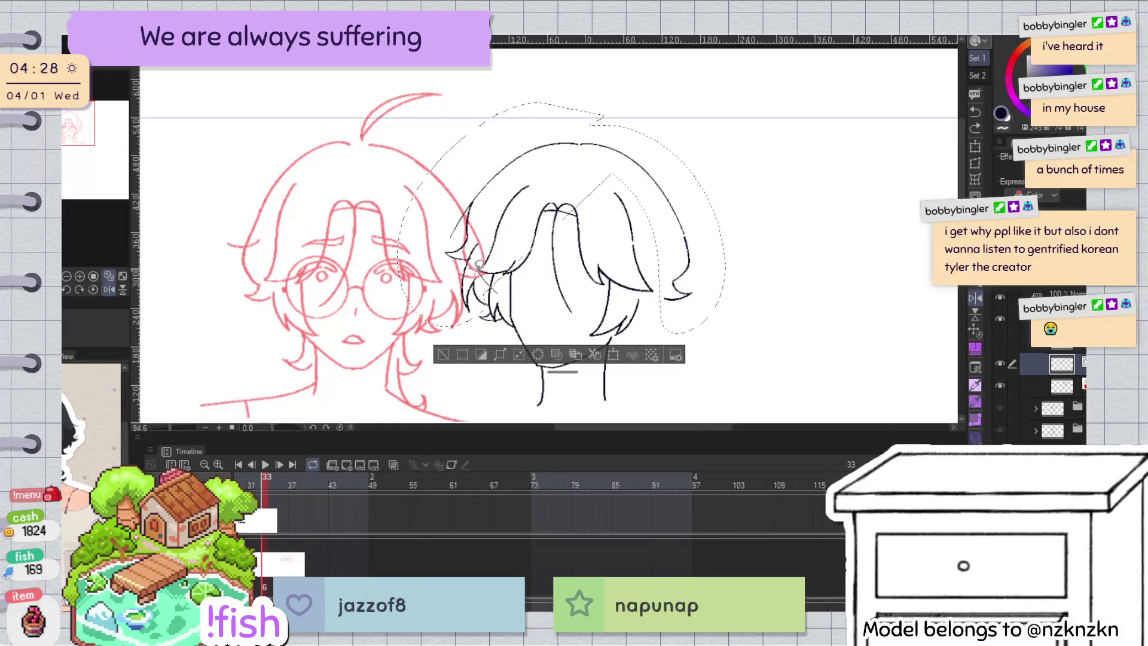
drag(636, 196, 671, 284)
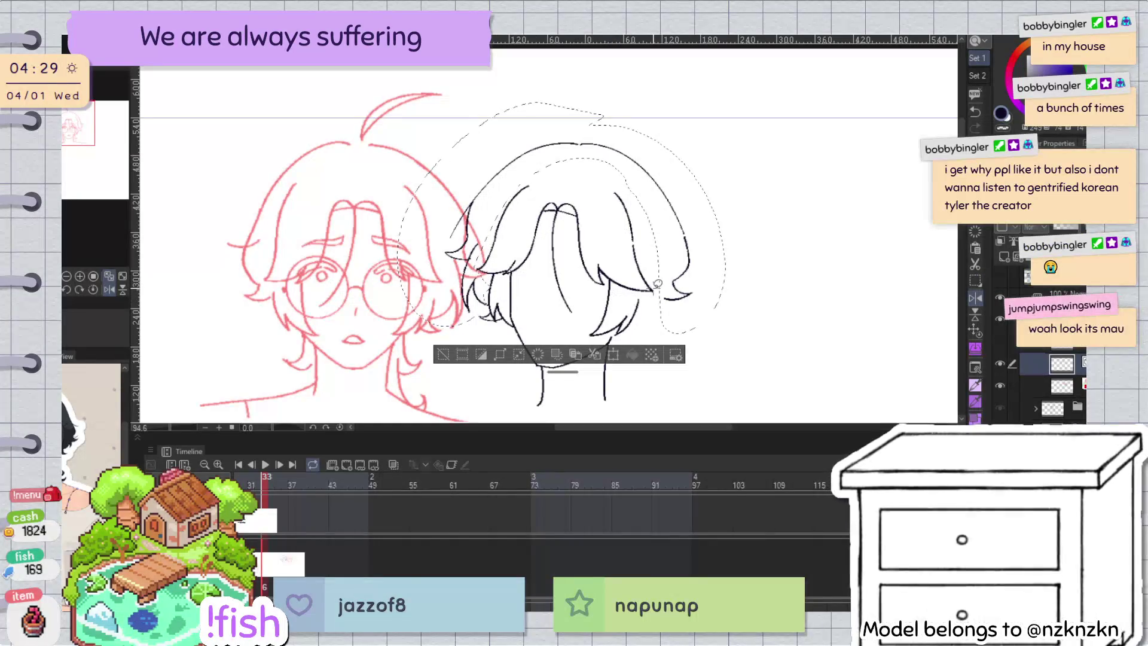
click(444, 354)
key(ctrl+z)
scroll(500, 288, up, 5)
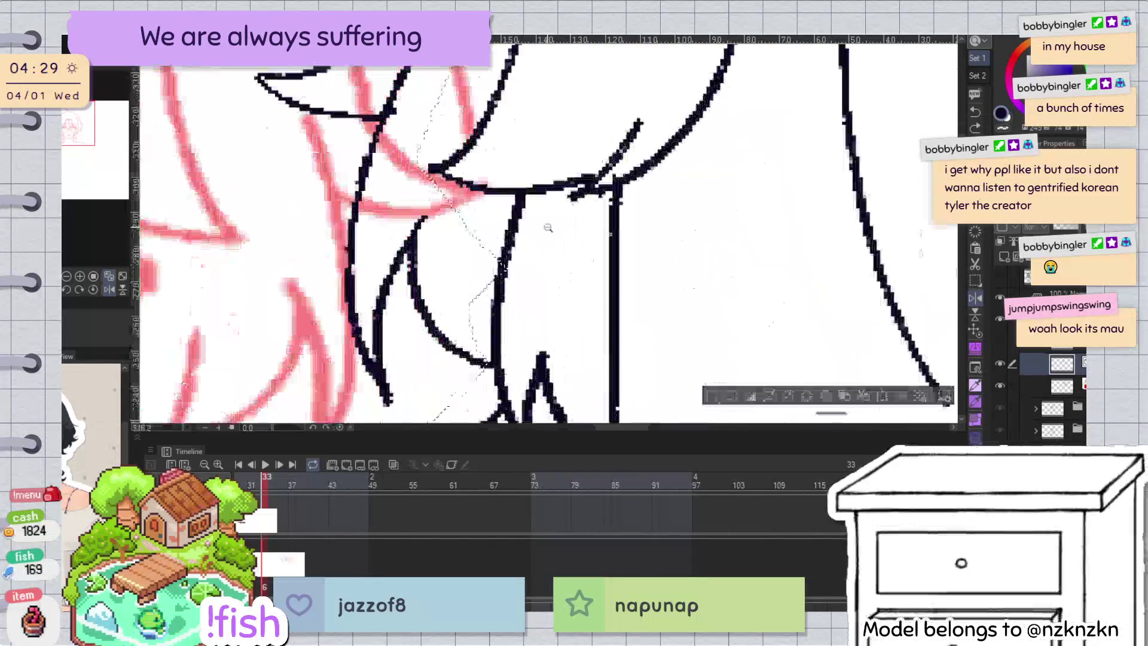
scroll(535, 243, down, 2)
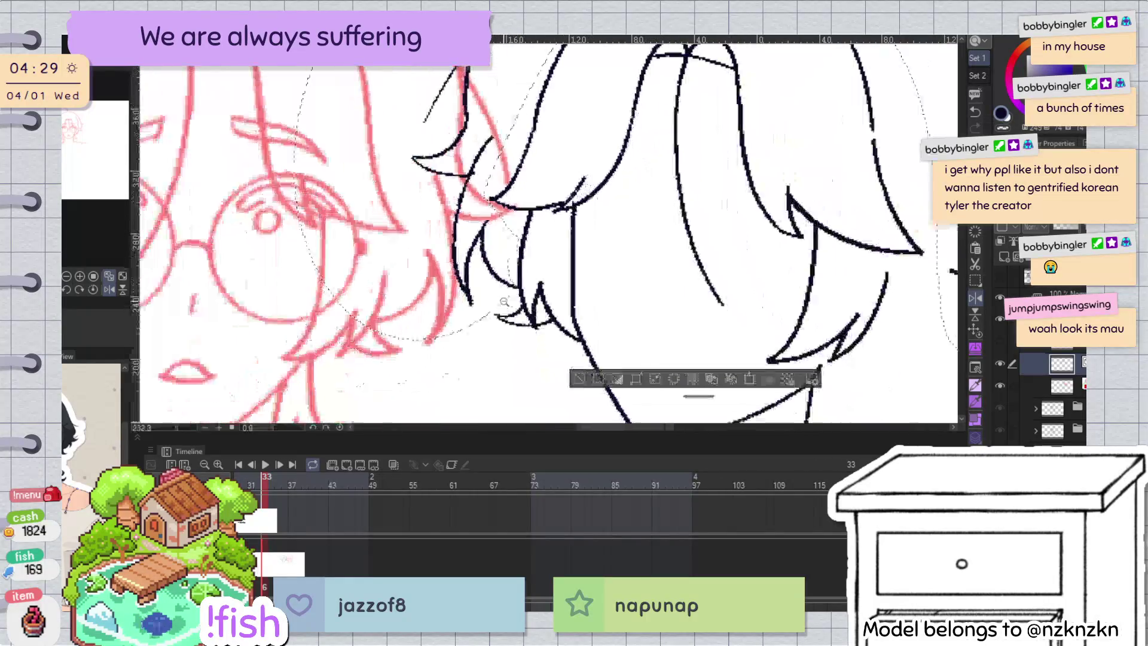
scroll(646, 227, down, 2)
scroll(760, 211, down, 1)
Step: Shift the hair arc a few pixels right and rotate it slightly clockwise
drag(760, 210, 772, 216)
key(ctrl+t)
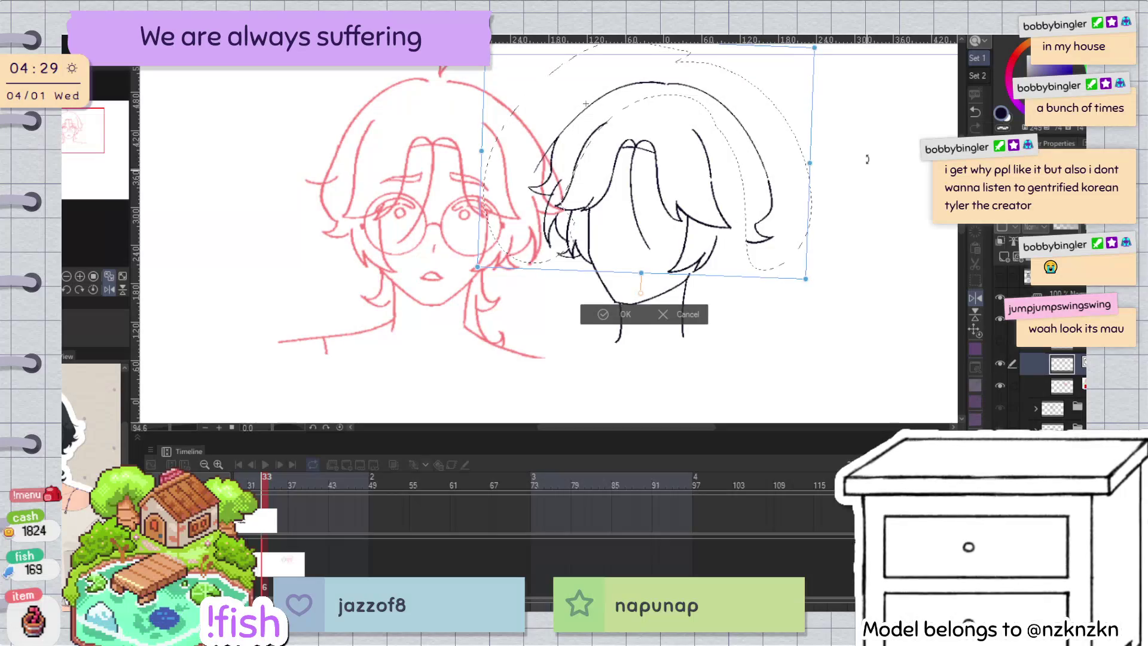
drag(737, 218, 759, 219)
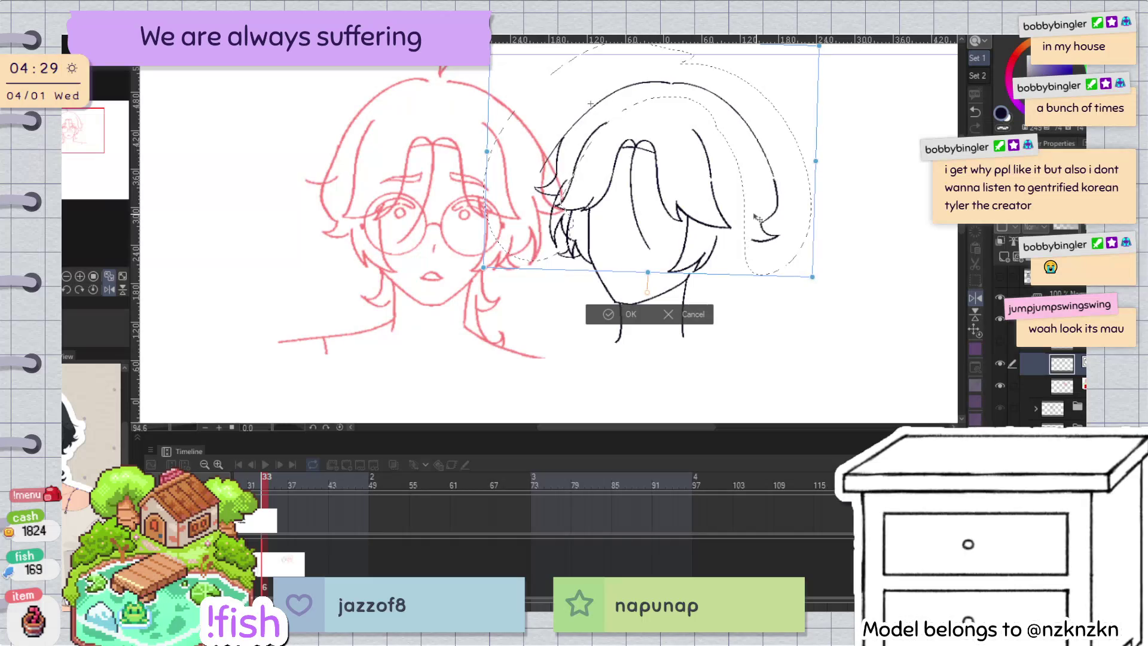
drag(821, 245, 827, 245)
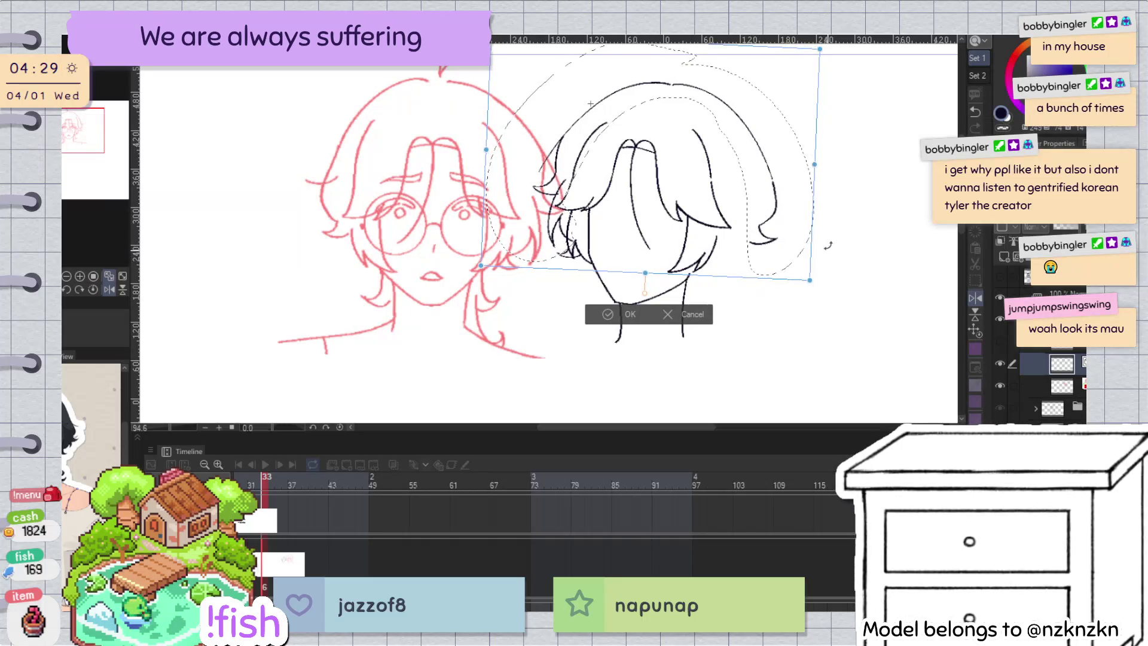
drag(760, 232, 779, 247)
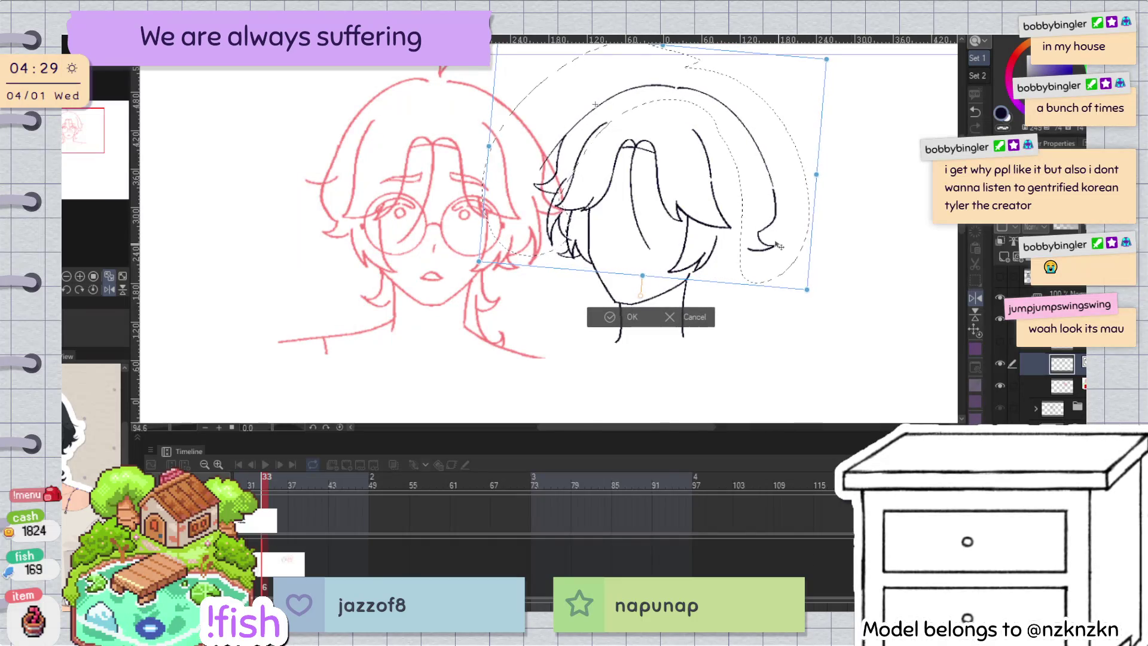
click(635, 318)
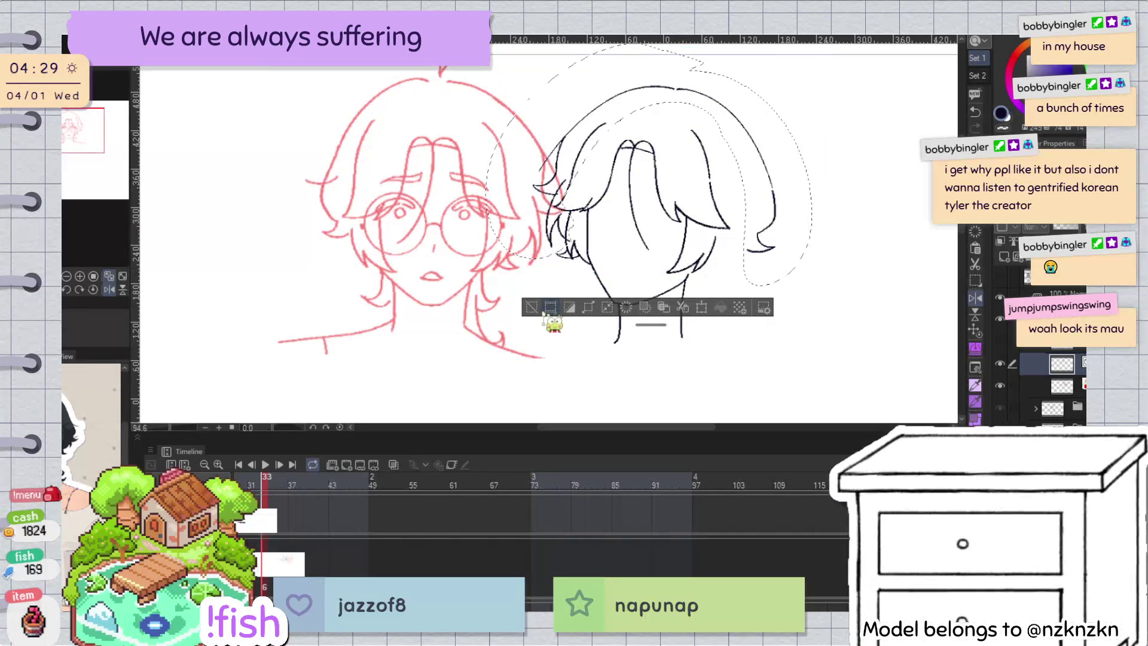
scroll(571, 245, up, 5)
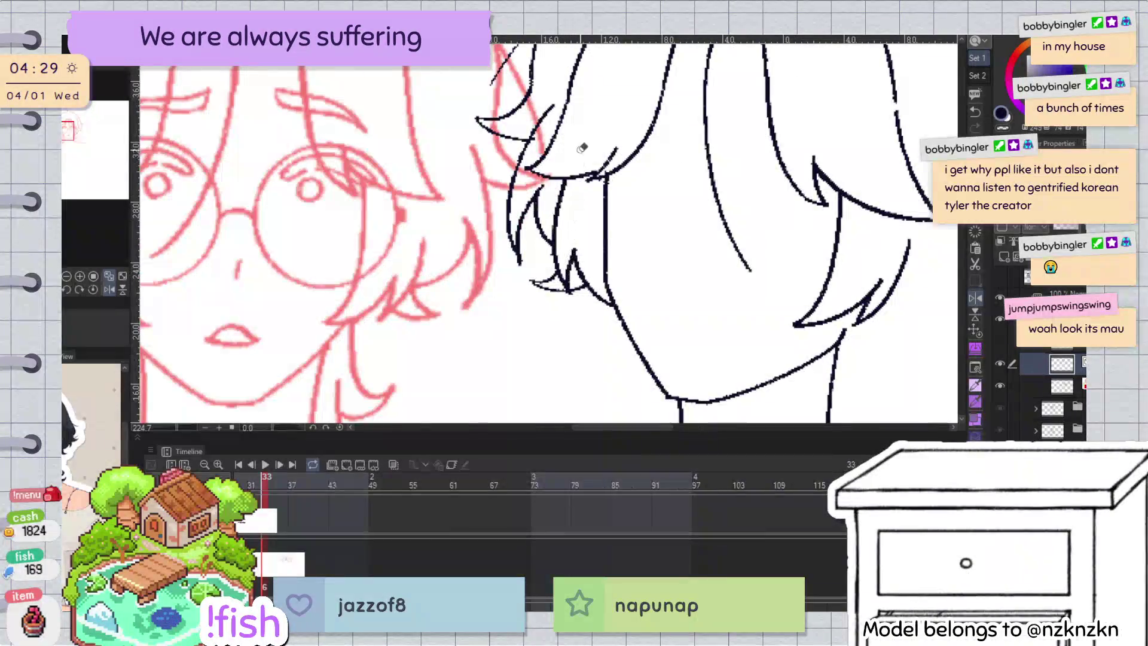
scroll(545, 214, down, 4)
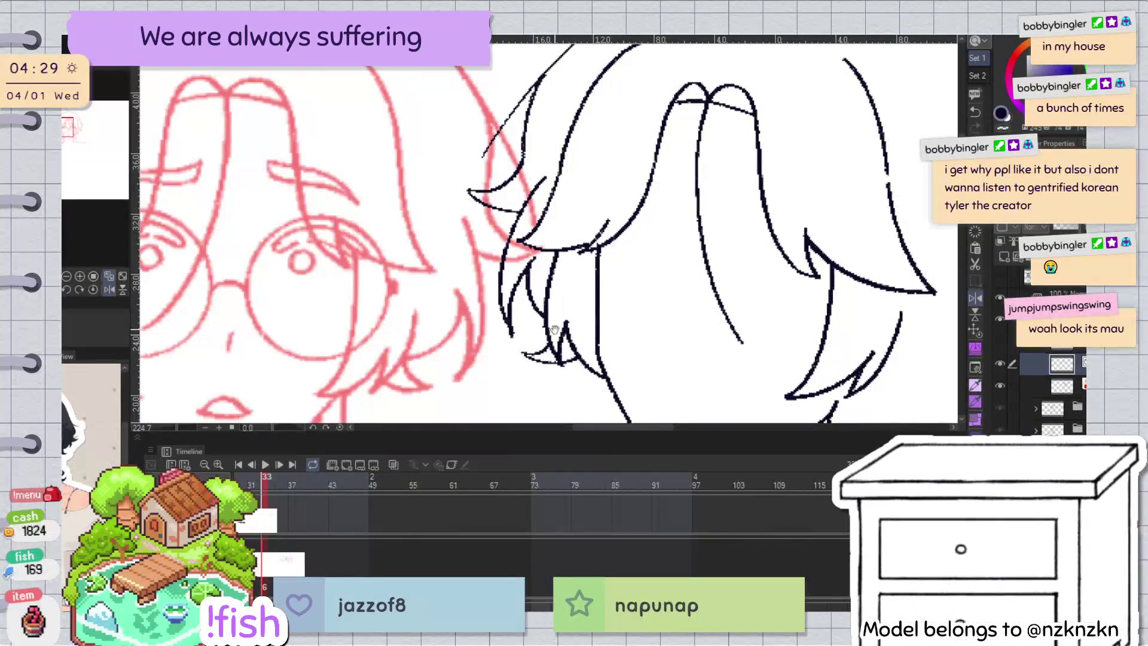
scroll(553, 361, up, 5)
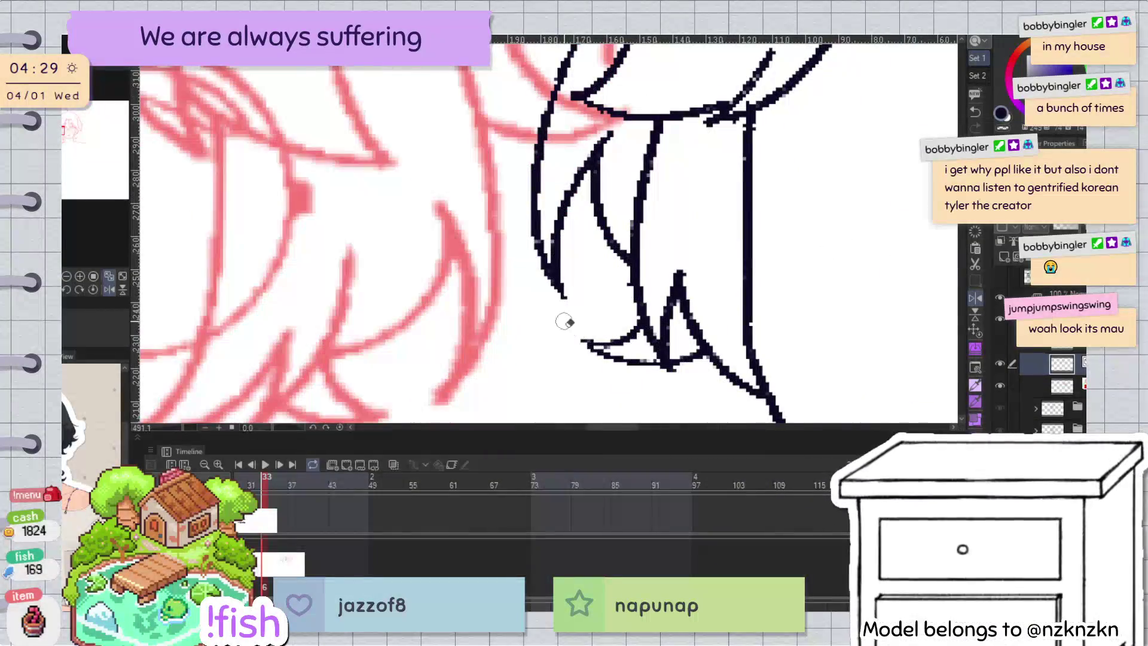
scroll(538, 335, down, 3)
scroll(513, 342, down, 3)
scroll(734, 145, up, 3)
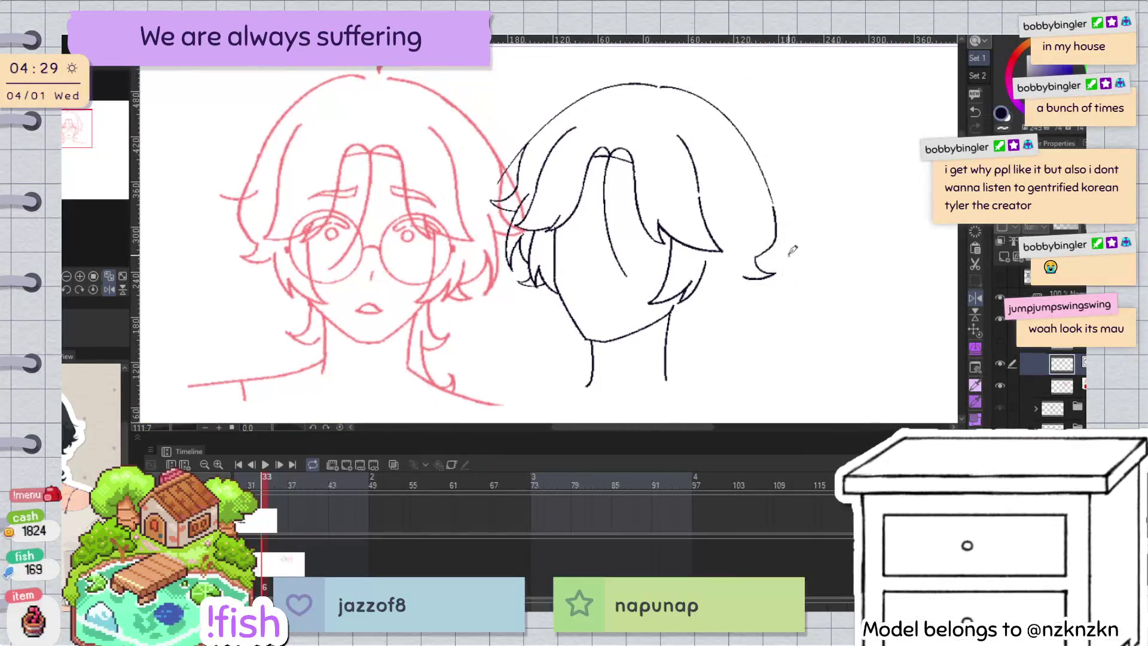
key(h)
scroll(327, 230, up, 4)
click(328, 228)
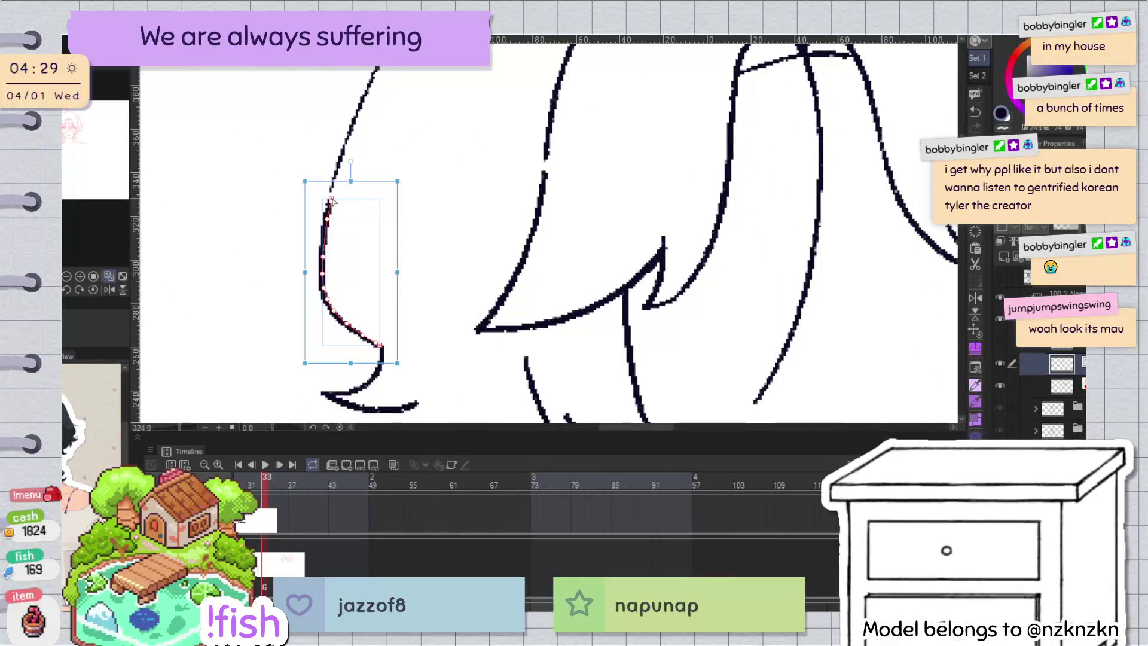
key(p)
scroll(326, 340, down, 6)
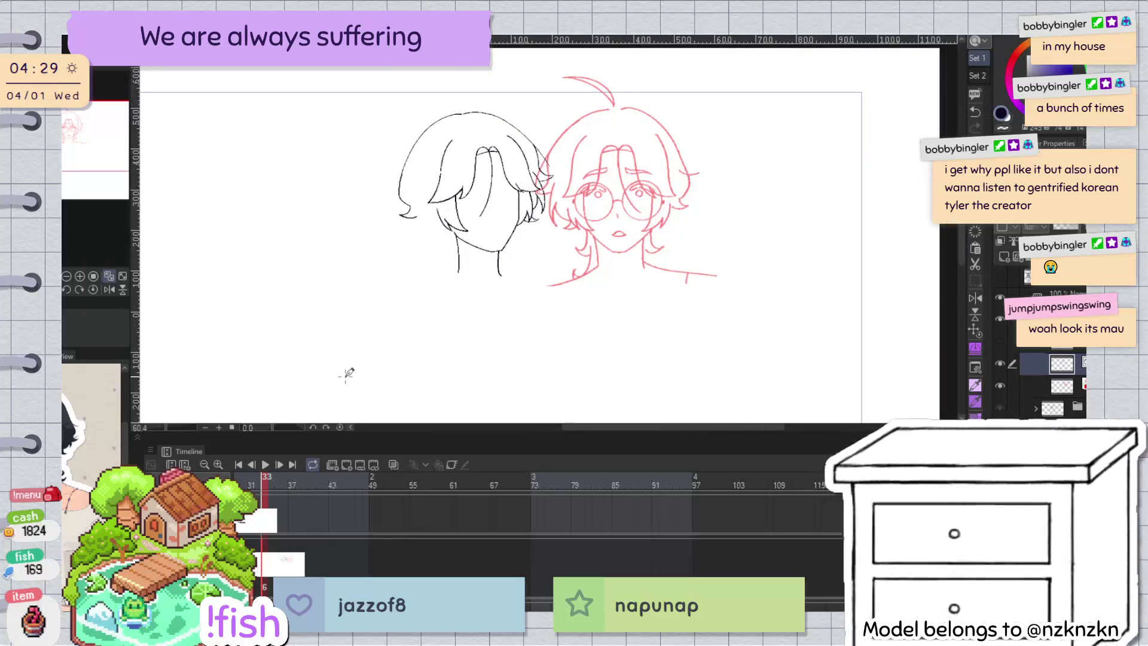
key(h)
scroll(669, 239, up, 2)
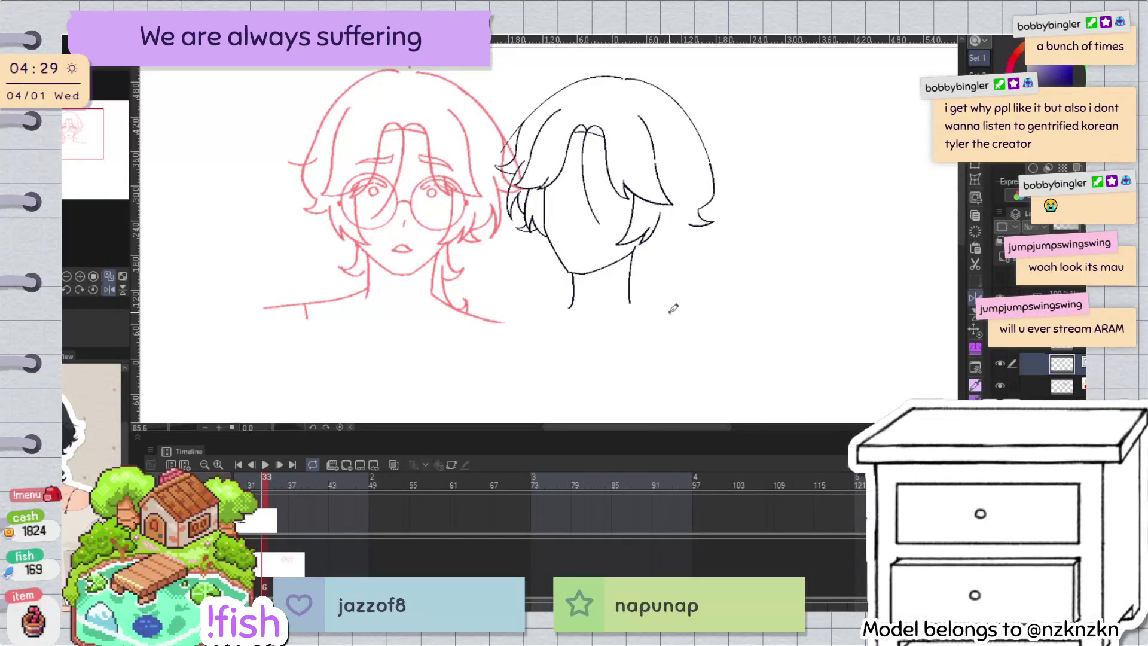
scroll(569, 202, up, 2)
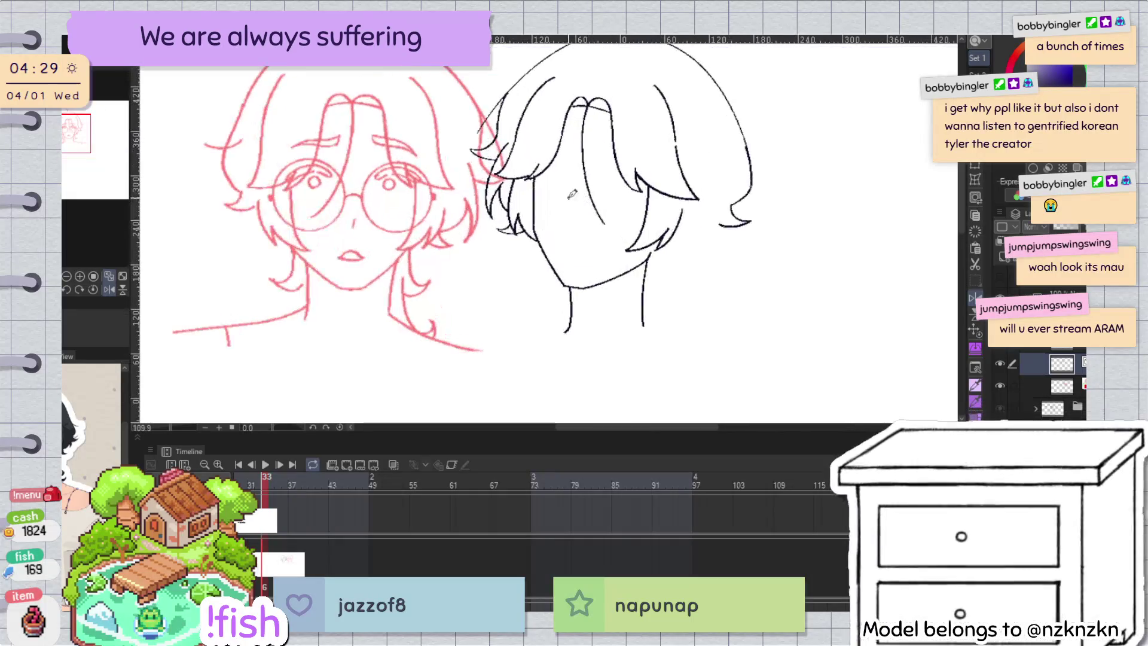
scroll(574, 221, down, 2)
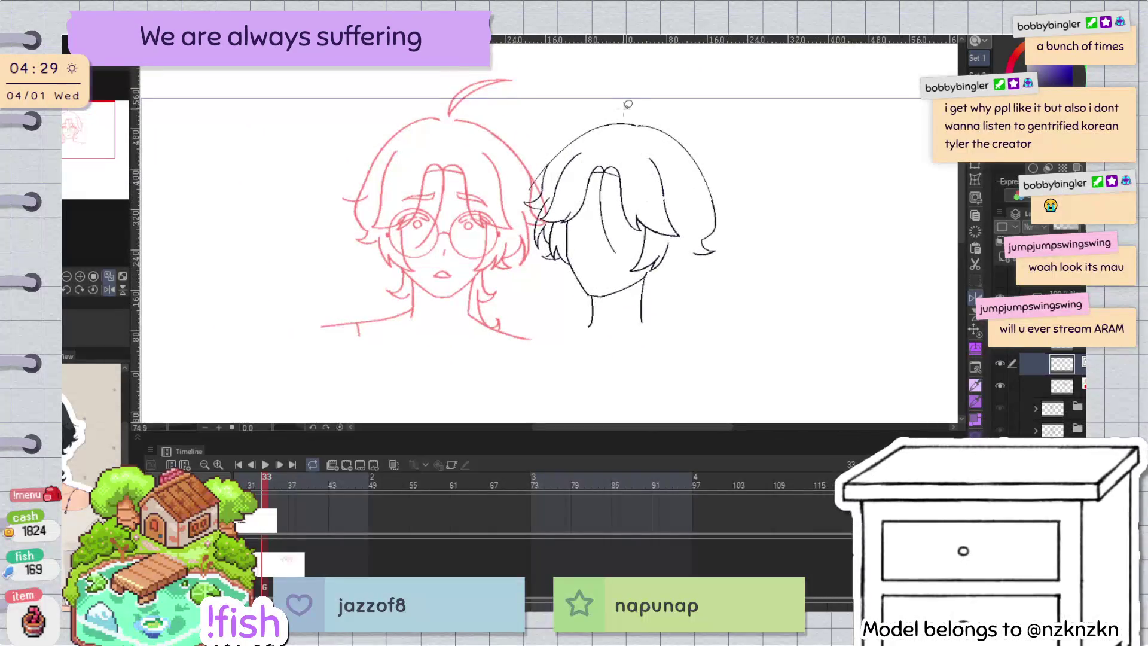
scroll(580, 237, up, 2)
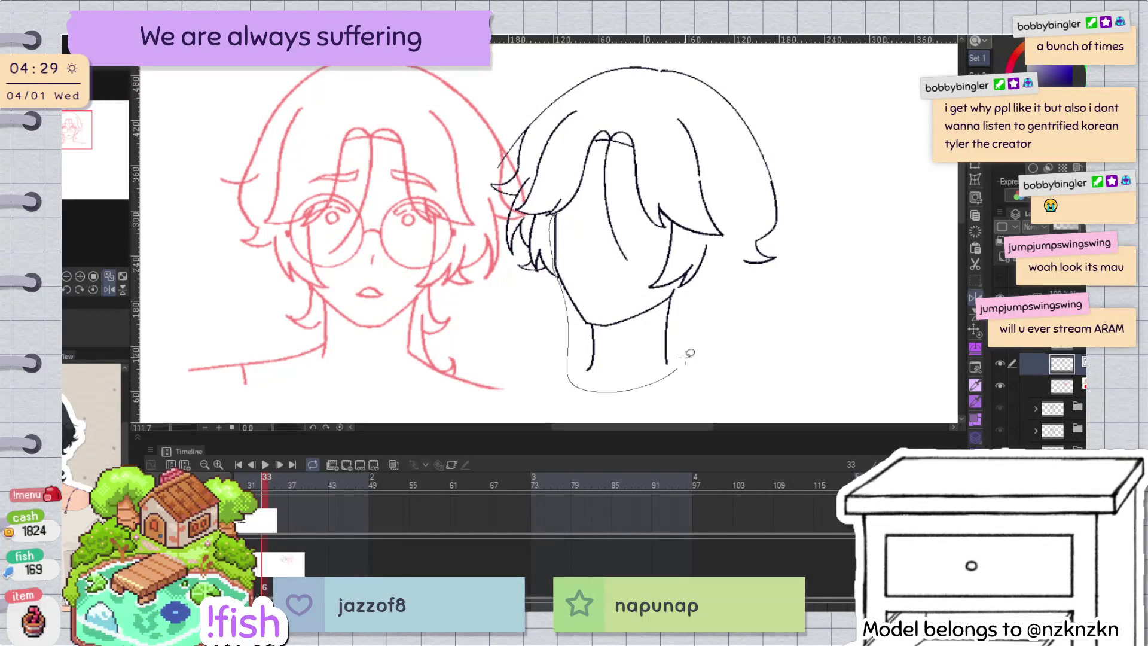
Step: Scale the lassoed neck and jaw lines up slightly, nudge them left and tilt them
drag(663, 289, 602, 211)
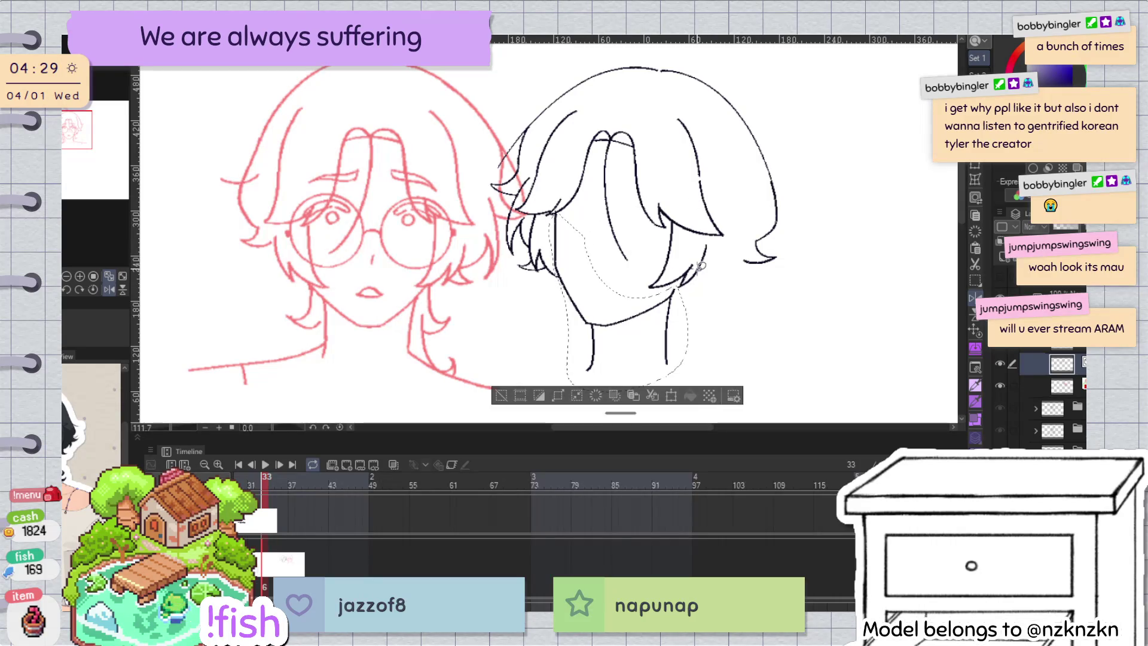
key(ctrl+t)
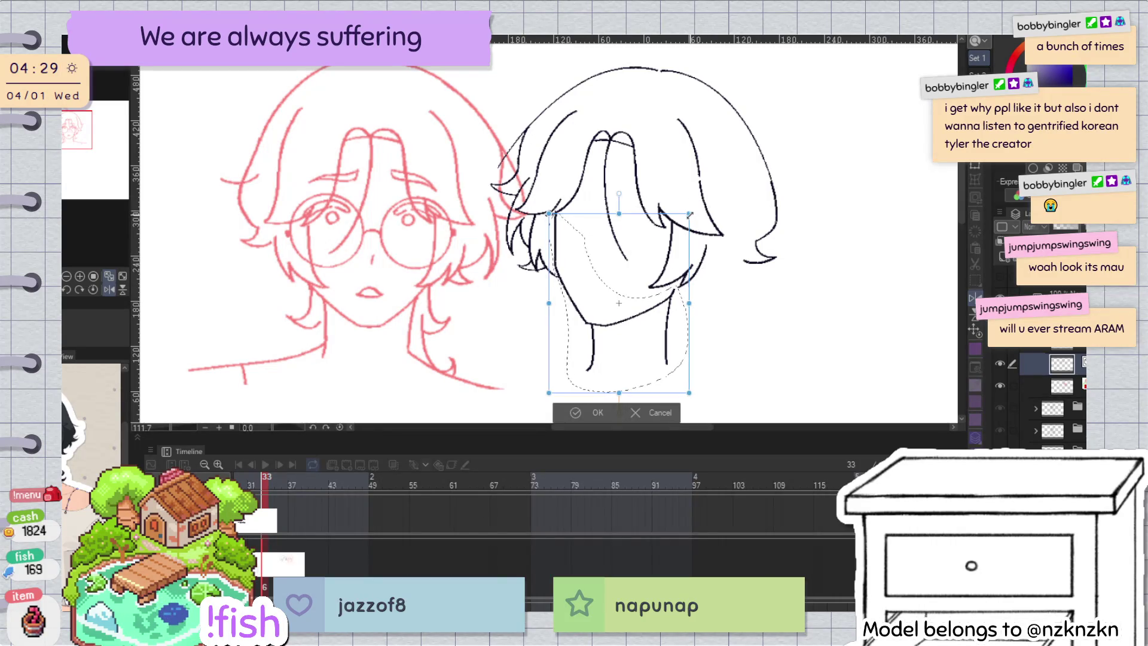
drag(689, 214, 691, 210)
mouse_move(642, 292)
mouse_down()
mouse_move(693, 299)
mouse_move(663, 326)
mouse_up()
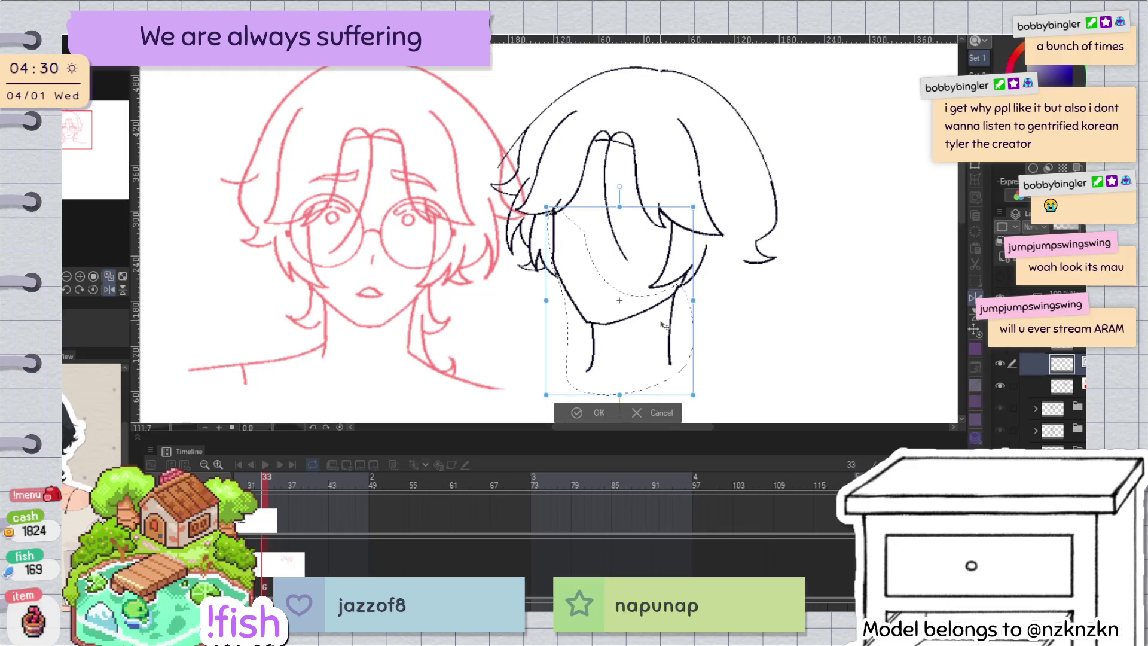
drag(677, 371, 679, 368)
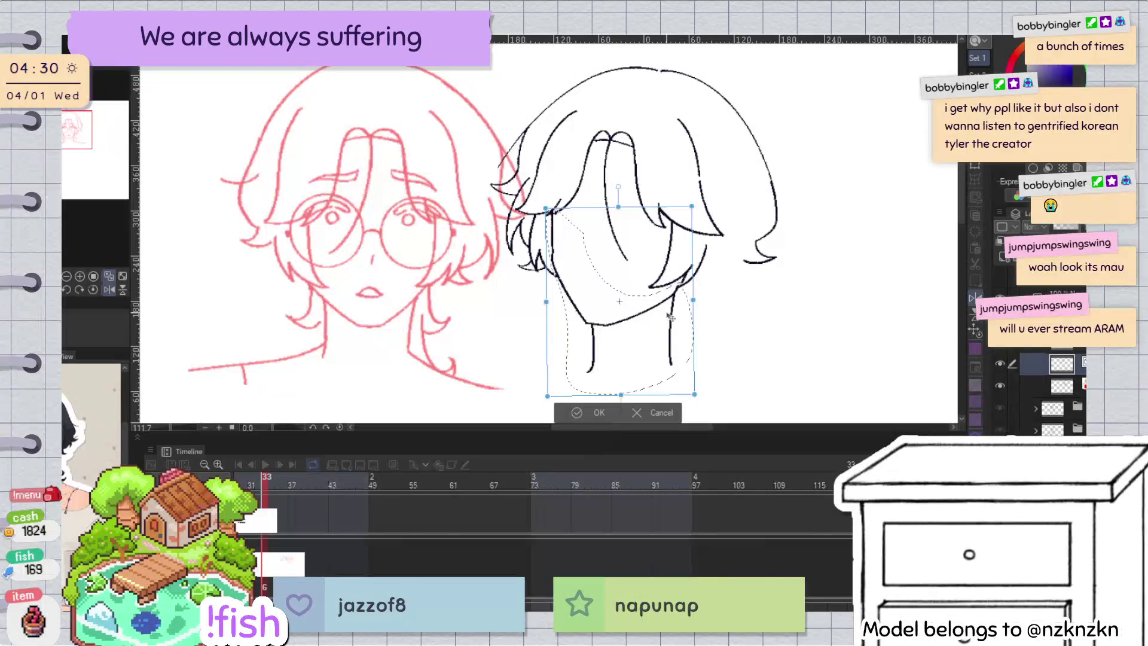
click(596, 410)
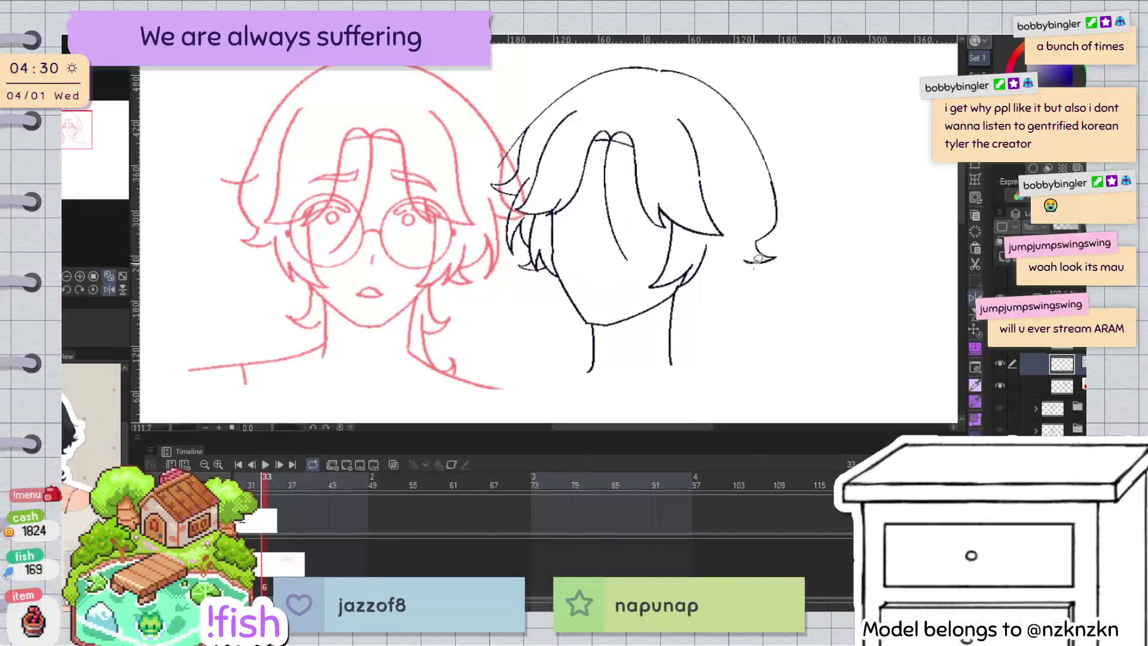
Step: Lasso the lower hair lock beside the jaw, move it slightly right and deselect
key(h)
key(h)
scroll(731, 283, up, 1)
scroll(669, 203, up, 2)
mouse_move(665, 212)
mouse_down()
mouse_move(724, 302)
mouse_move(739, 274)
mouse_move(717, 273)
mouse_up()
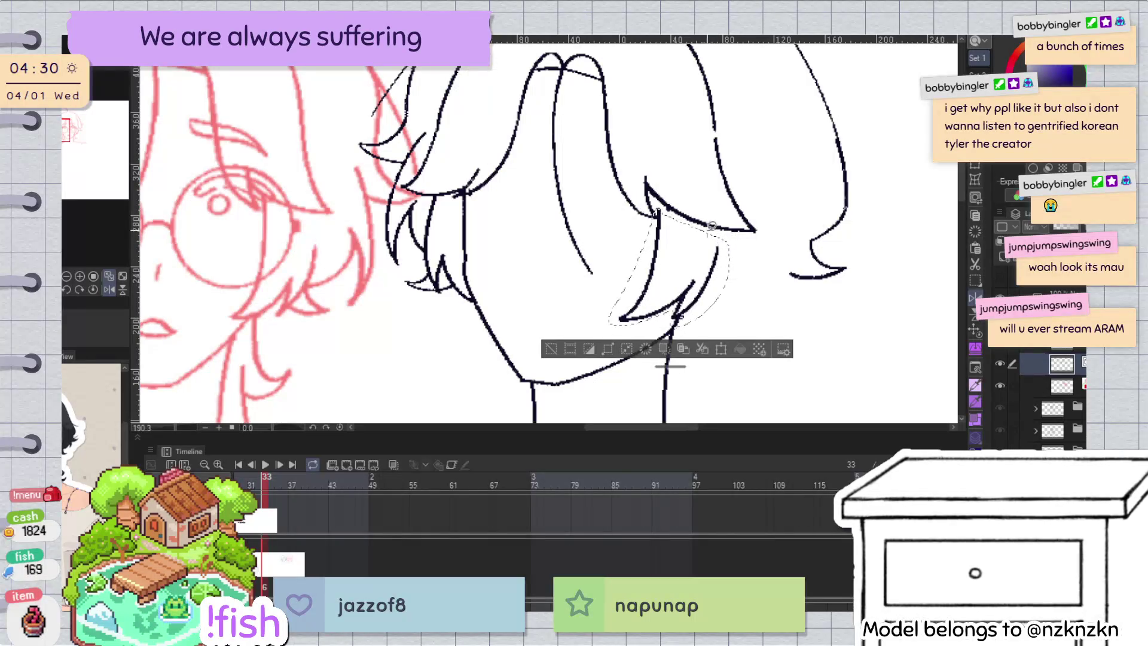
scroll(668, 209, up, 2)
scroll(719, 185, down, 2)
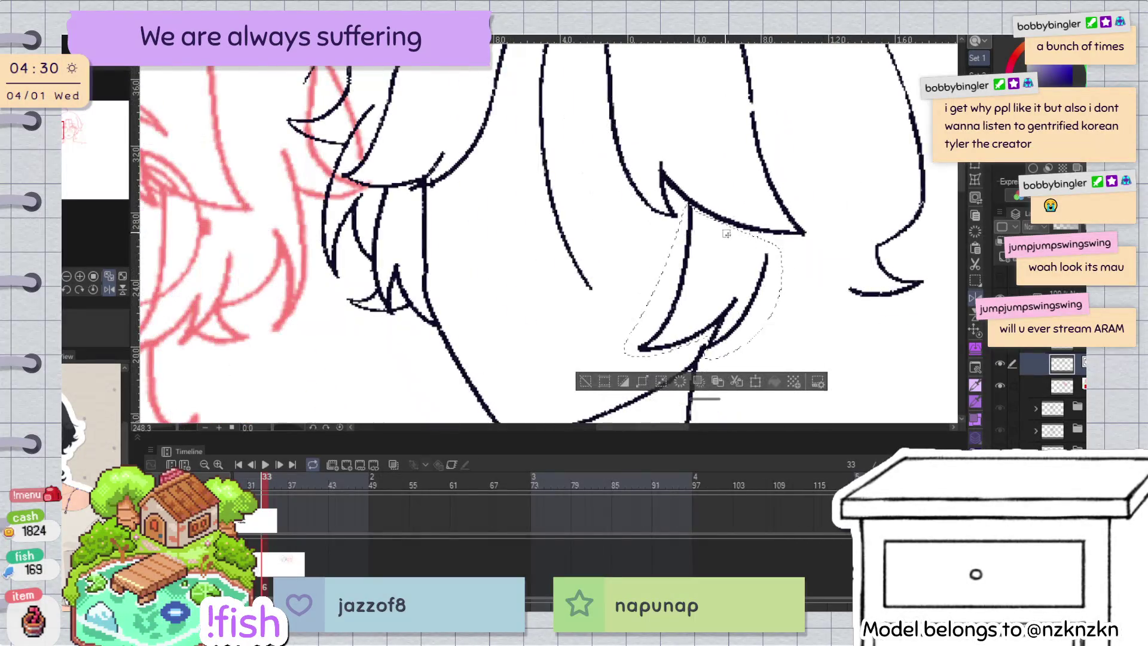
drag(765, 292, 774, 294)
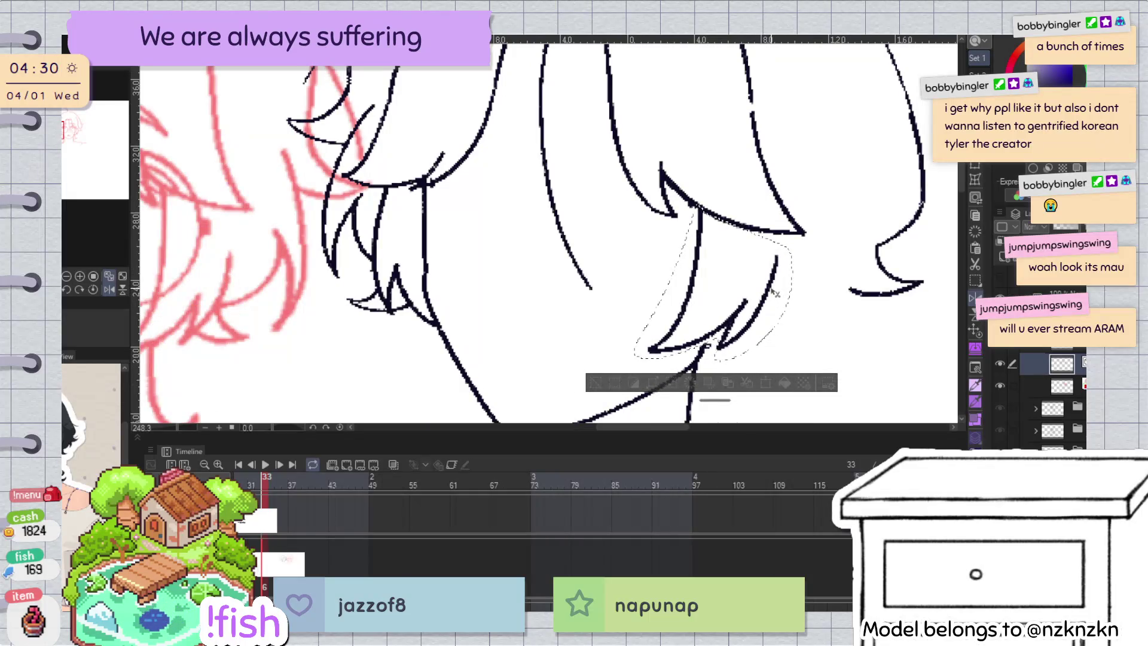
key(ctrl+d)
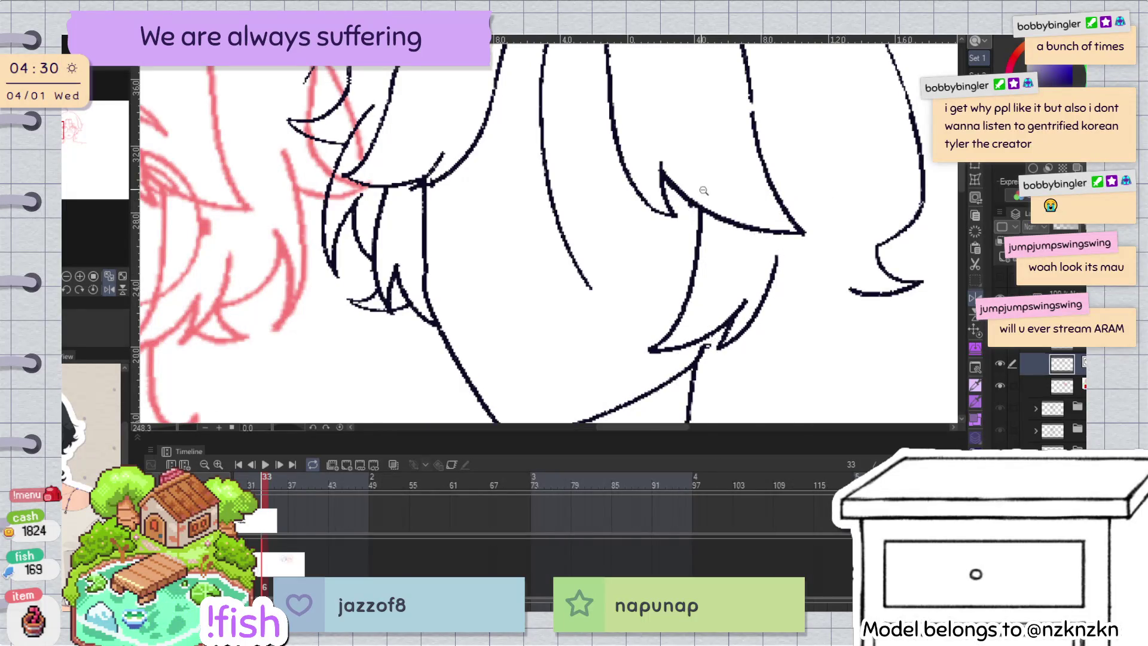
Step: Nudge the hair-tip line segment up and reshape the line where hair meets jaw
scroll(681, 230, up, 2)
ctrl+click(671, 215)
scroll(671, 215, down, 3)
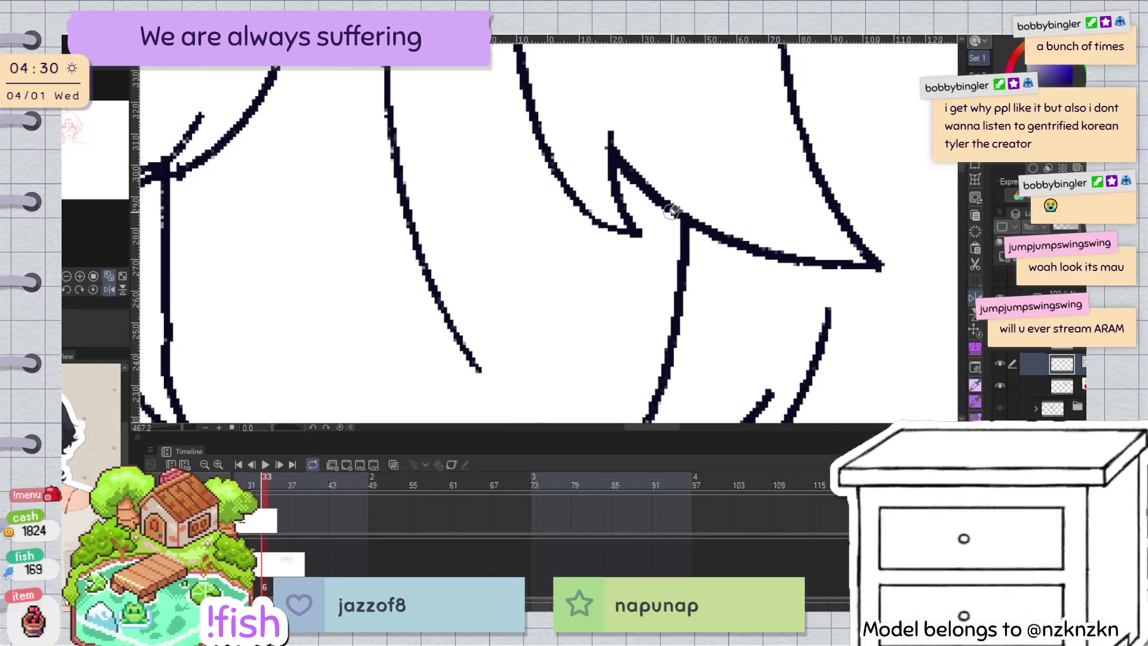
scroll(745, 229, up, 2)
drag(746, 229, 747, 217)
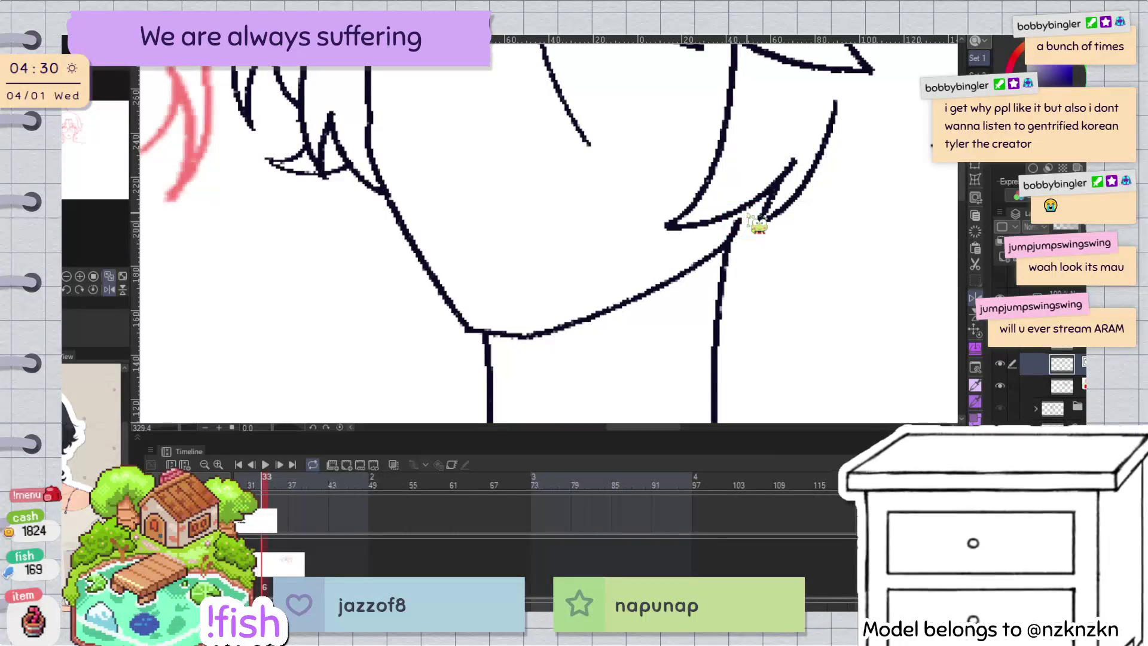
click(752, 232)
drag(755, 227, 746, 214)
scroll(825, 181, down, 5)
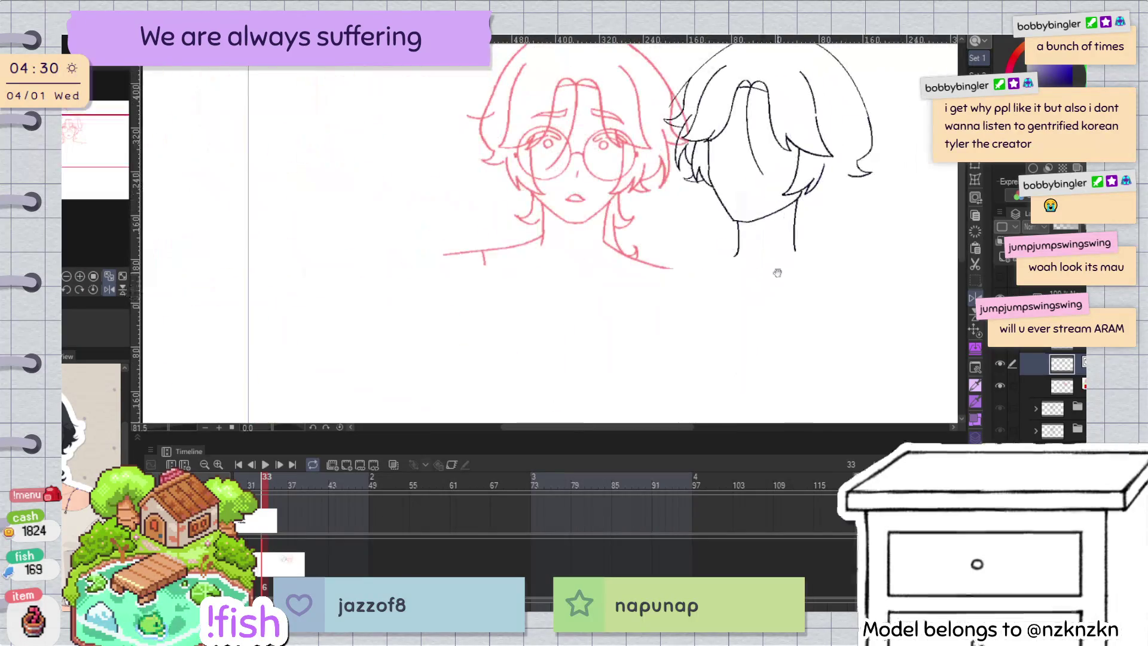
scroll(771, 306, up, 1)
scroll(771, 306, up, 2)
scroll(771, 307, up, 2)
click(762, 291)
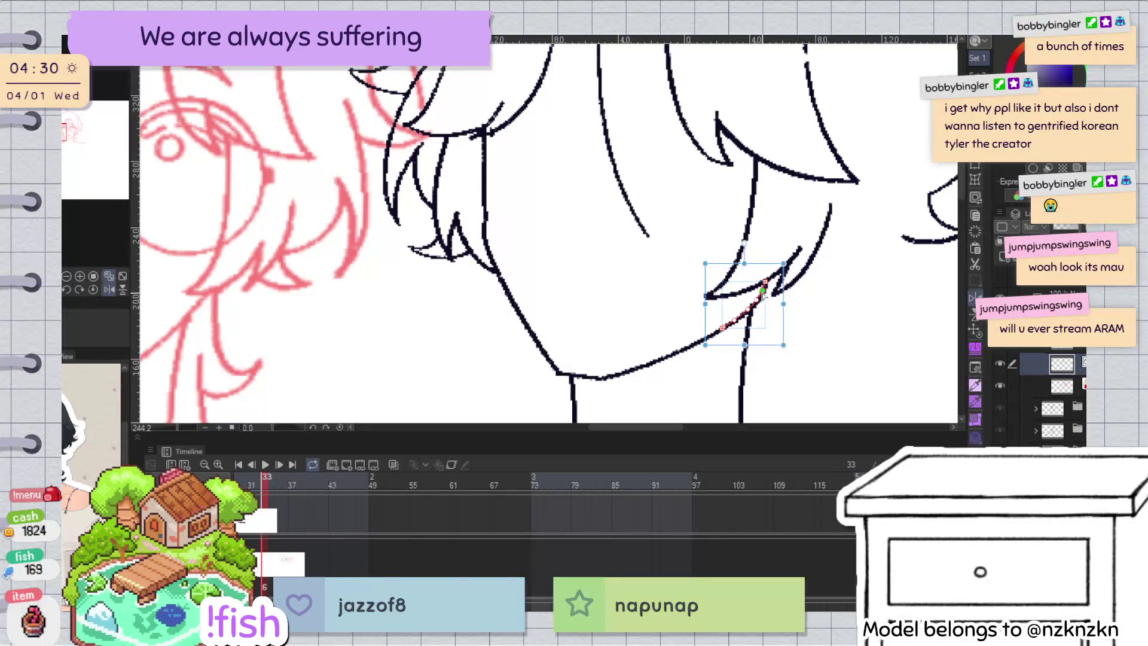
scroll(763, 292, down, 3)
scroll(771, 227, down, 2)
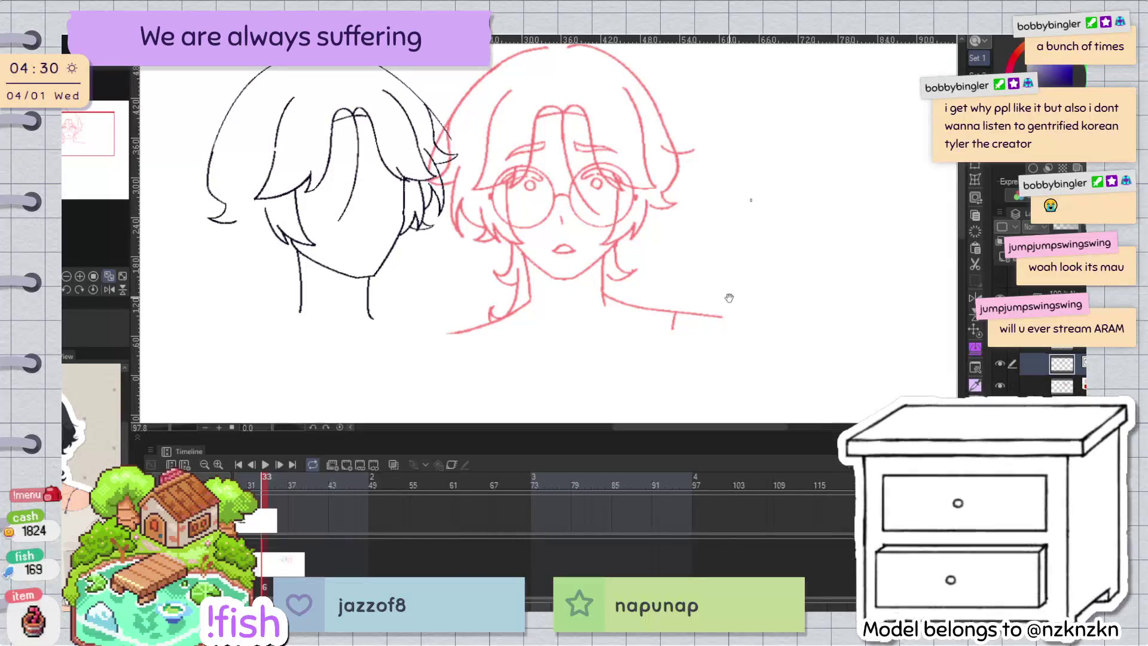
key(h)
scroll(659, 255, up, 4)
click(645, 242)
click(661, 236)
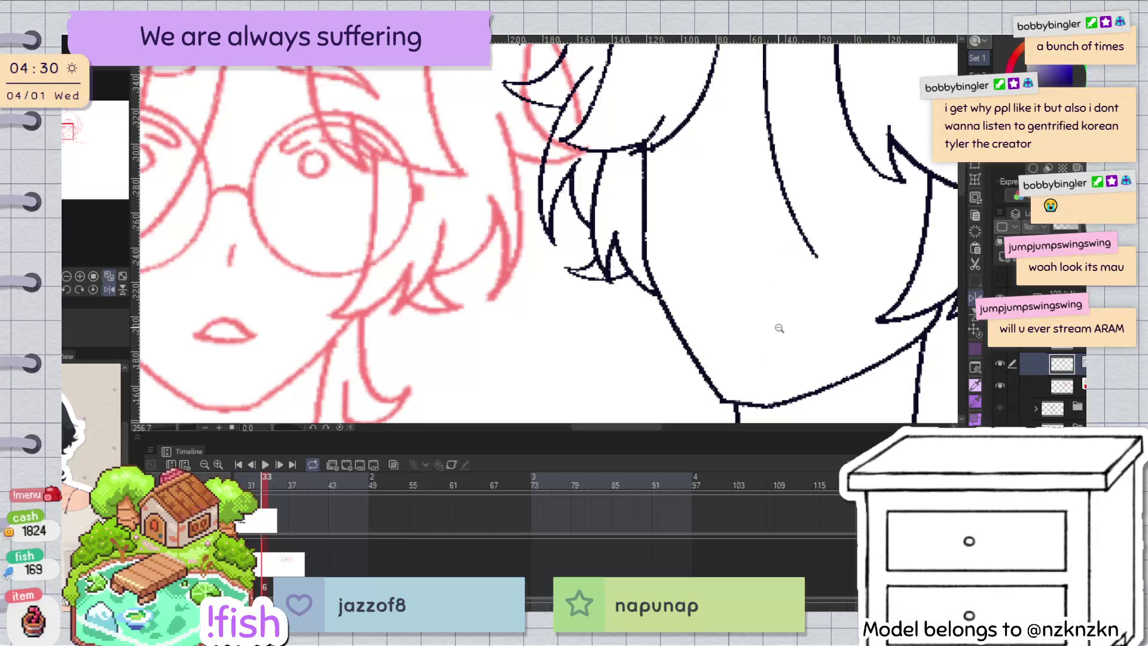
scroll(779, 328, down, 3)
scroll(687, 233, up, 5)
click(693, 239)
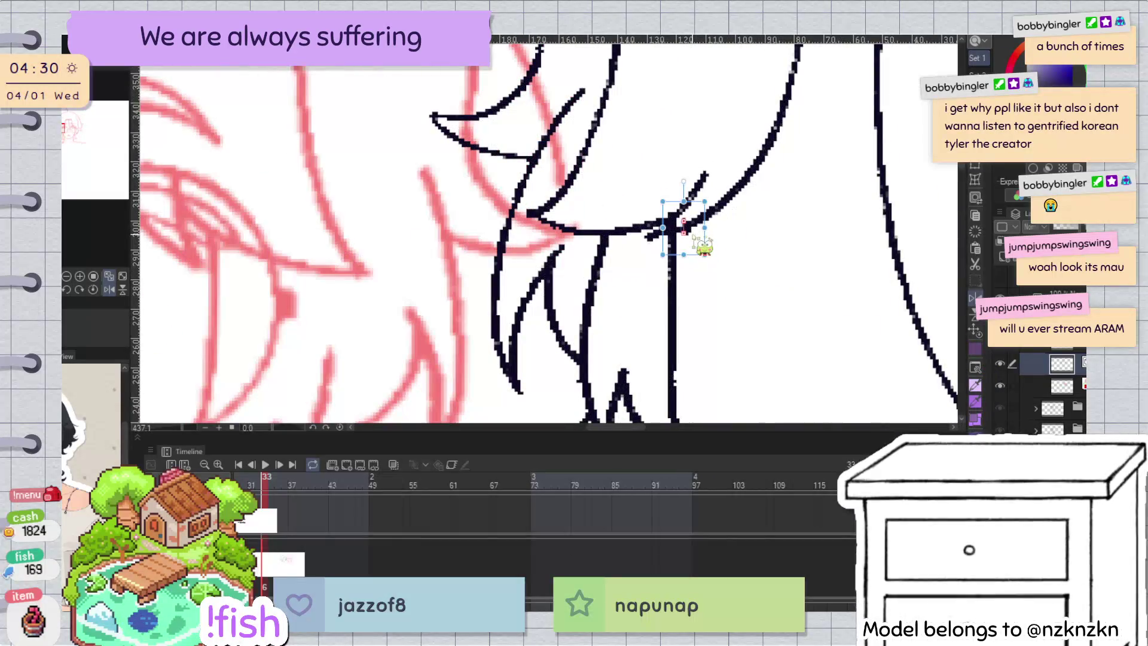
scroll(704, 245, down, 3)
scroll(720, 172, up, 3)
click(657, 242)
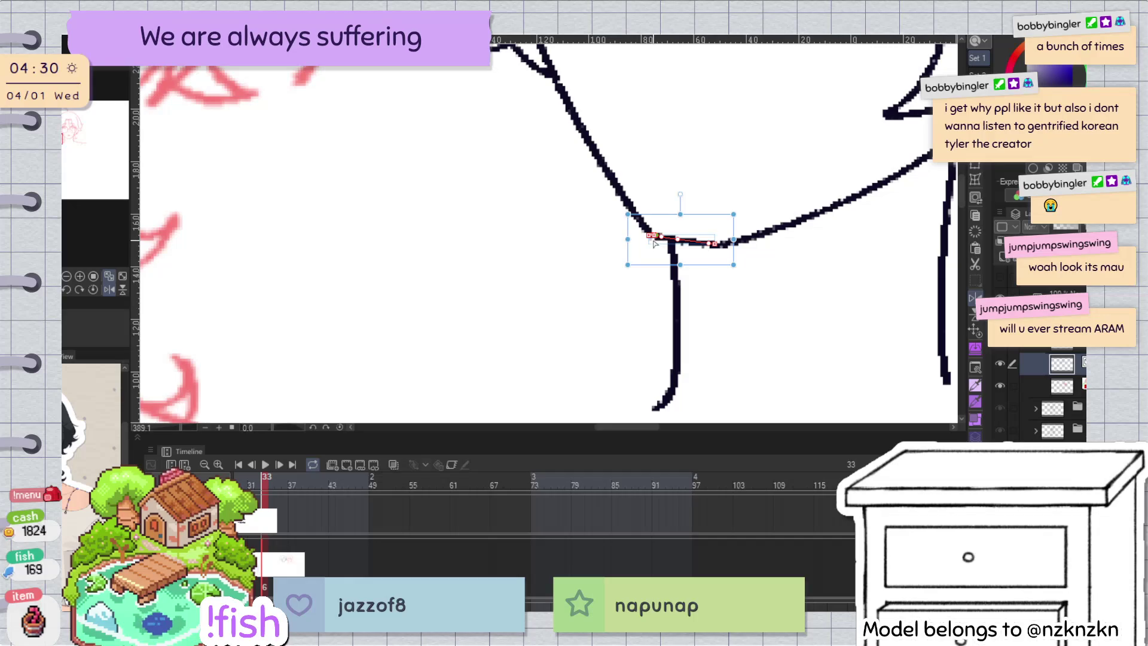
click(714, 188)
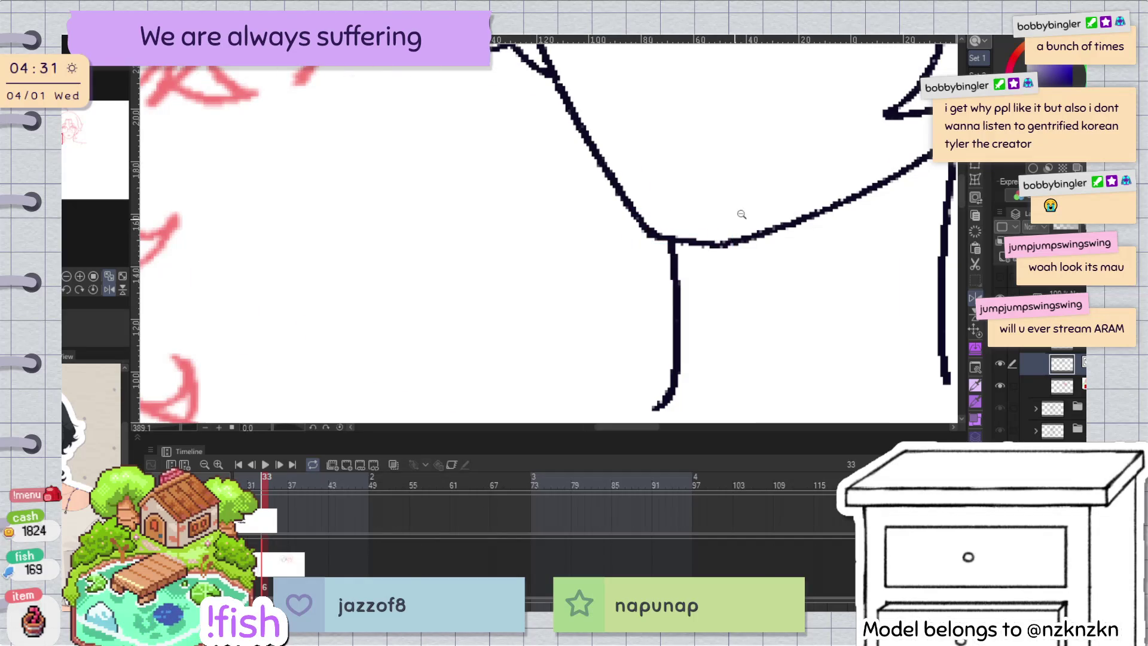
scroll(741, 214, down, 5)
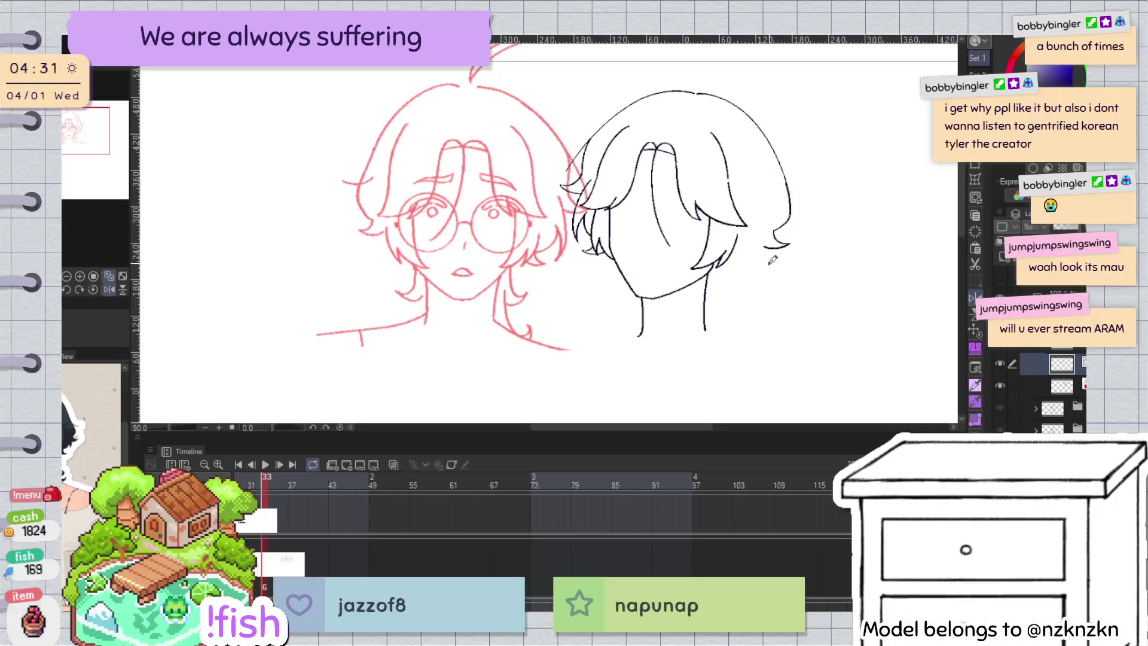
Step: Lengthen the right hair curl downward with two short pen strokes
key(h)
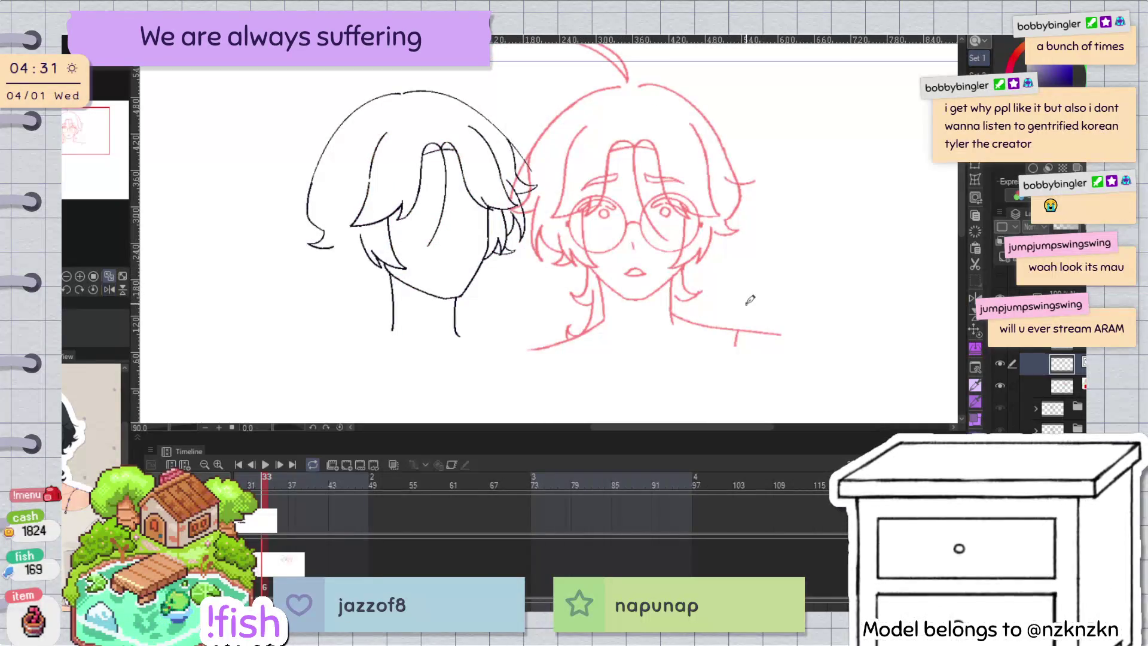
key(h)
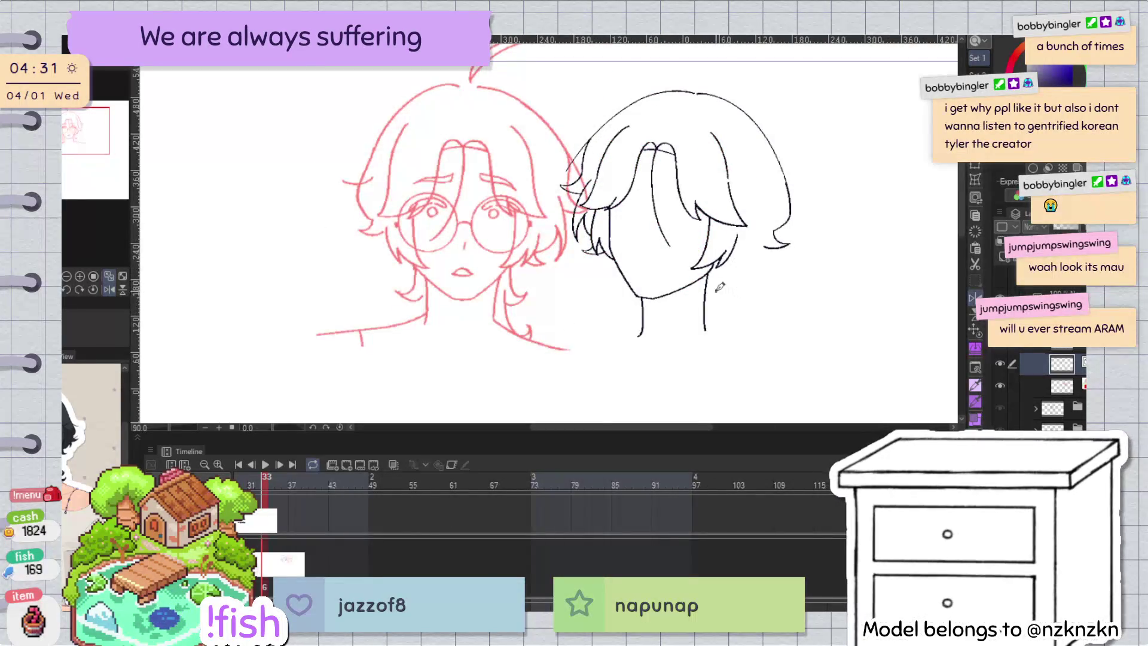
scroll(719, 288, up, 3)
drag(770, 226, 766, 269)
drag(770, 224, 774, 244)
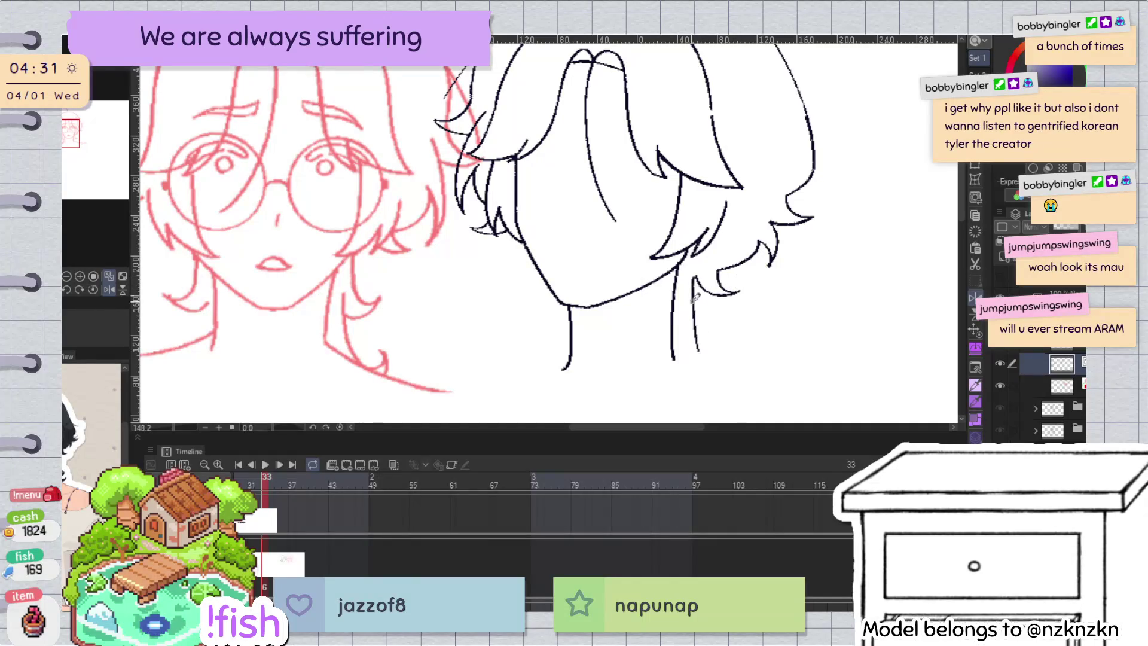
Step: Replace the straight right neck line with a gently outward-curving one
key(h)
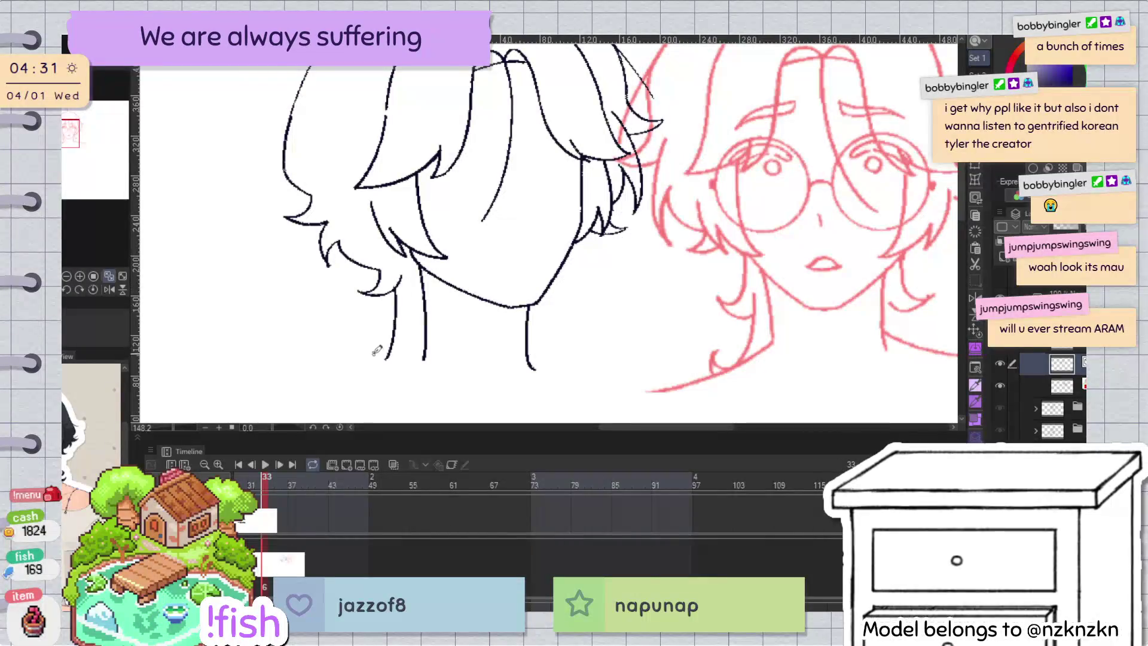
key(h)
key(ctrl+z)
drag(702, 293, 712, 358)
key(ctrl+z)
drag(702, 293, 728, 361)
scroll(745, 296, down, 3)
key(h)
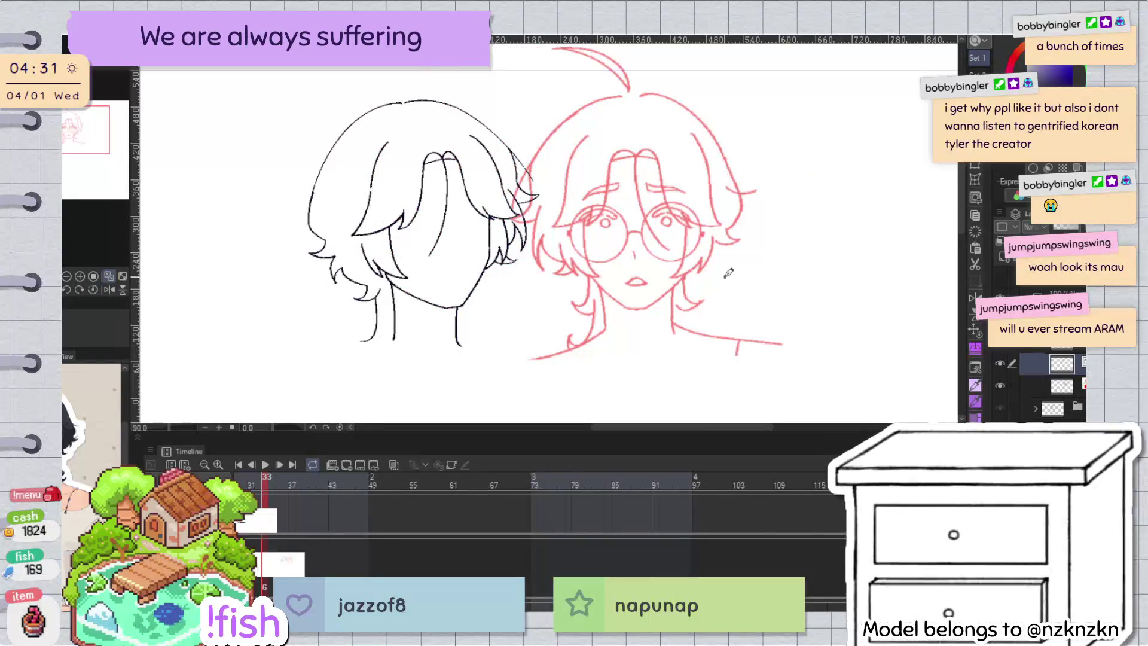
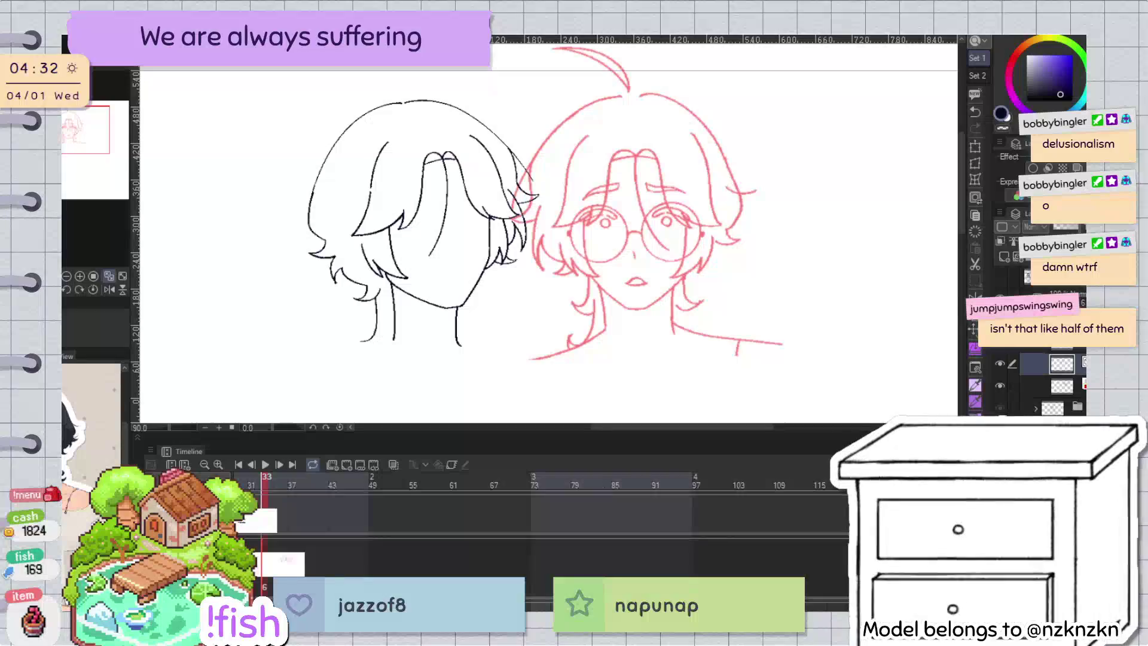
Step: Mirror the canvas, select the upper hair vector line, then reframe around both heads
key(h)
scroll(520, 149, up, 3)
click(608, 145)
key(p)
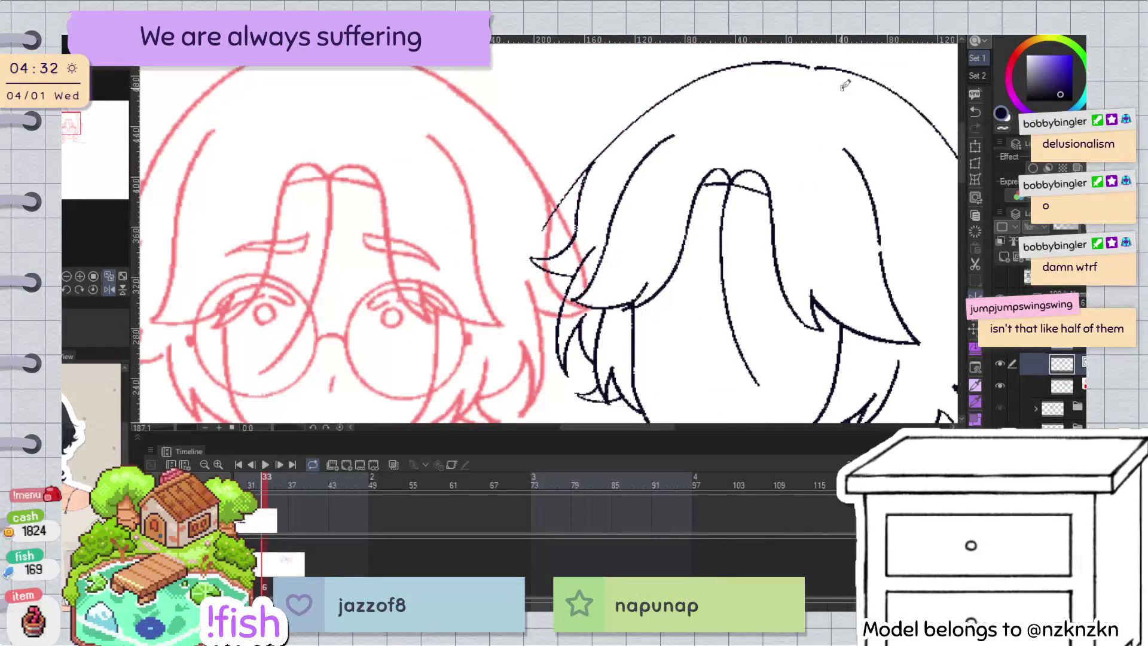
ctrl+click(614, 144)
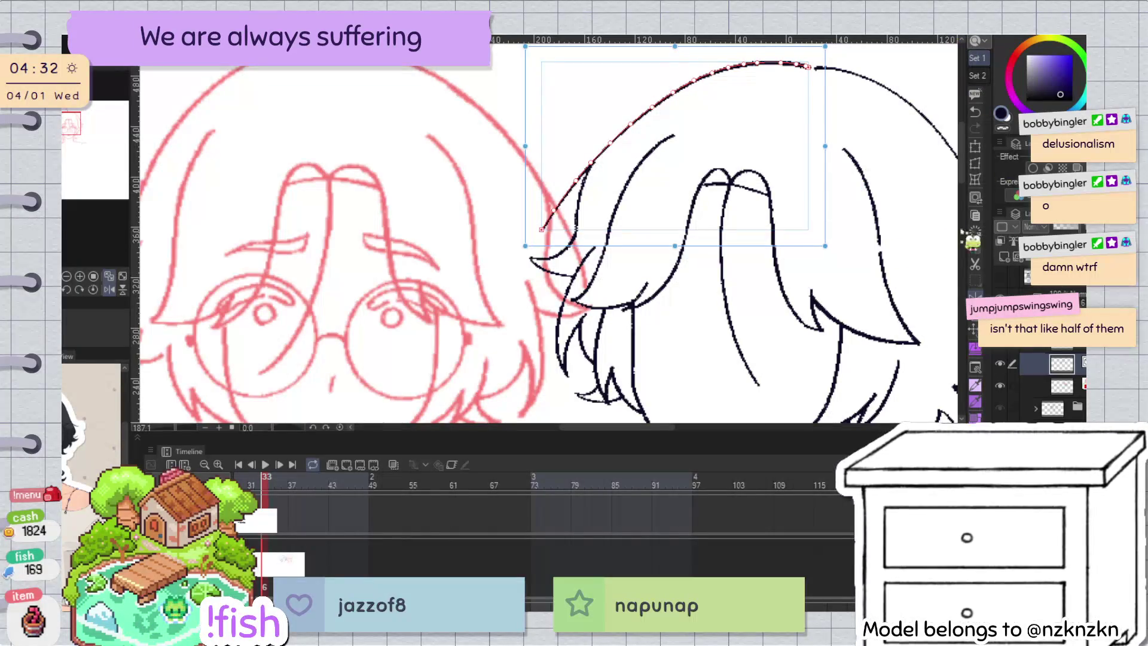
scroll(852, 222, down, 5)
scroll(852, 222, up, 5)
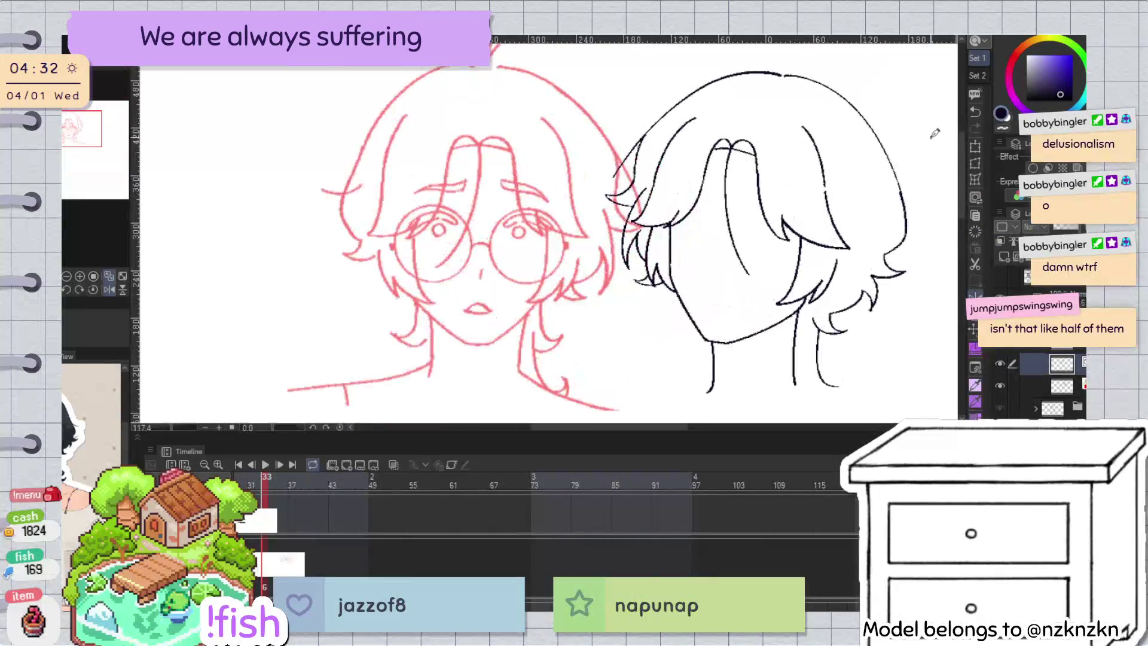
scroll(830, 244, down, 2)
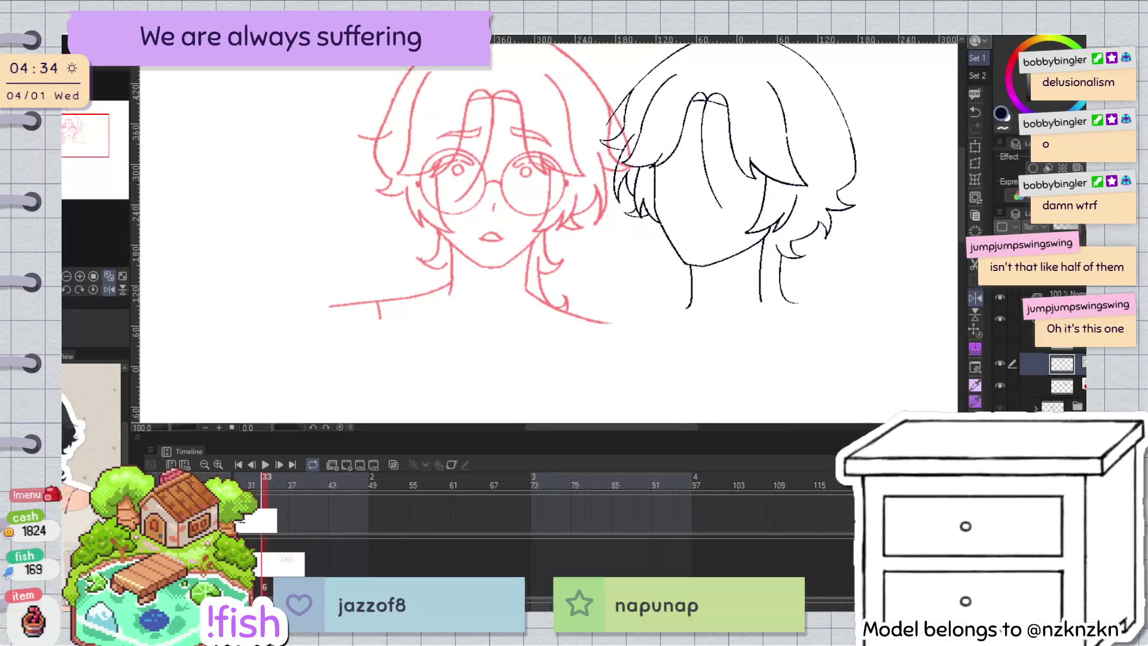
drag(831, 74, 786, 129)
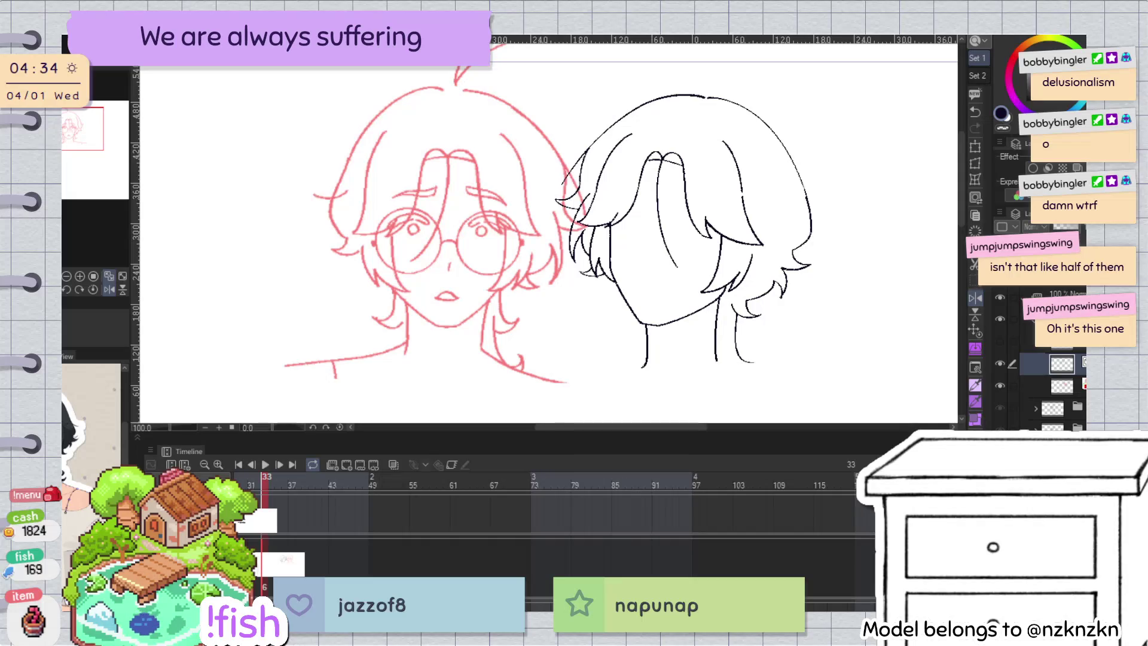
Step: Ink a short stroke on the hair's left edge, redrawing it shorter after an undo
scroll(584, 161, up, 3)
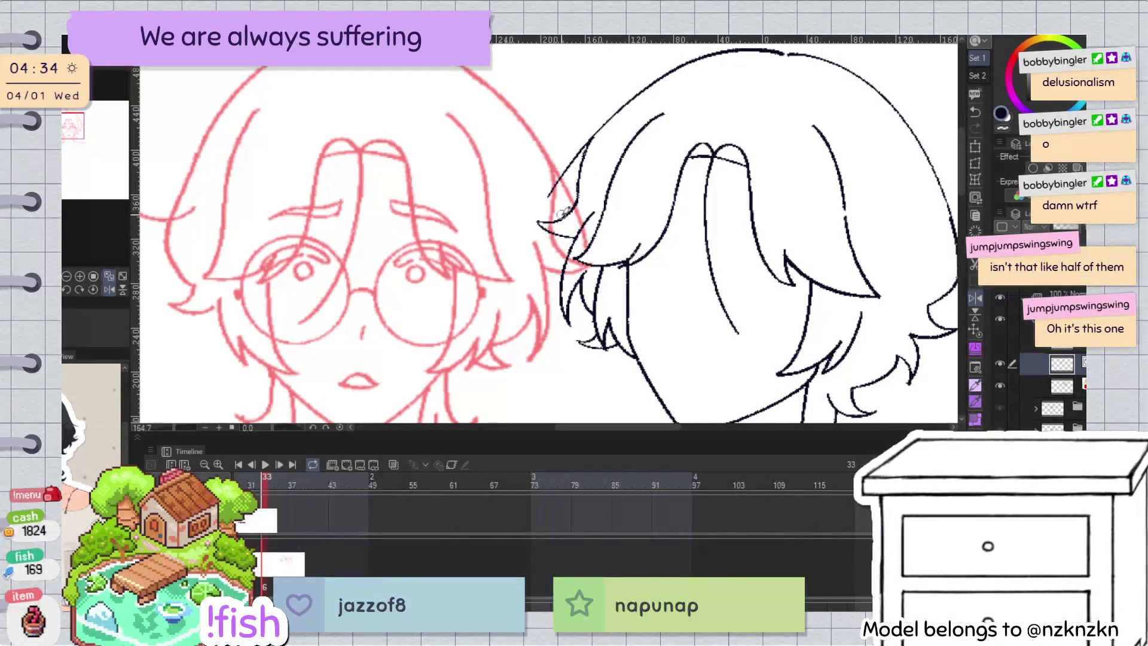
drag(677, 95, 653, 121)
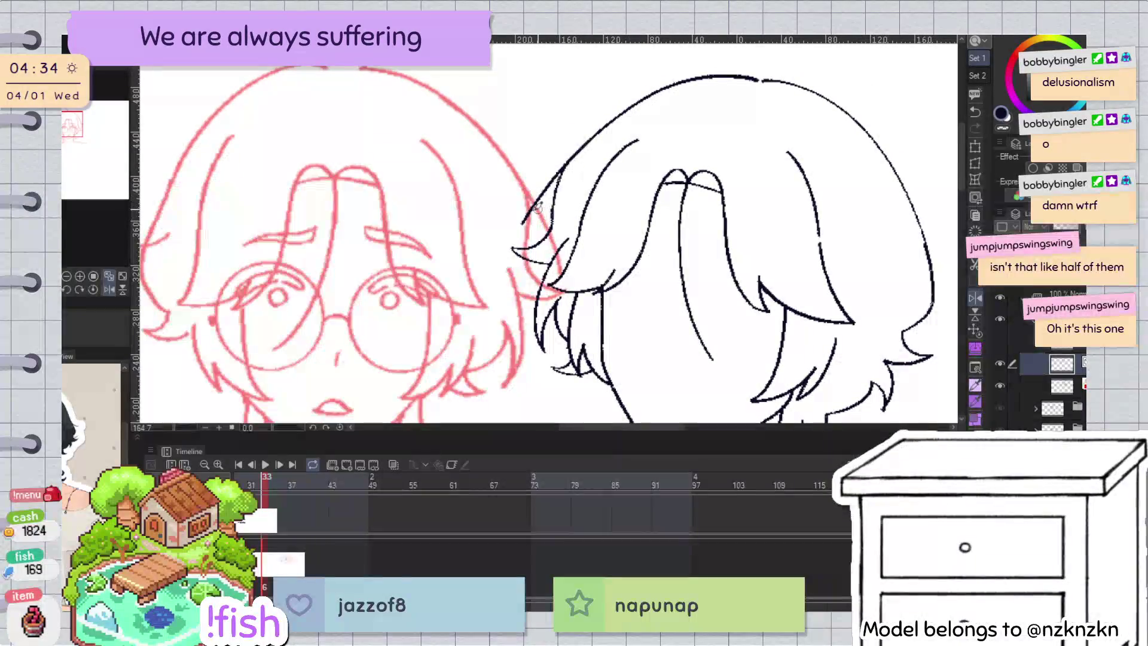
drag(525, 225, 622, 114)
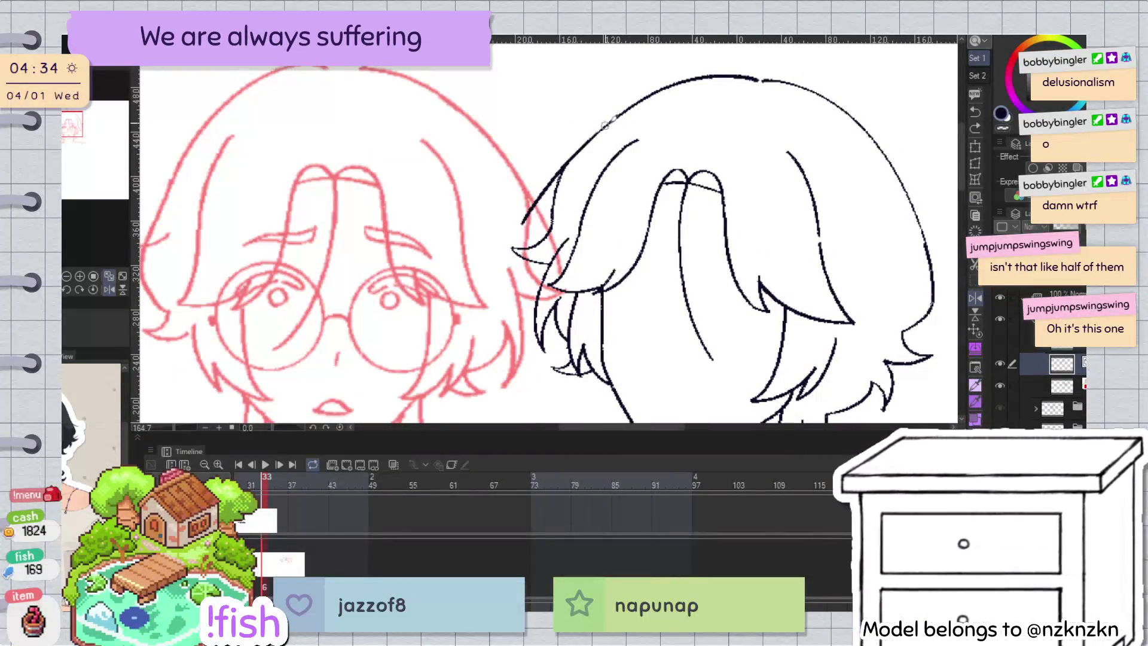
key(ctrl+z)
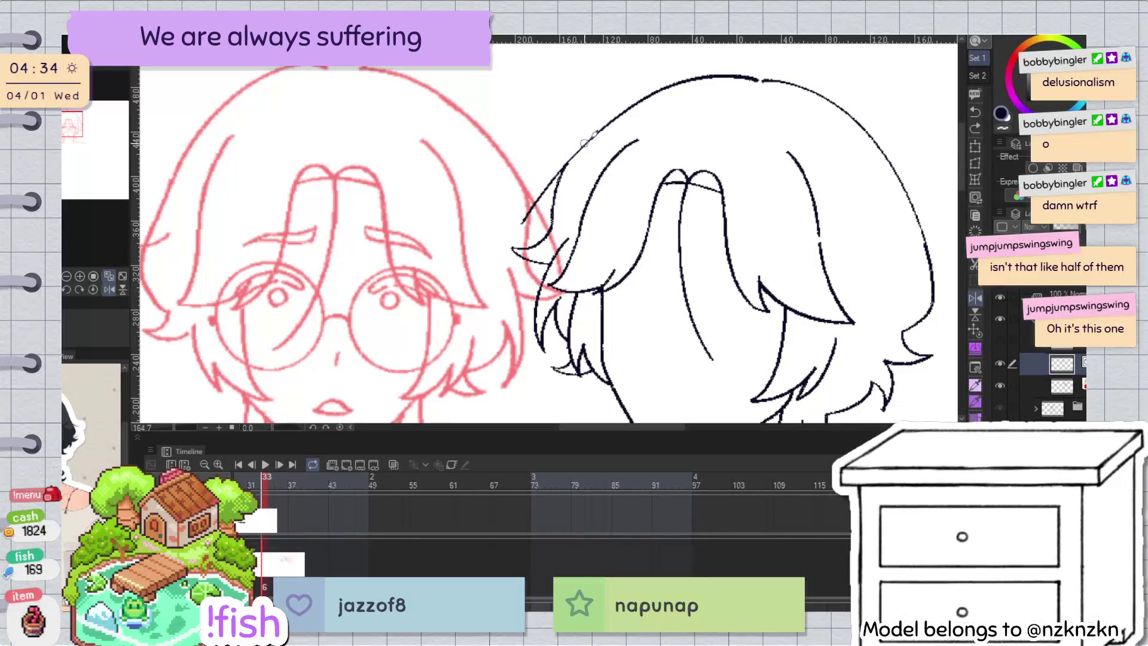
drag(526, 224, 600, 127)
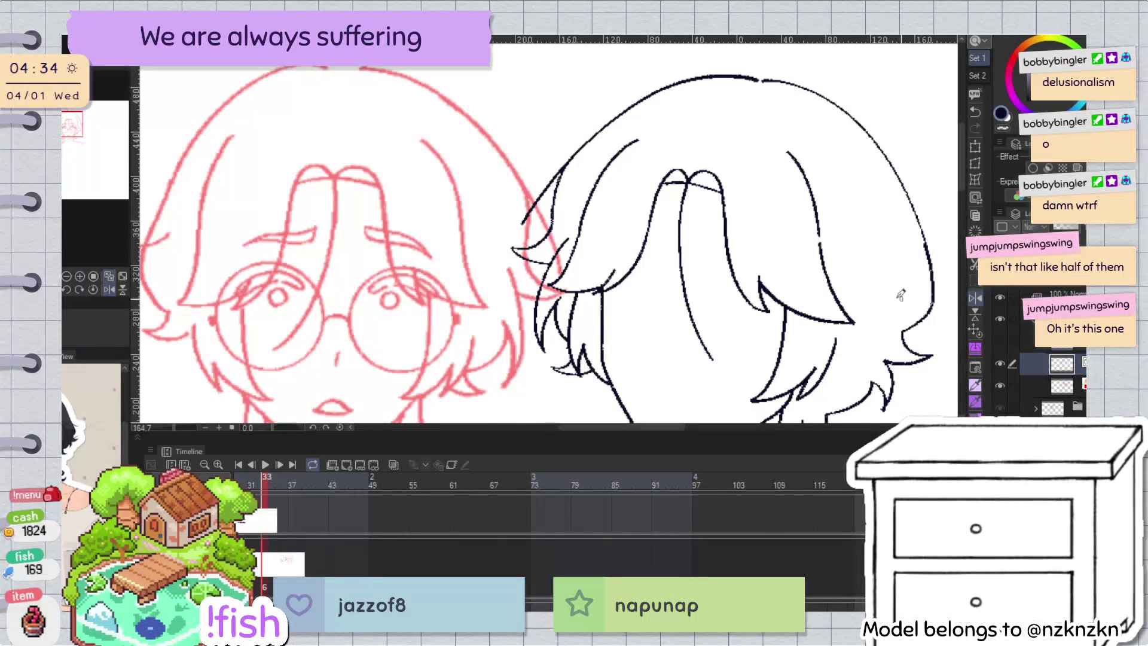
Step: Toggle the black line-art layer off and on and mirror the view to compare
scroll(782, 215, down, 2)
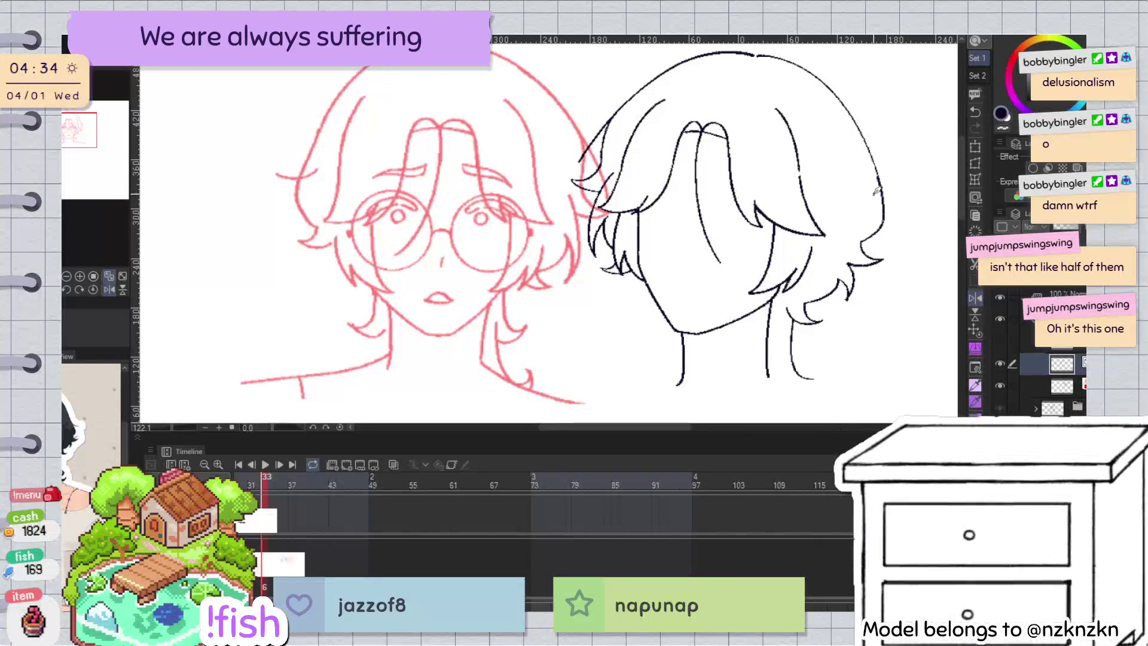
scroll(875, 192, down, 1)
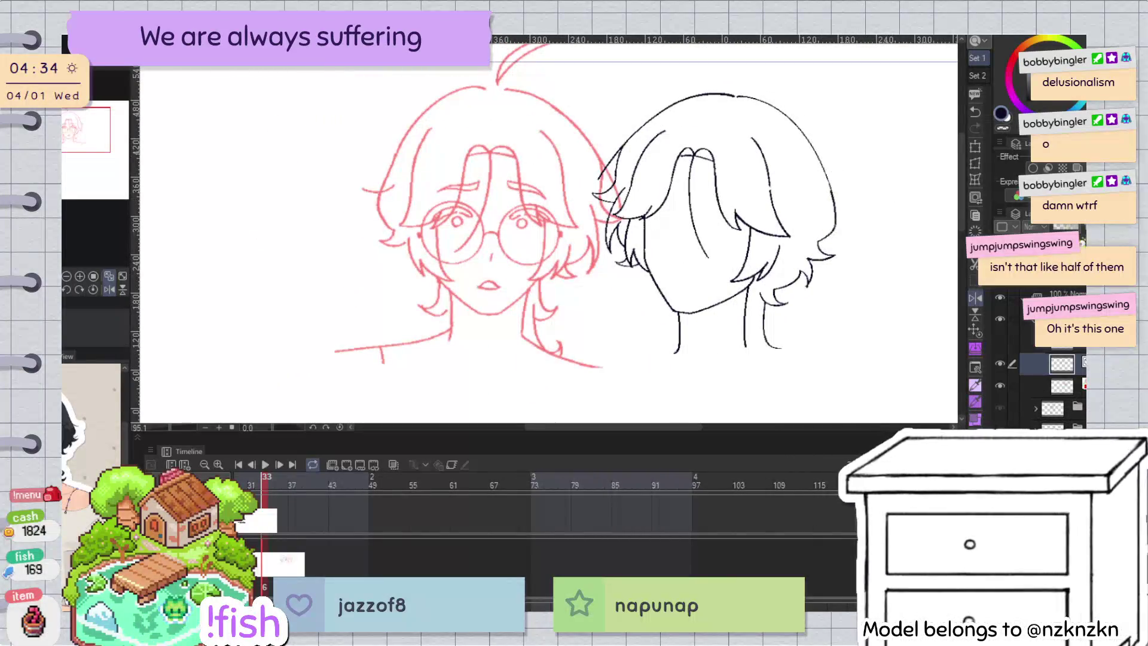
click(999, 364)
click(999, 364)
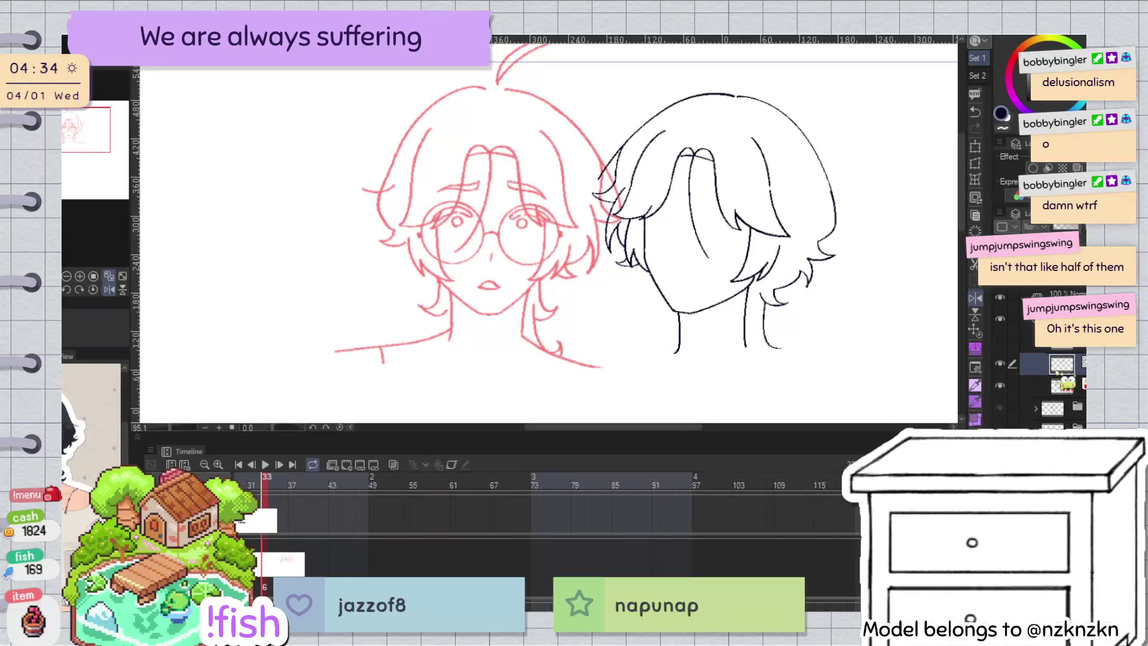
key(h)
key(h)
click(669, 306)
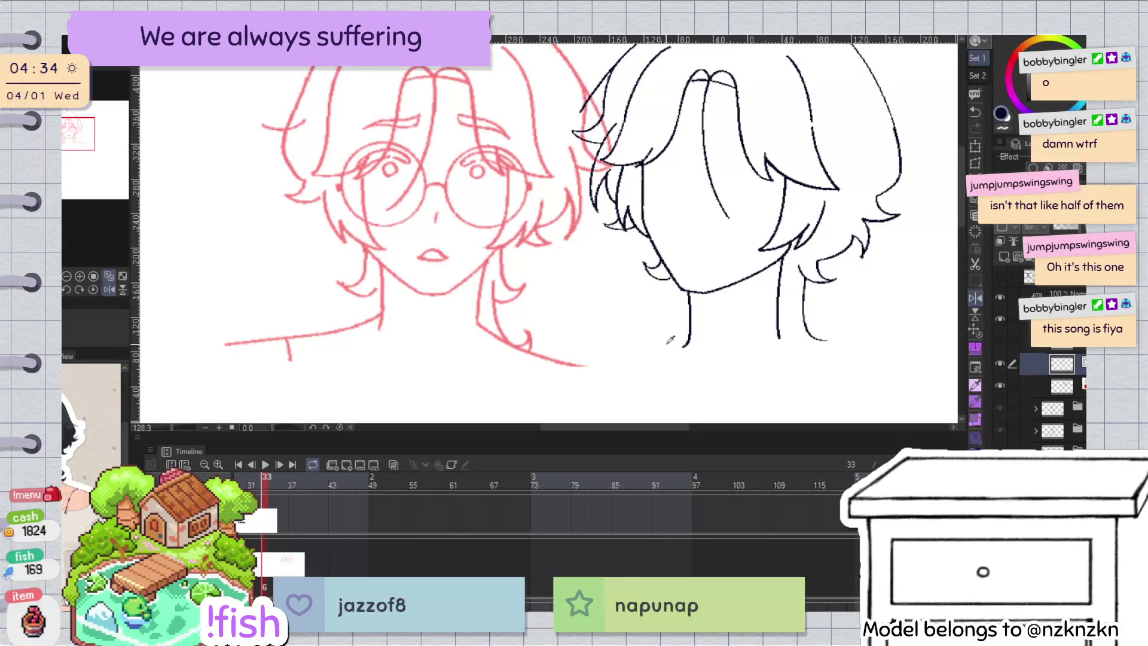
Step: Draw a hair strand beside the right neck line, replacing a first hooked attempt
key(h)
scroll(569, 288, up, 2)
mouse_move(568, 287)
mouse_down()
mouse_move(594, 226)
mouse_move(575, 247)
mouse_up()
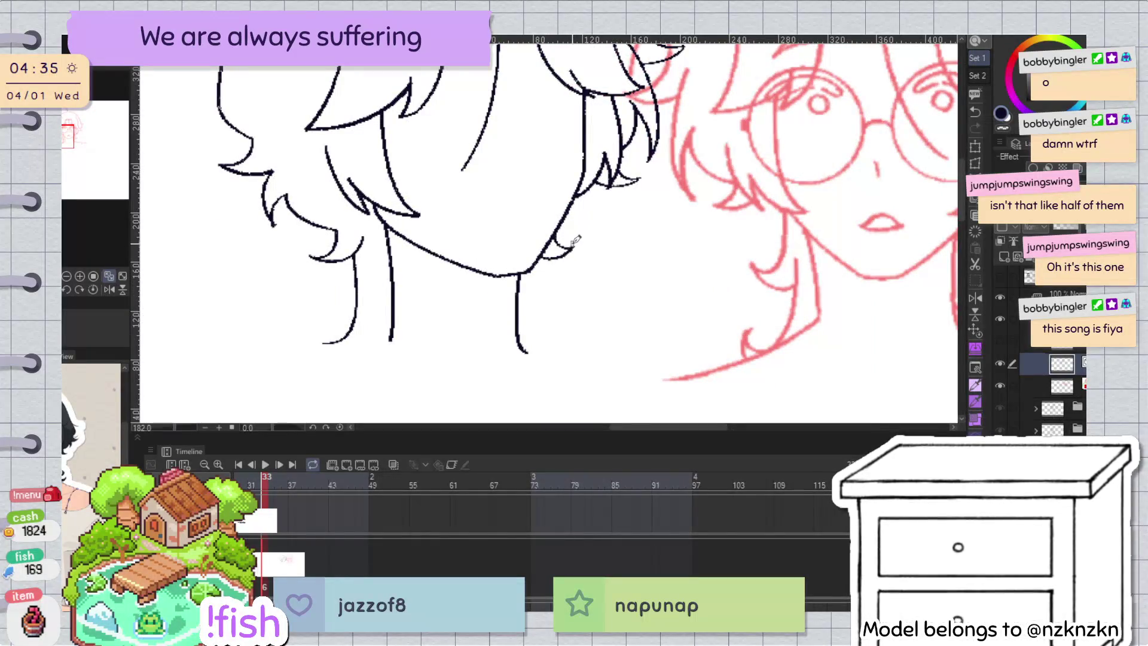
key(h)
scroll(709, 239, down, 2)
scroll(710, 239, down, 2)
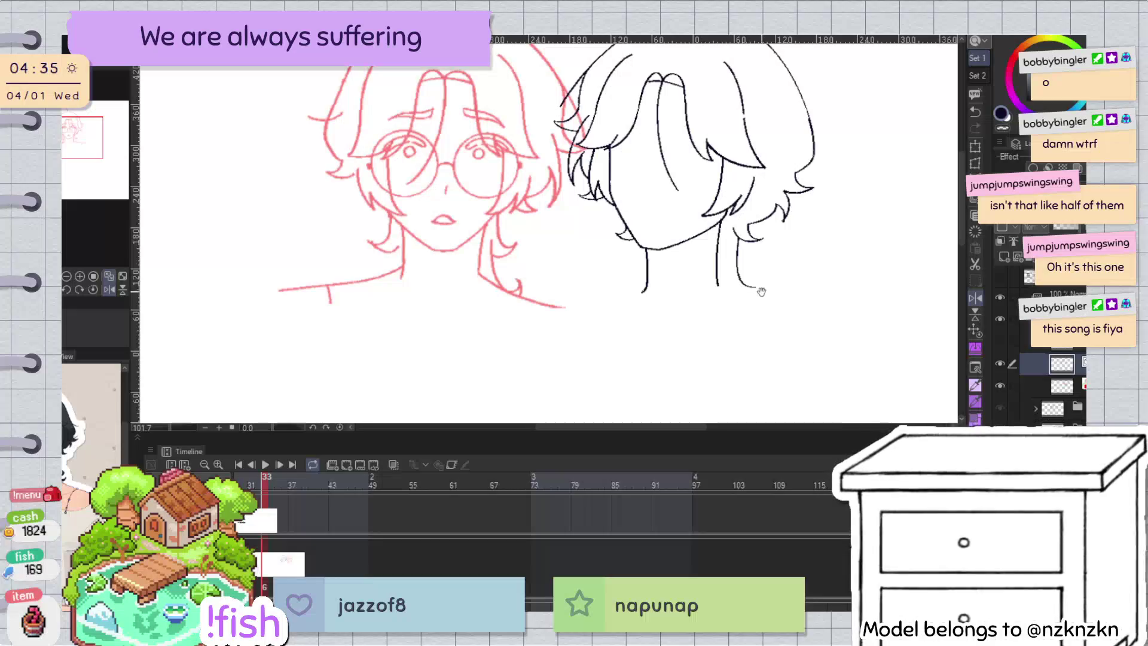
drag(719, 273, 702, 305)
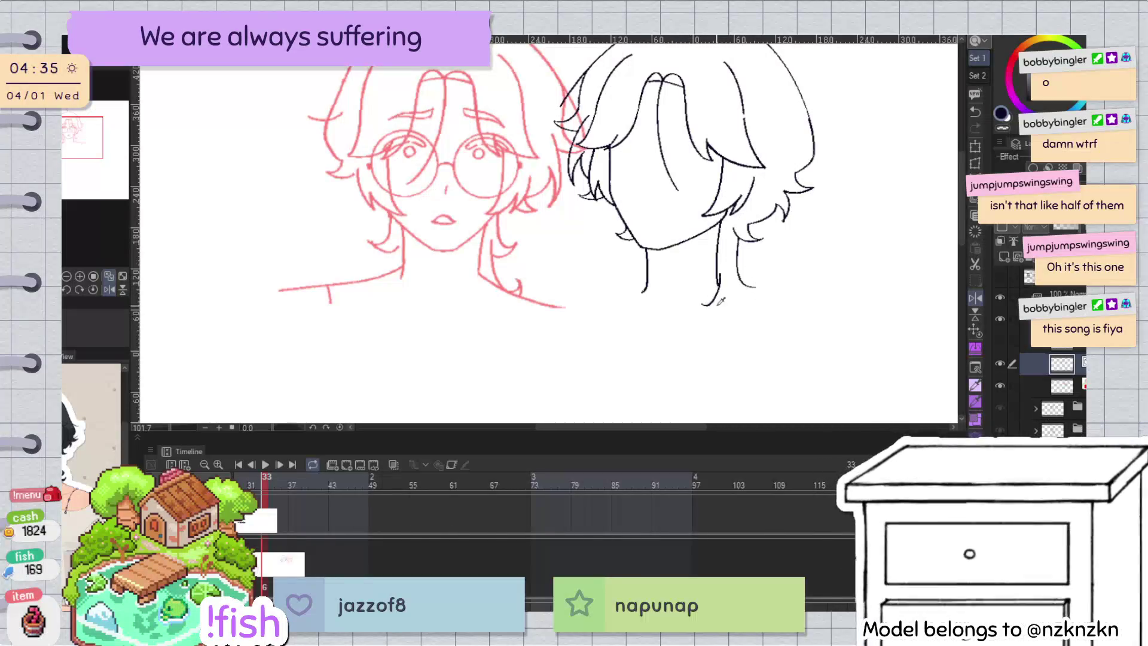
key(ctrl+z)
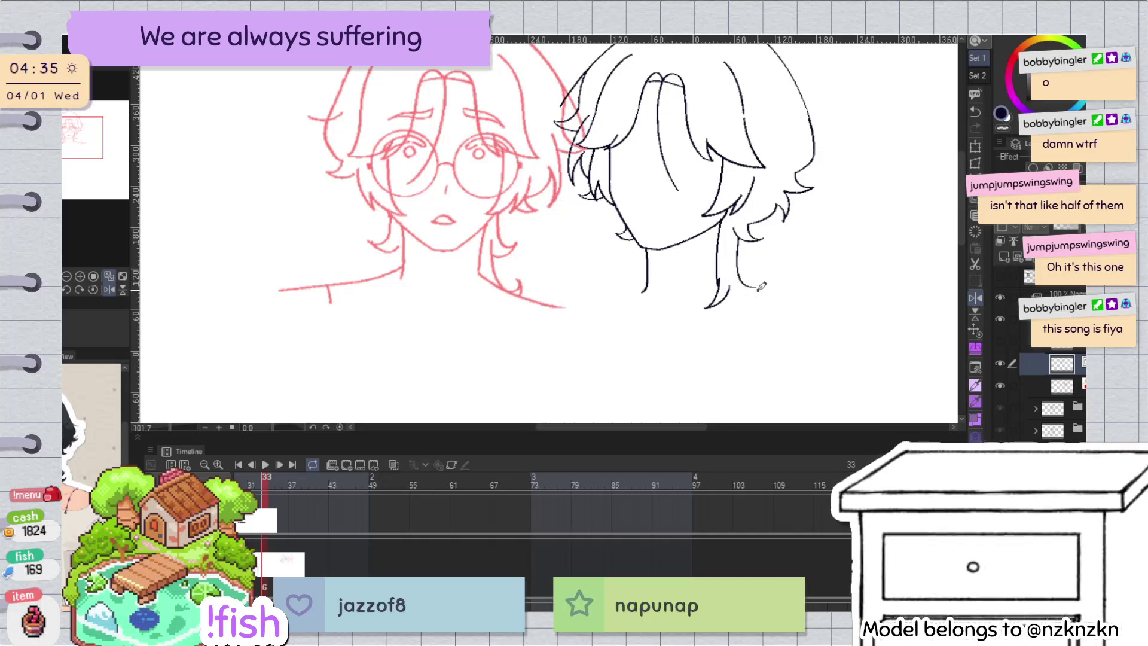
drag(737, 239, 754, 302)
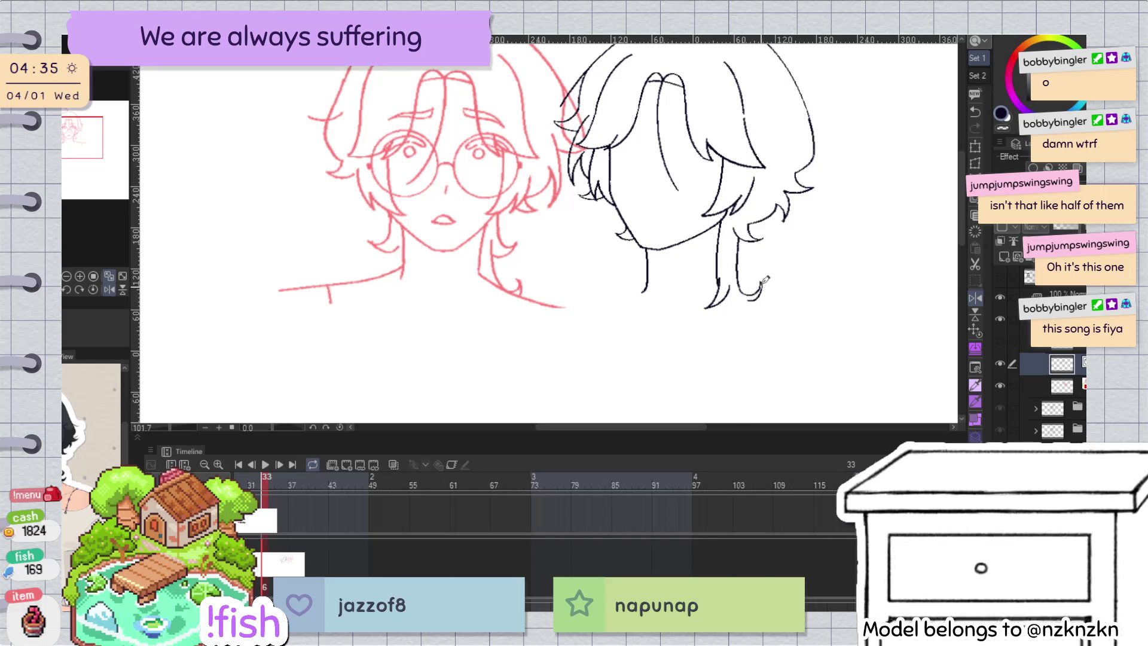
Step: Check the new strand in the mirrored view and select it as a vector stroke
key(h)
scroll(379, 235, up, 4)
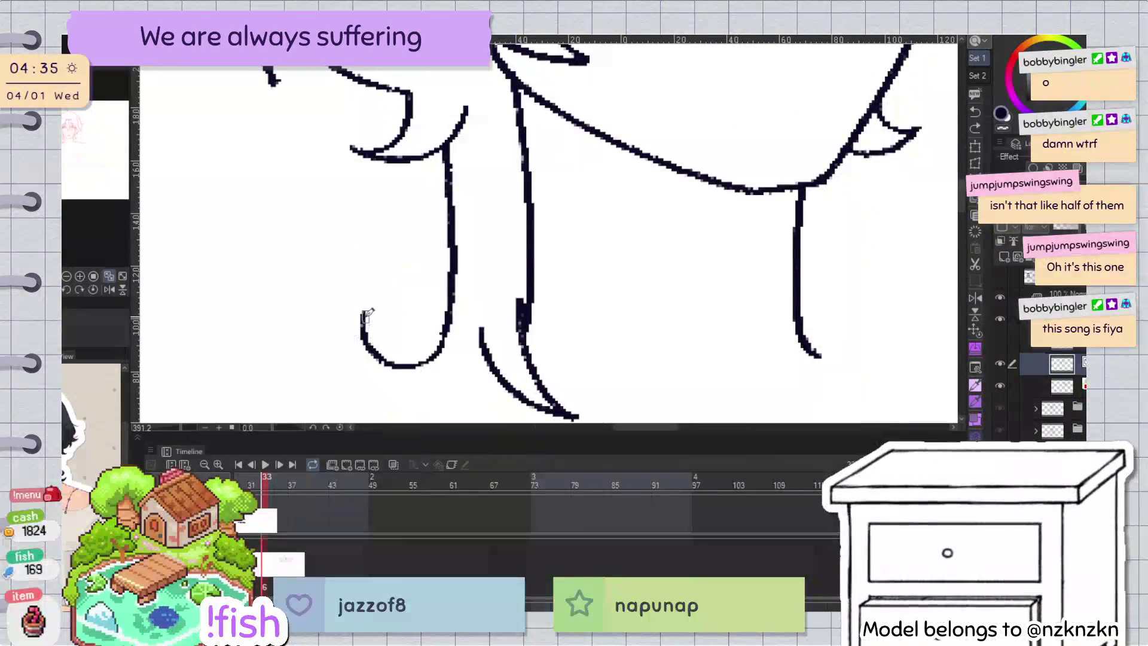
scroll(420, 310, down, 4)
key(h)
click(655, 270)
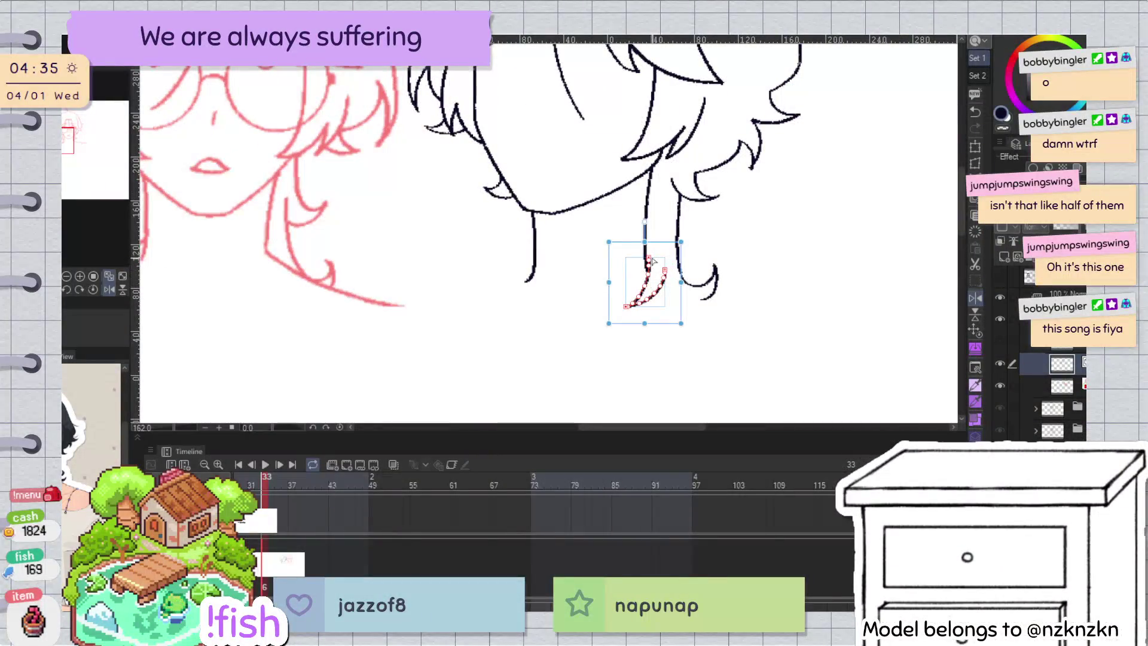
key(p)
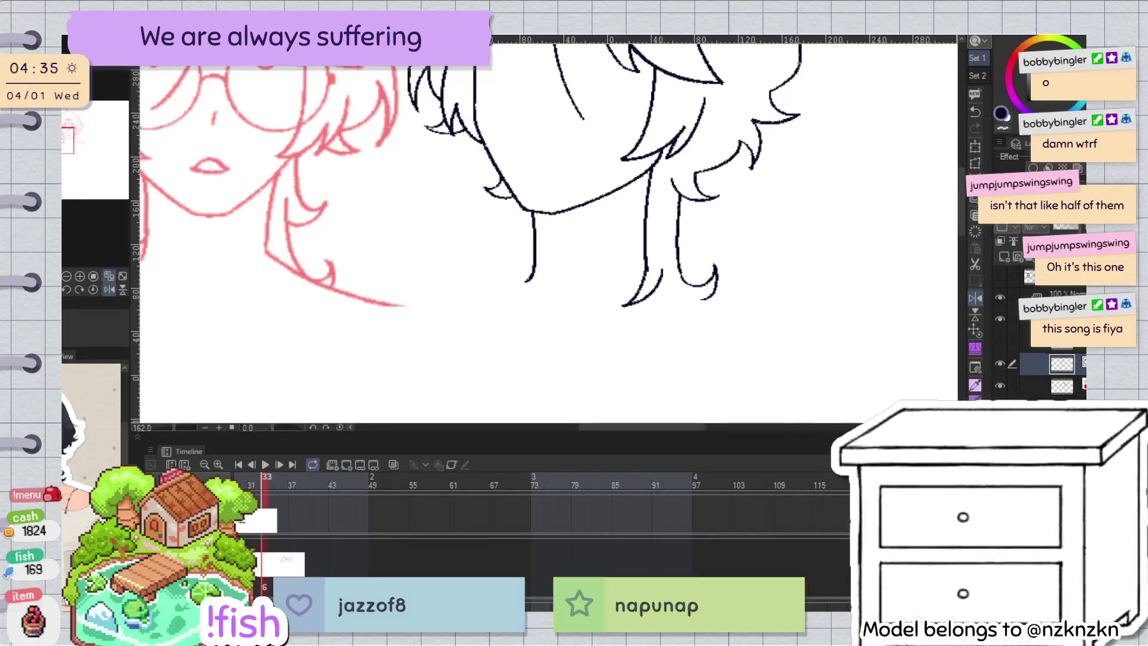
scroll(728, 201, down, 3)
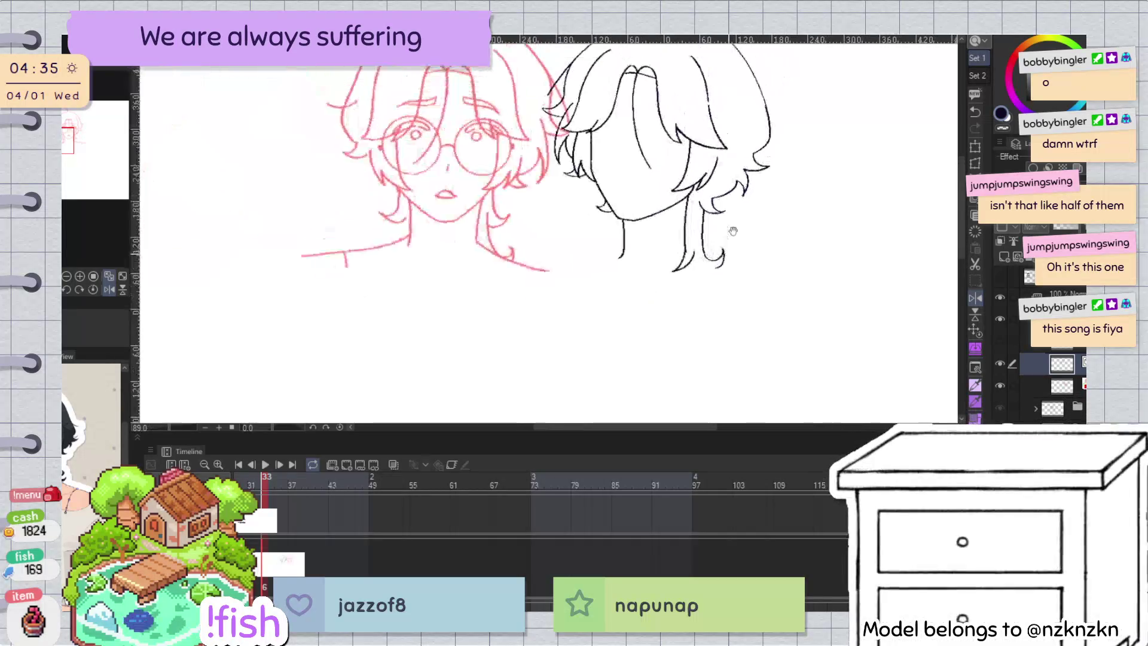
Step: Reframe both heads and flip the view horizontally to check the black hair and jaw
scroll(728, 202, up, 1)
drag(724, 174, 794, 200)
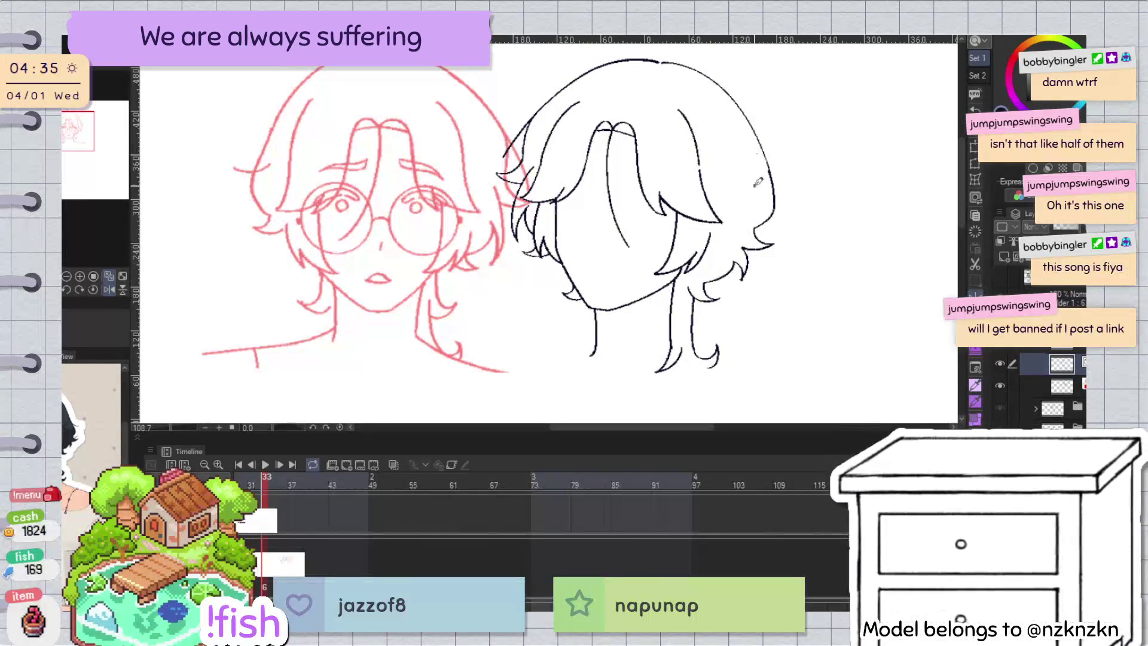
drag(766, 190, 771, 174)
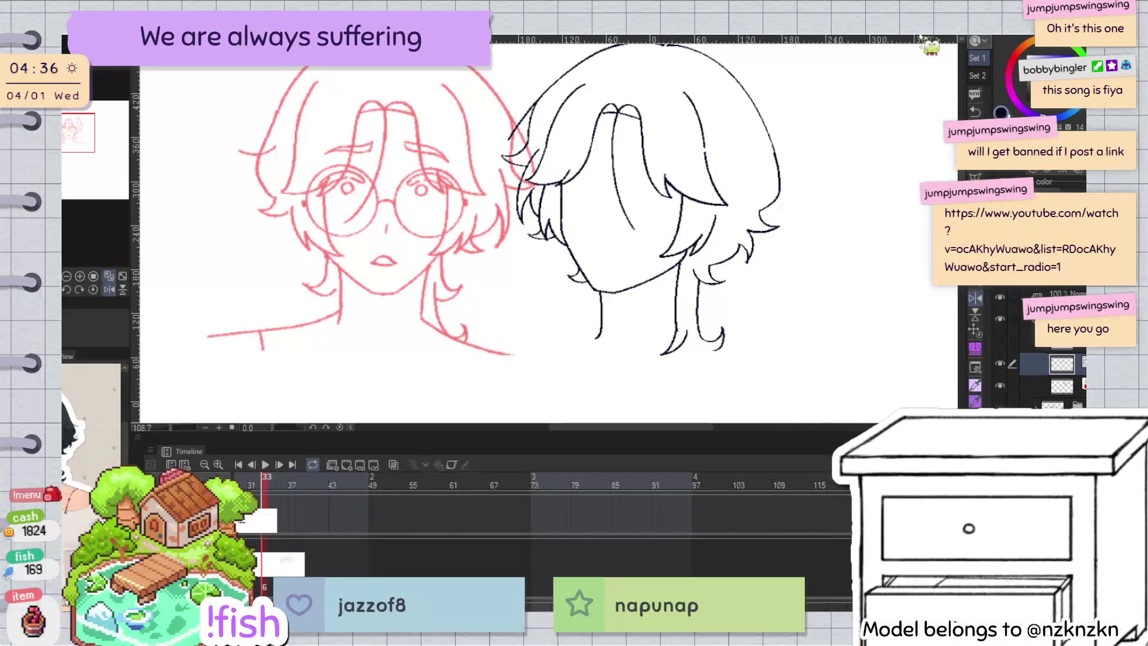
key(h)
key(h)
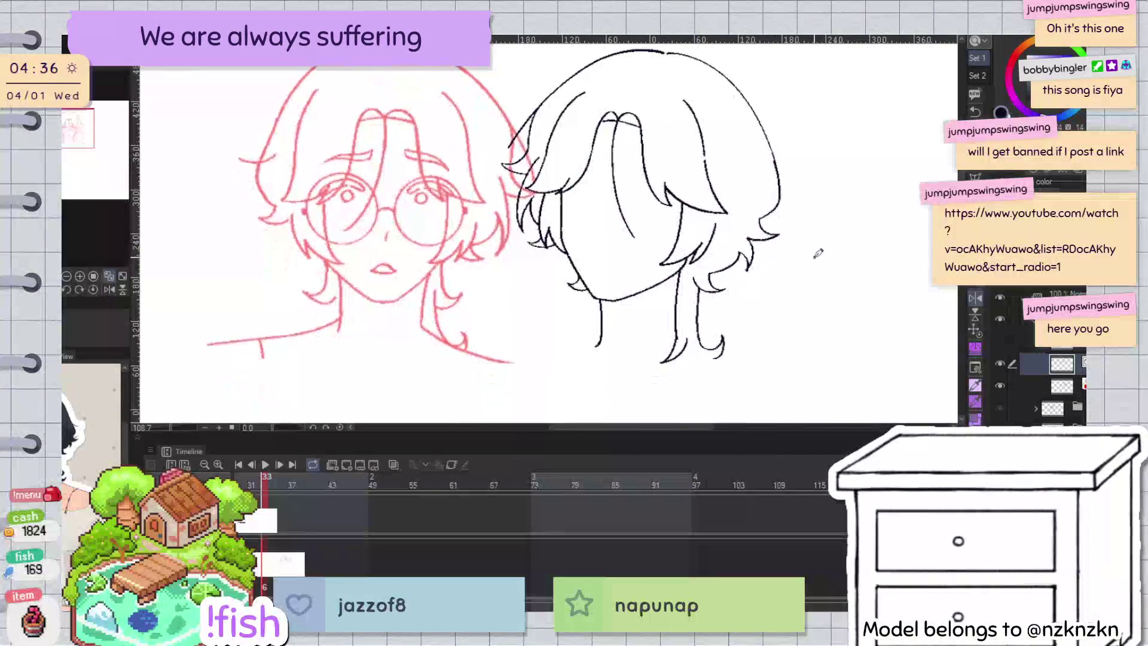
scroll(724, 303, down, 2)
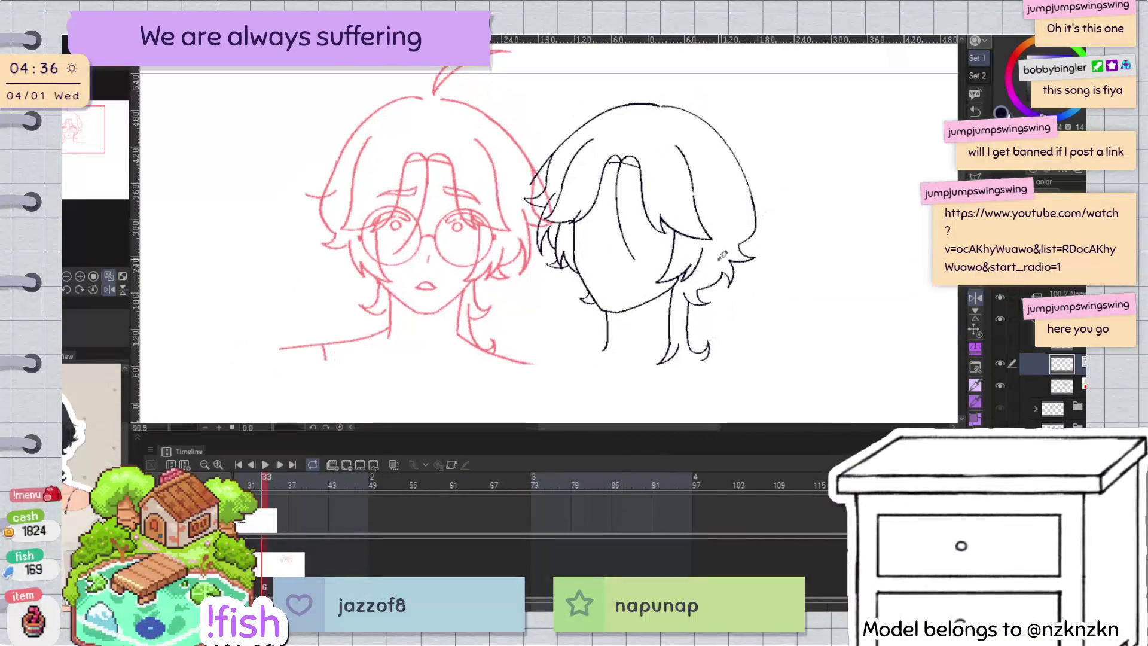
scroll(798, 221, down, 1)
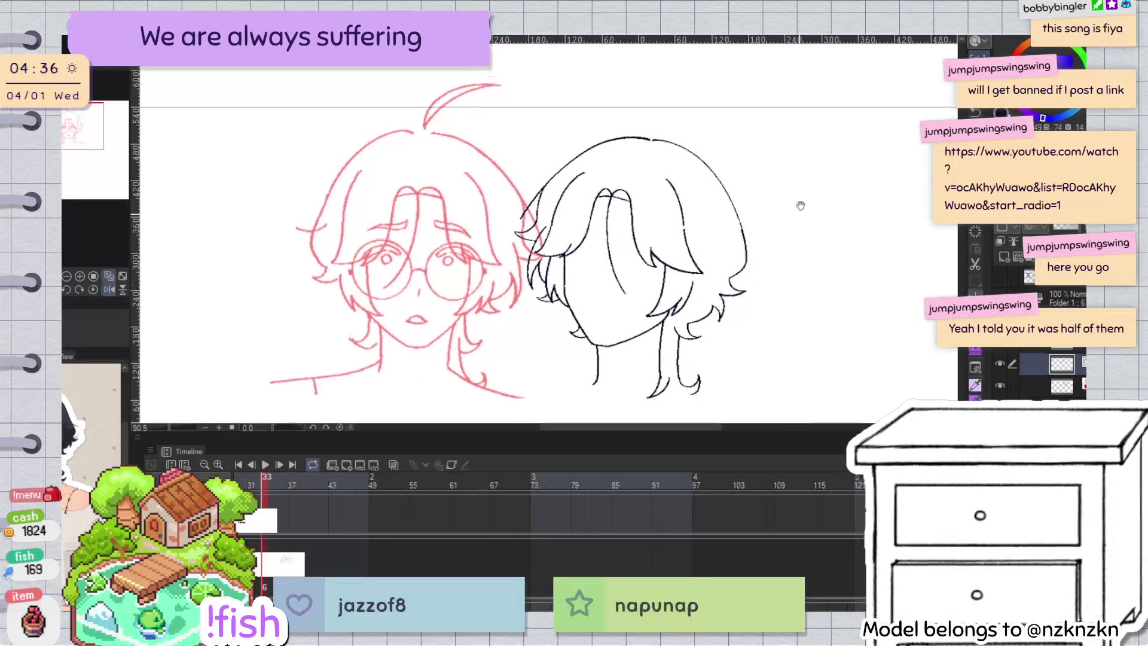
key(h)
key(h)
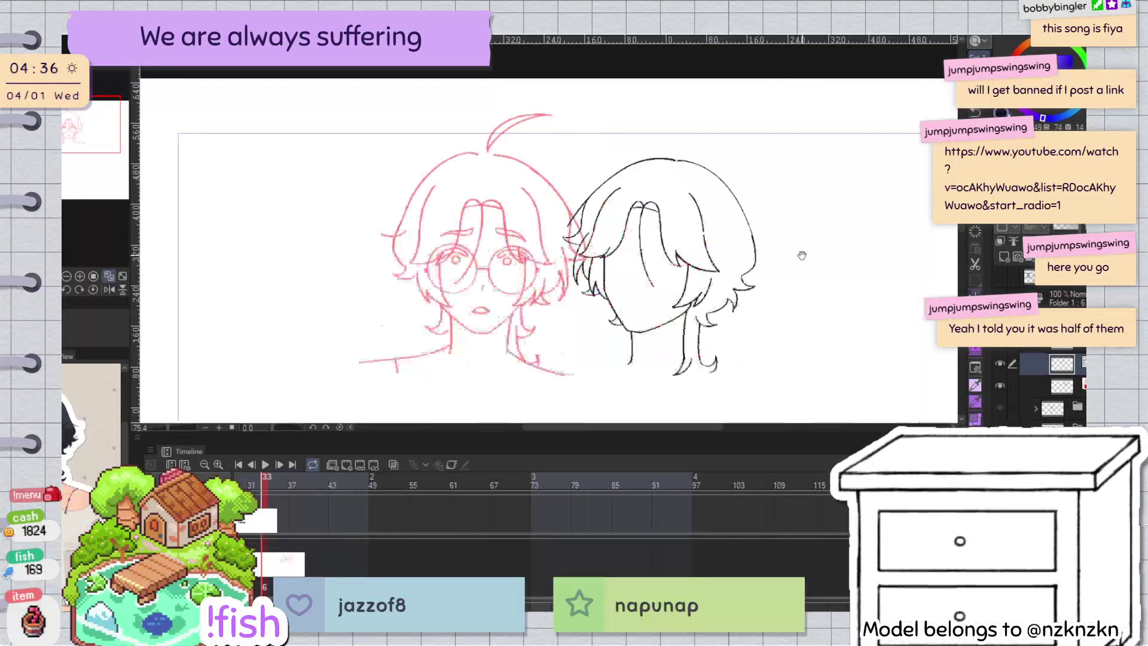
drag(740, 214, 757, 157)
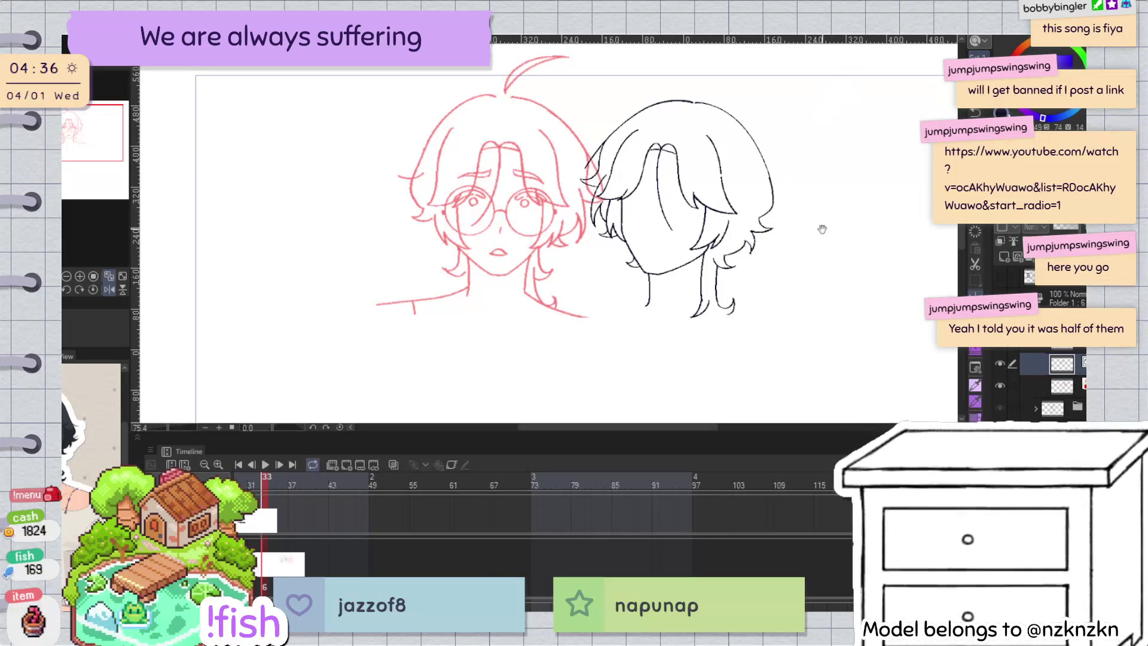
Step: Show the face-features layer, zoom to the eye, select that layer and start Free Transform
click(999, 364)
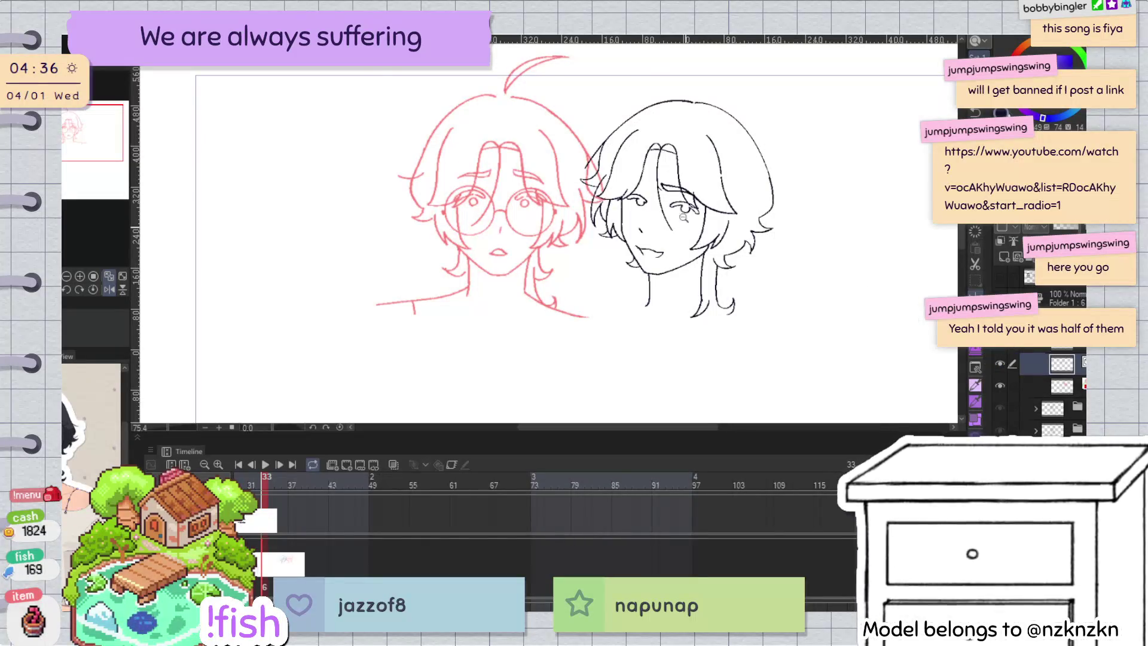
click(683, 216)
key(alt+bracketright)
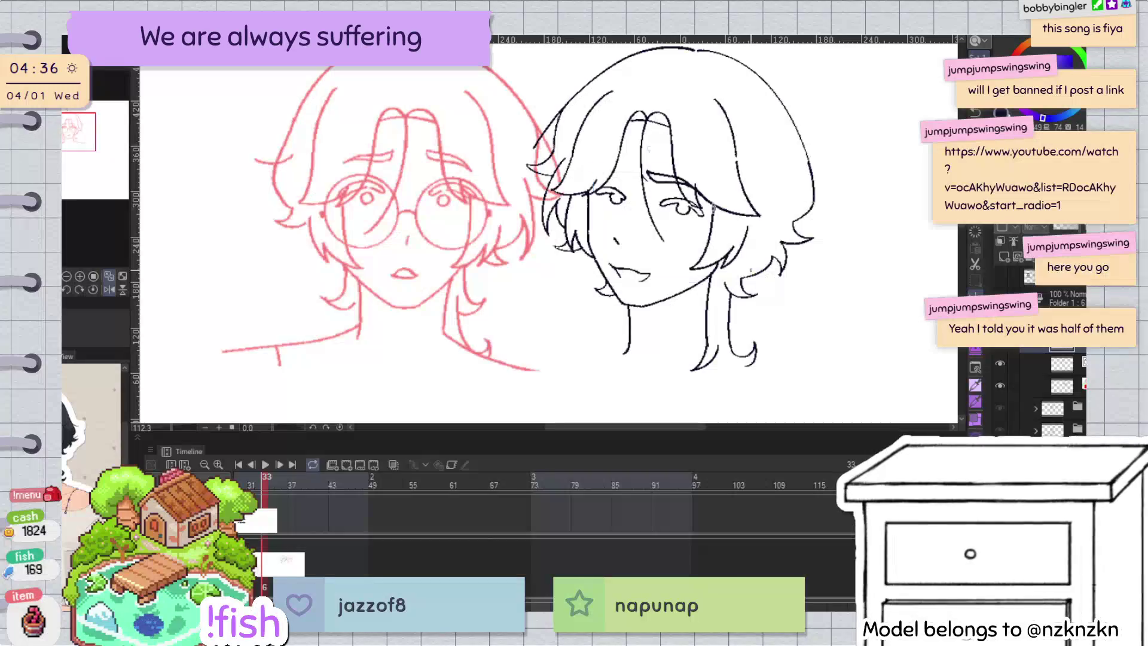
key(ctrl+t)
Step: Enlarge the eyes, nose and mouth slightly, nudge them upward, and confirm the transform
drag(705, 225, 710, 224)
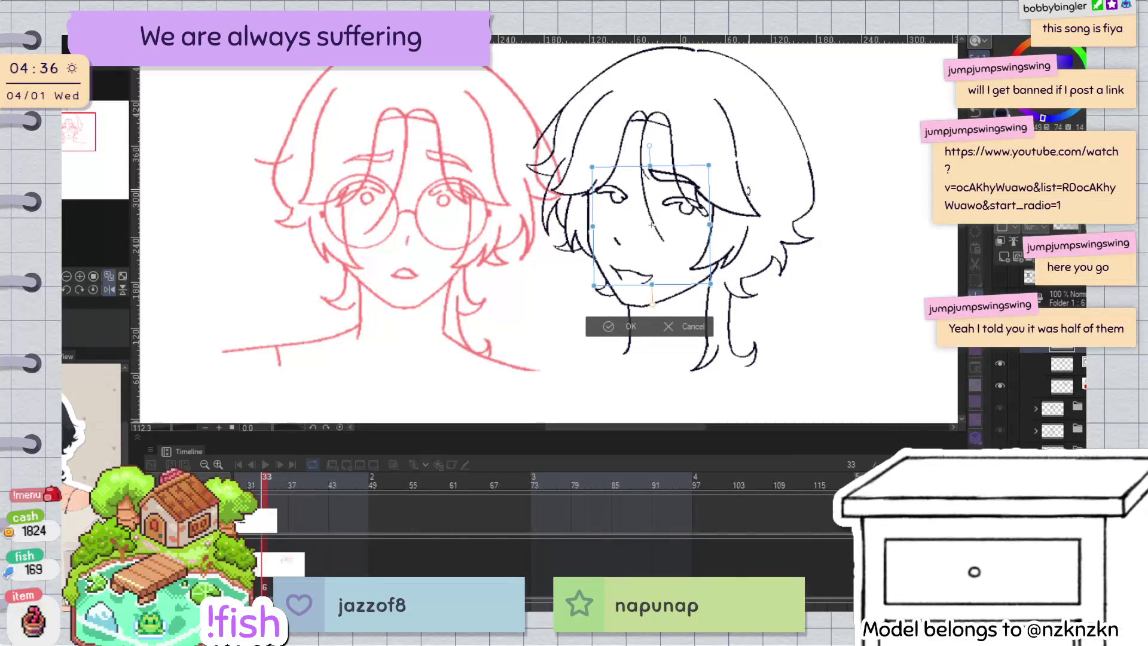
key(Up)
key(Up)
key(Up)
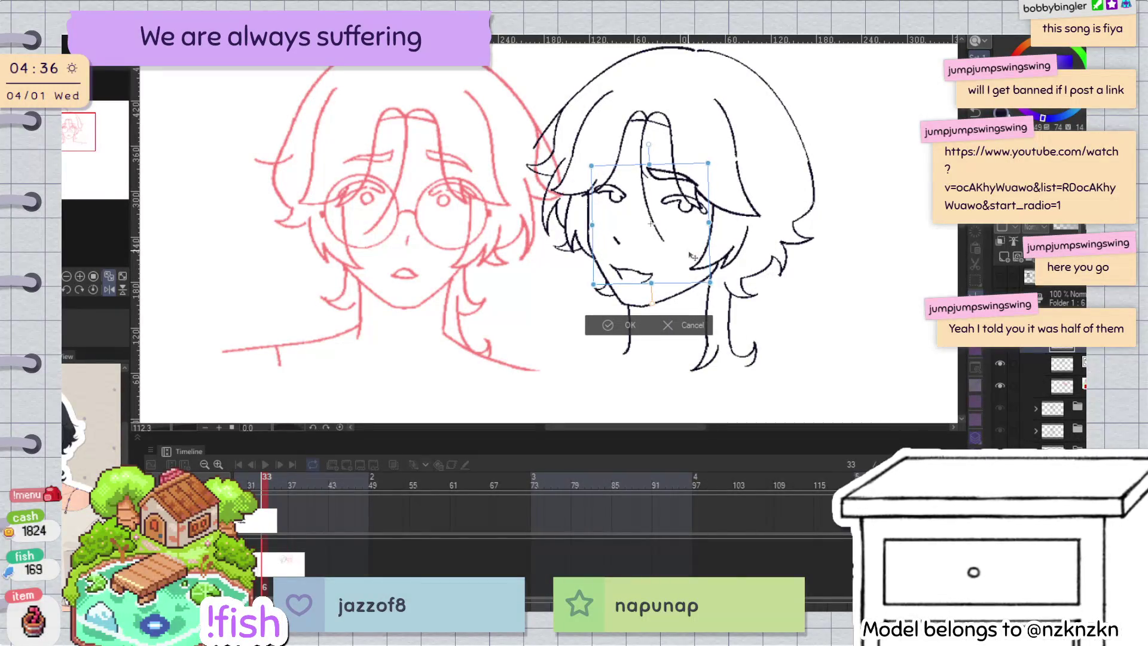
key(Up)
key(Up)
key(Up)
key(Up)
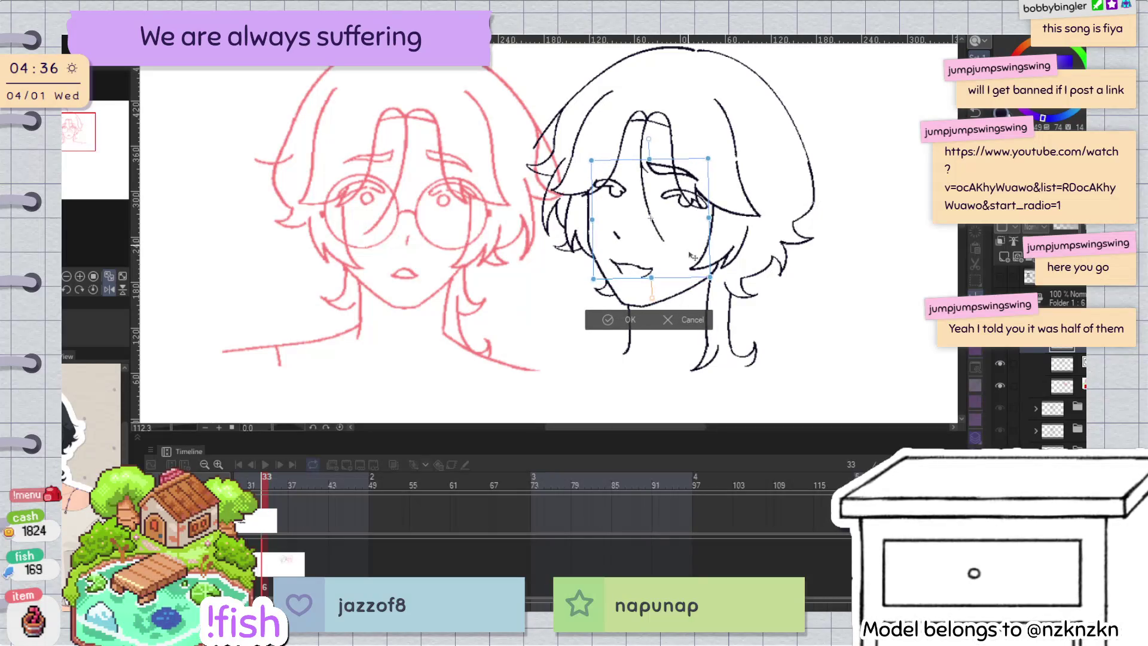
key(Down)
key(Down)
key(Left)
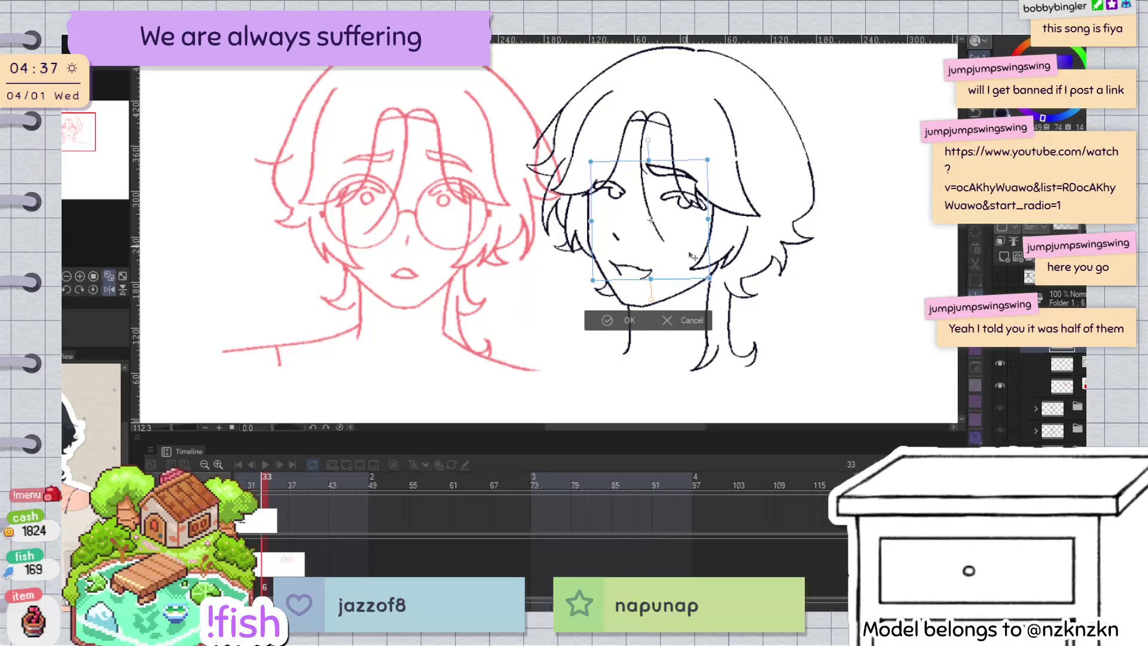
key(Up)
key(Up)
drag(707, 219, 709, 220)
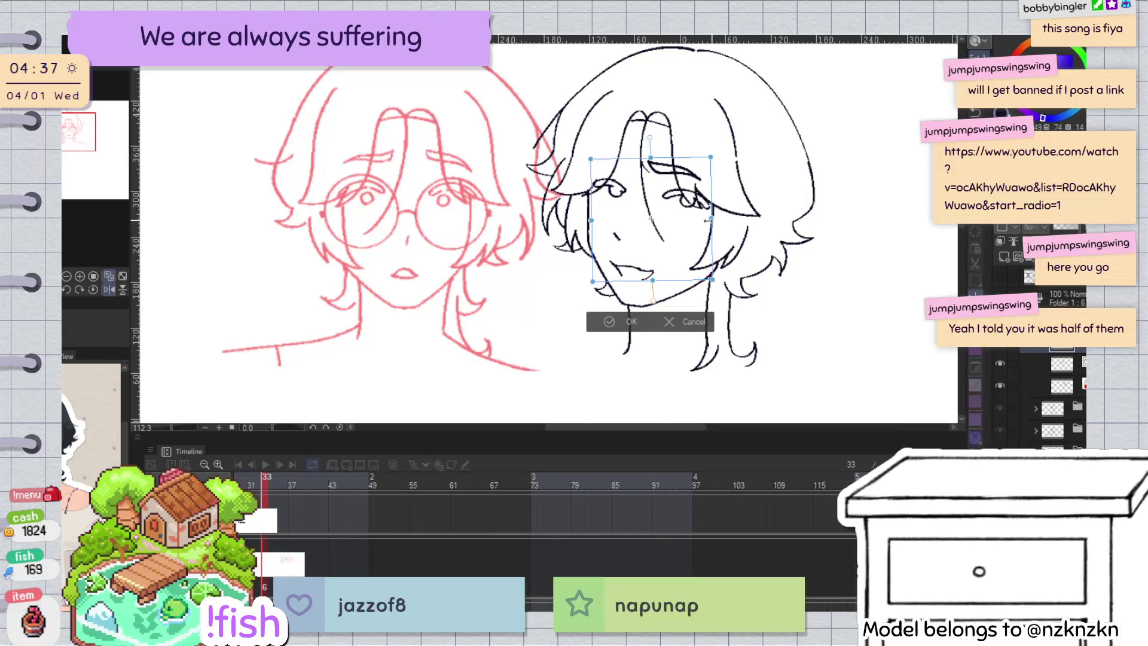
key(Left)
key(Left)
key(Left)
key(Left)
click(629, 320)
Step: Mirror the view, lasso around the mouth, then deselect and zoom out to both sketches
key(h)
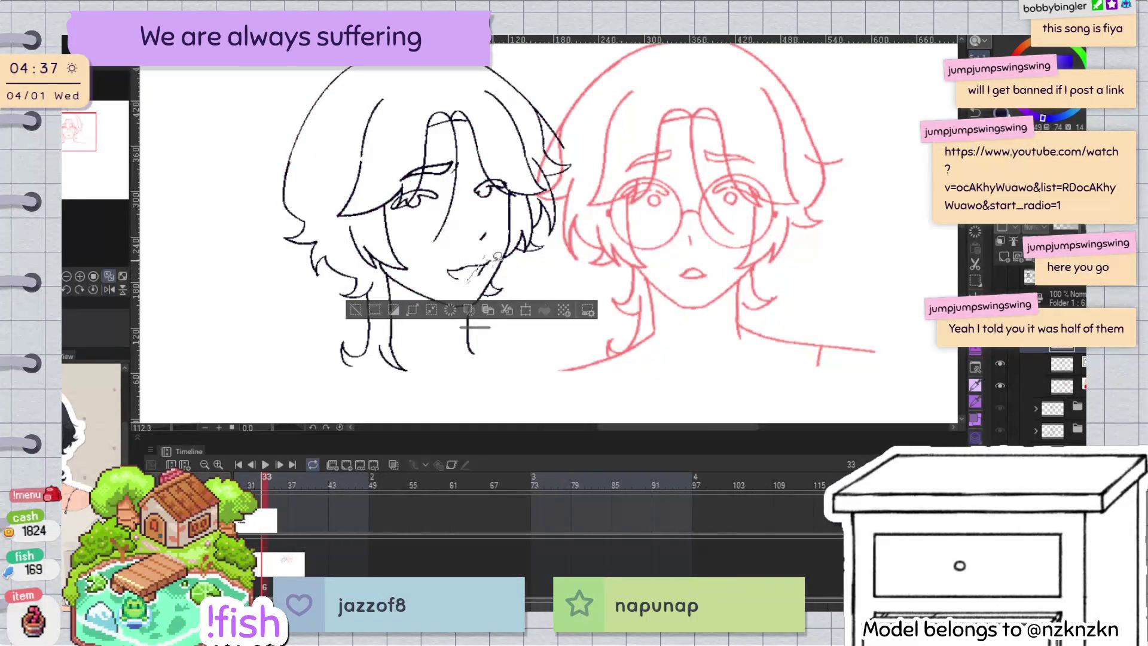
drag(505, 249, 493, 268)
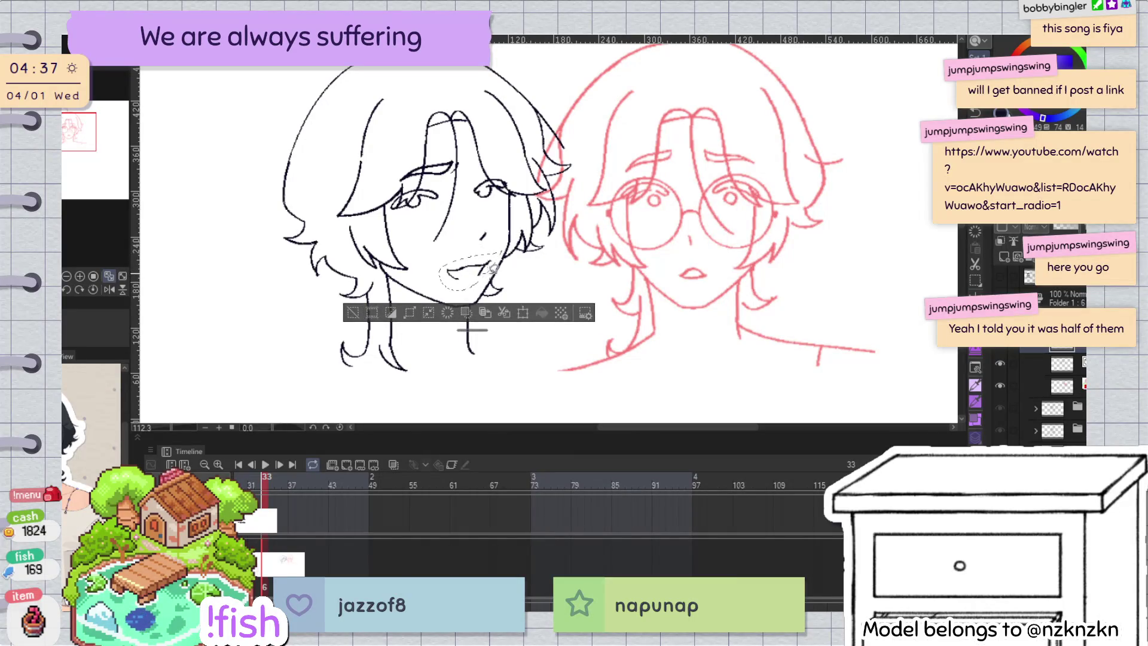
key(ctrl+d)
key(h)
key(ctrl+minus)
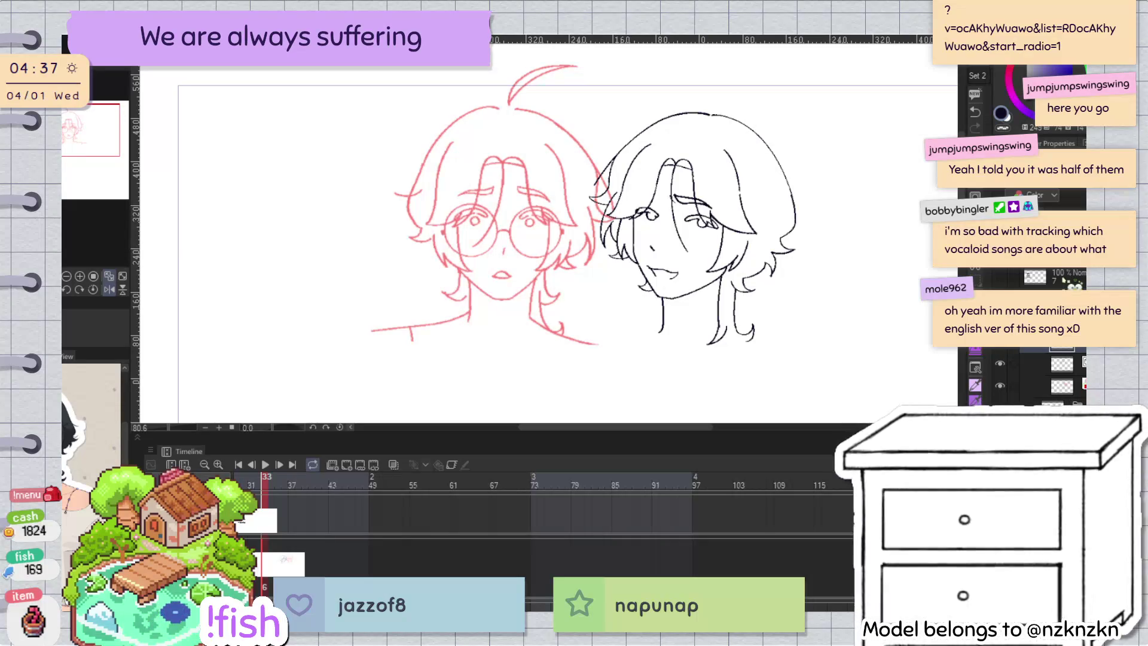
Step: Compare the faces in the mirrored view and inspect a hair stroke on the head's right side
key(h)
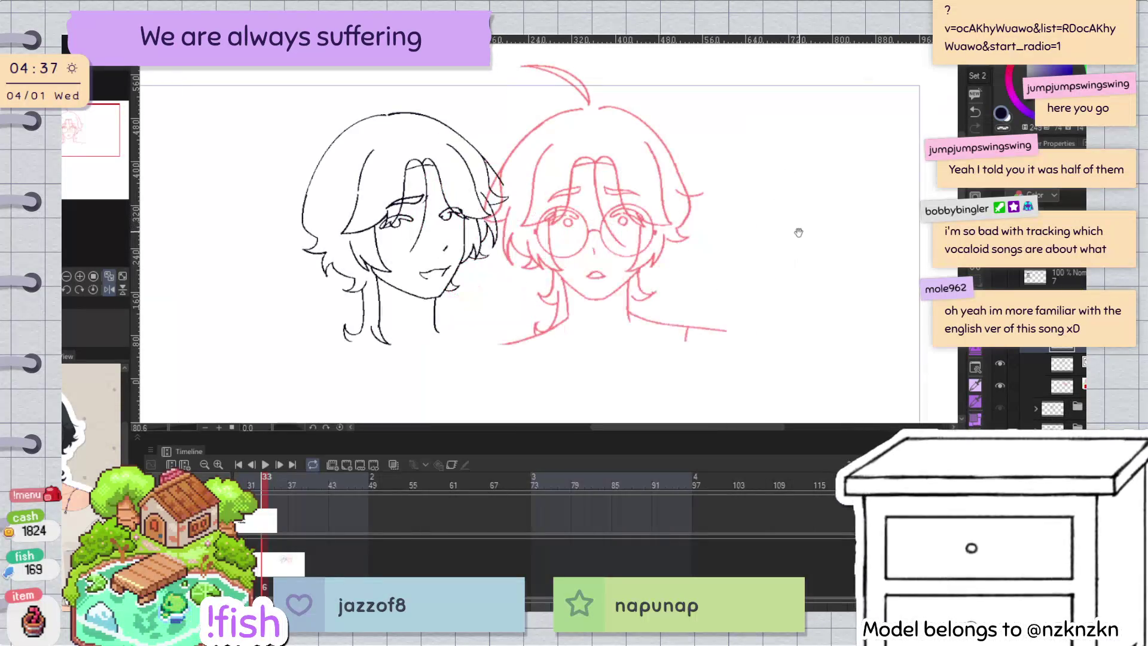
scroll(710, 216, up, 3)
scroll(759, 217, up, 2)
click(767, 222)
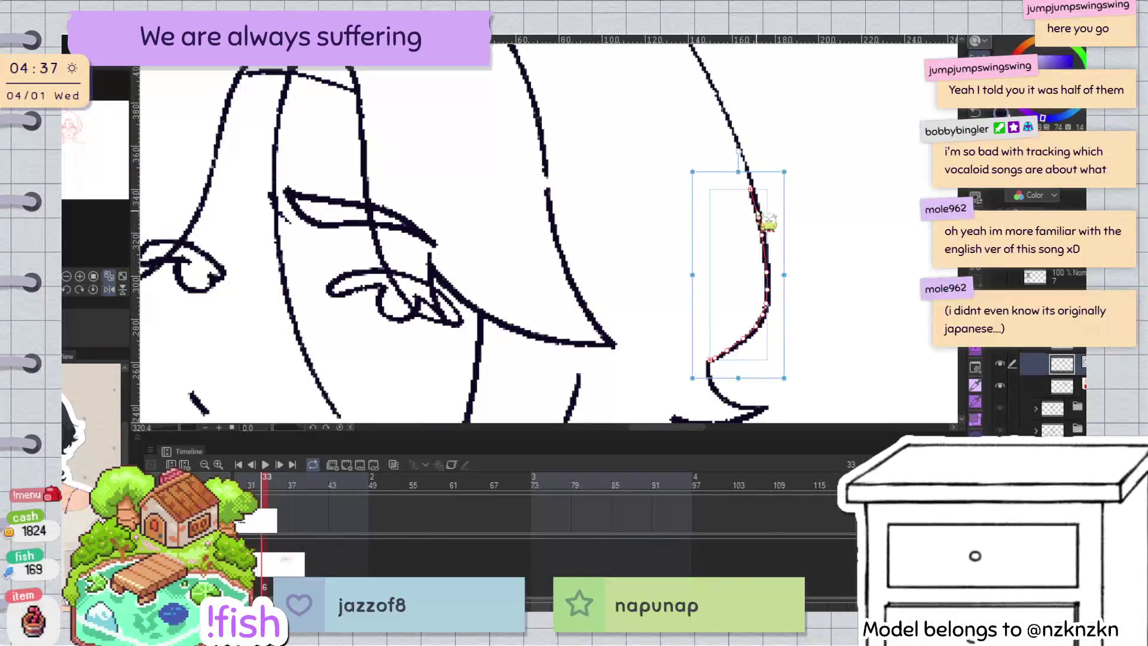
click(789, 173)
scroll(789, 174, down, 5)
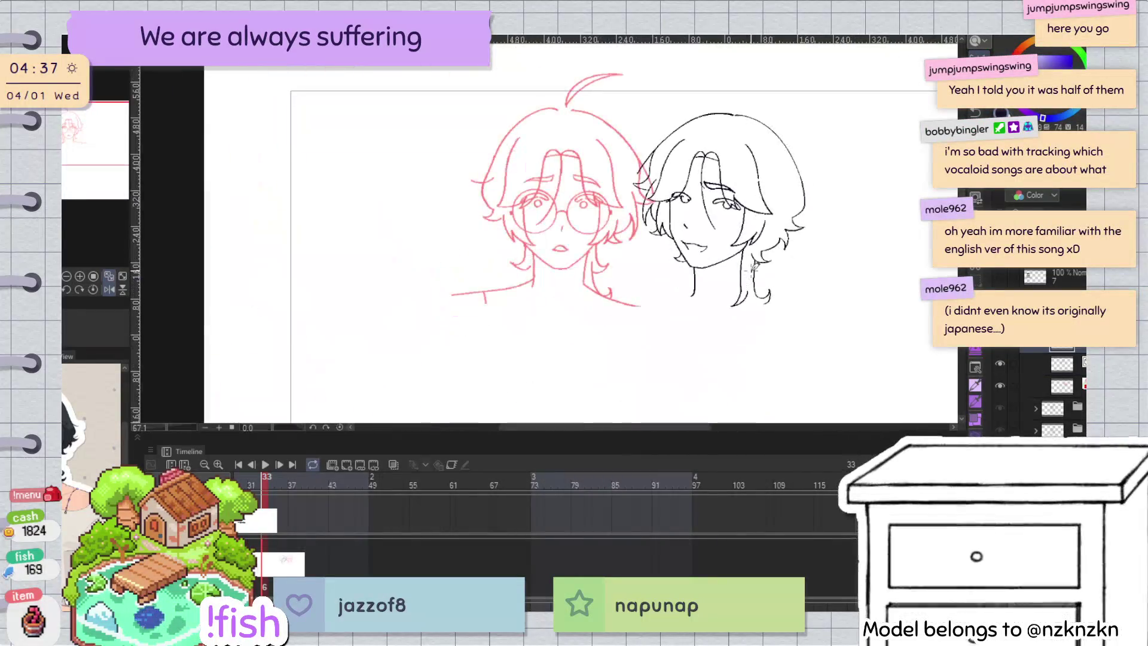
scroll(778, 171, down, 3)
scroll(824, 150, up, 2)
key(h)
scroll(884, 223, down, 2)
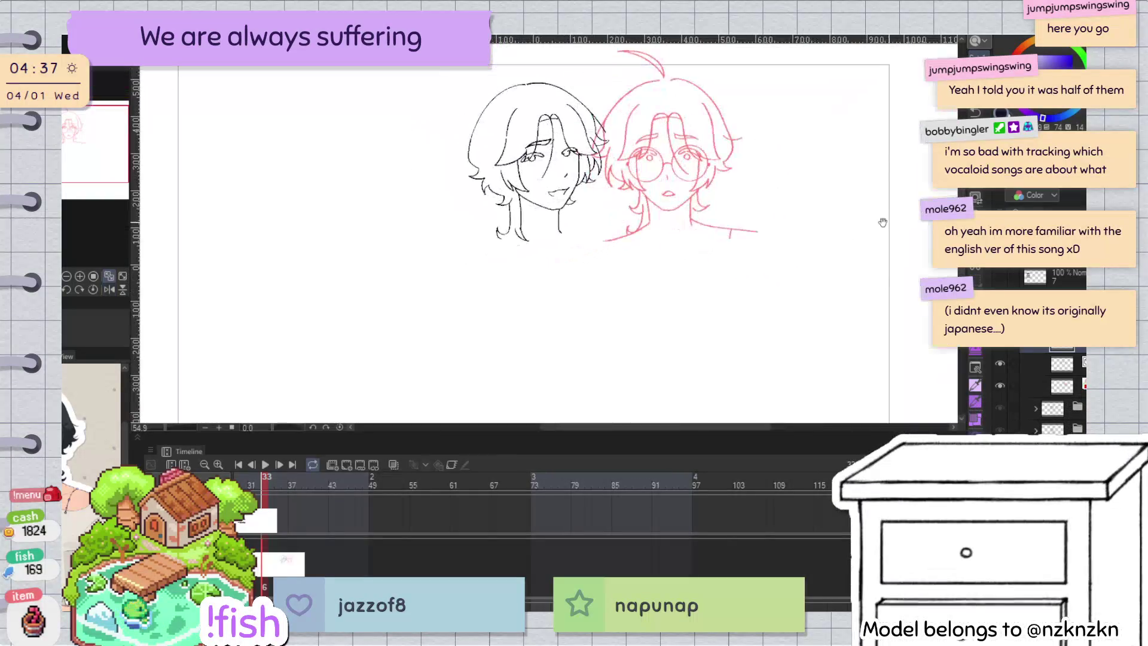
key(h)
scroll(884, 262, up, 3)
scroll(706, 231, up, 1)
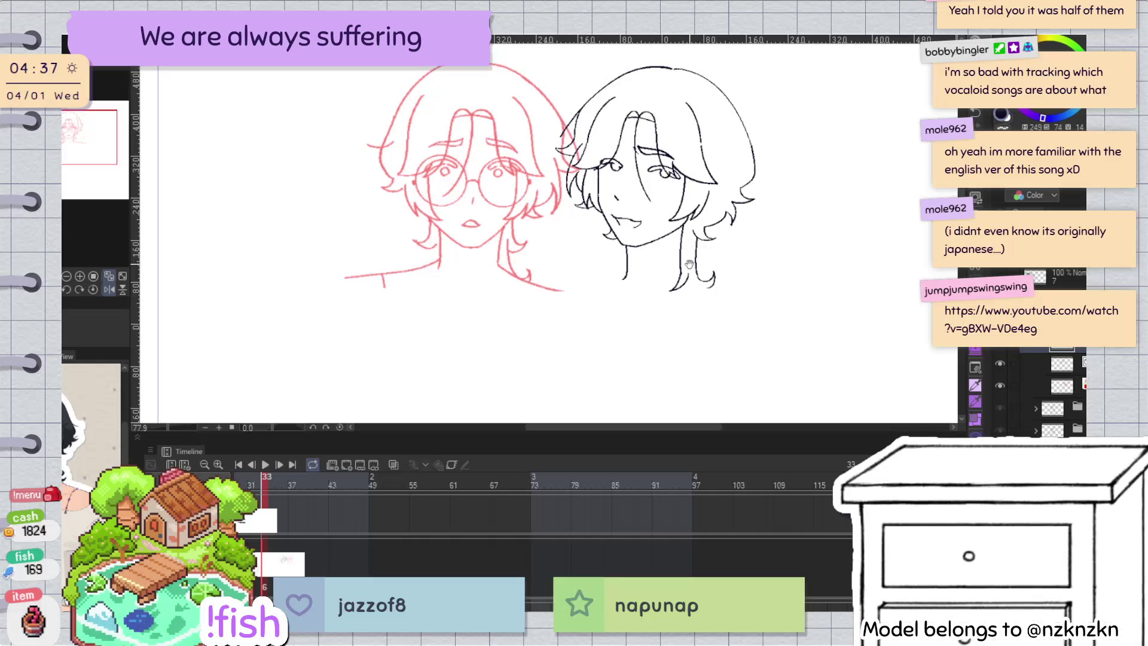
scroll(687, 263, up, 4)
Step: Select the vertical hair strand beside the neck and drag its control point to reshape it
click(681, 305)
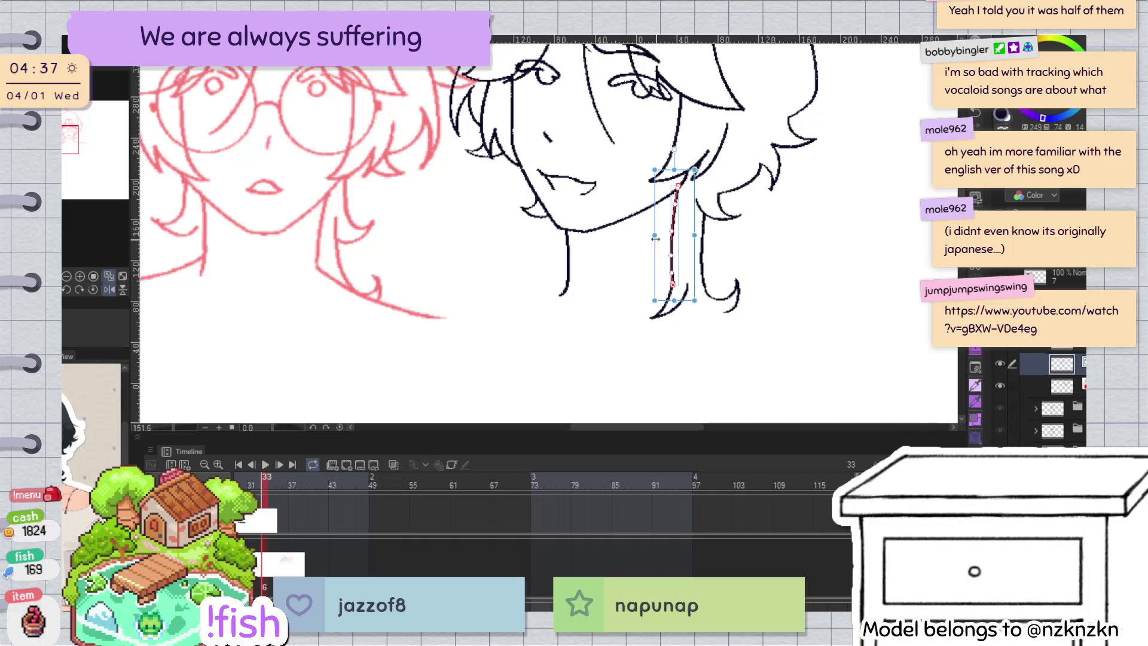
click(687, 293)
scroll(711, 226, down, 2)
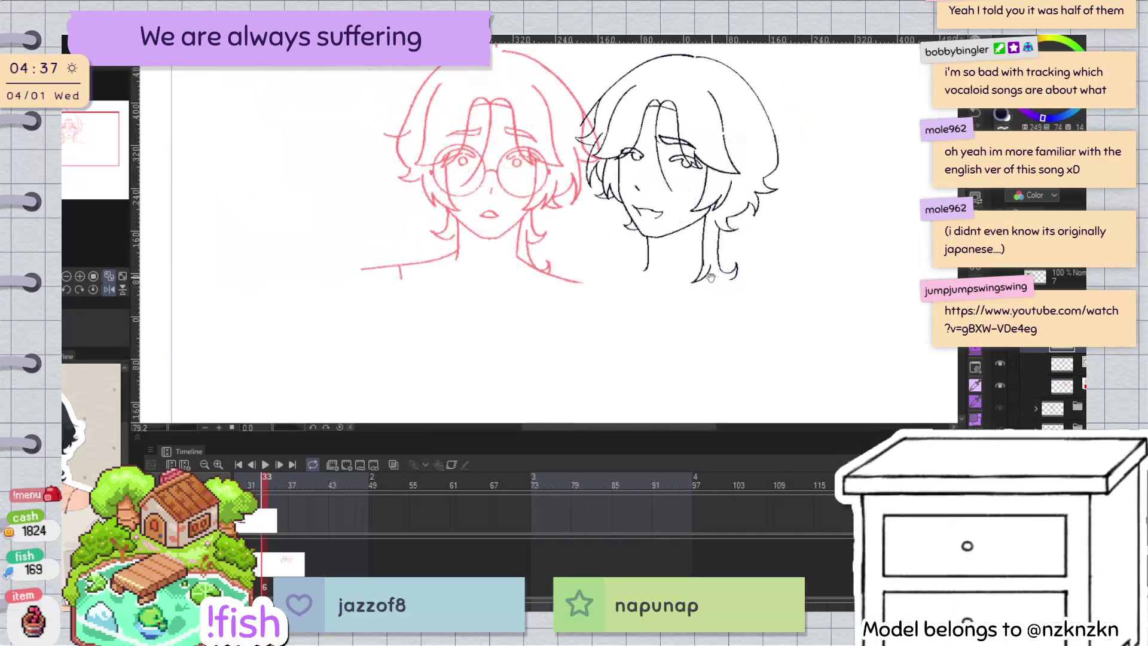
scroll(682, 241, up, 6)
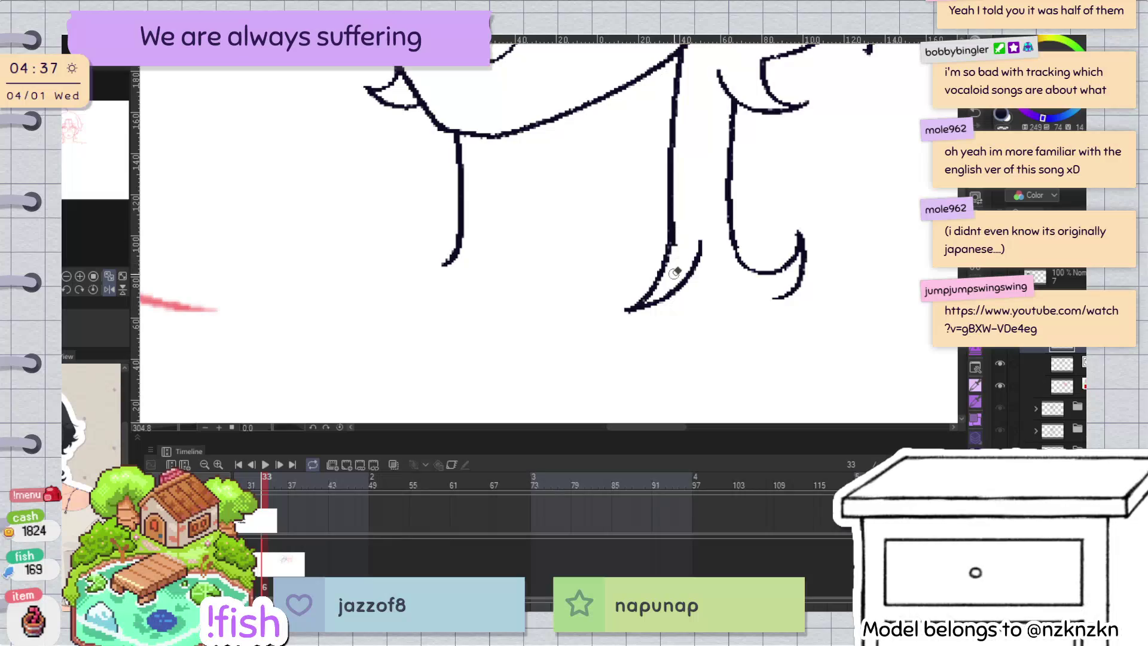
click(679, 250)
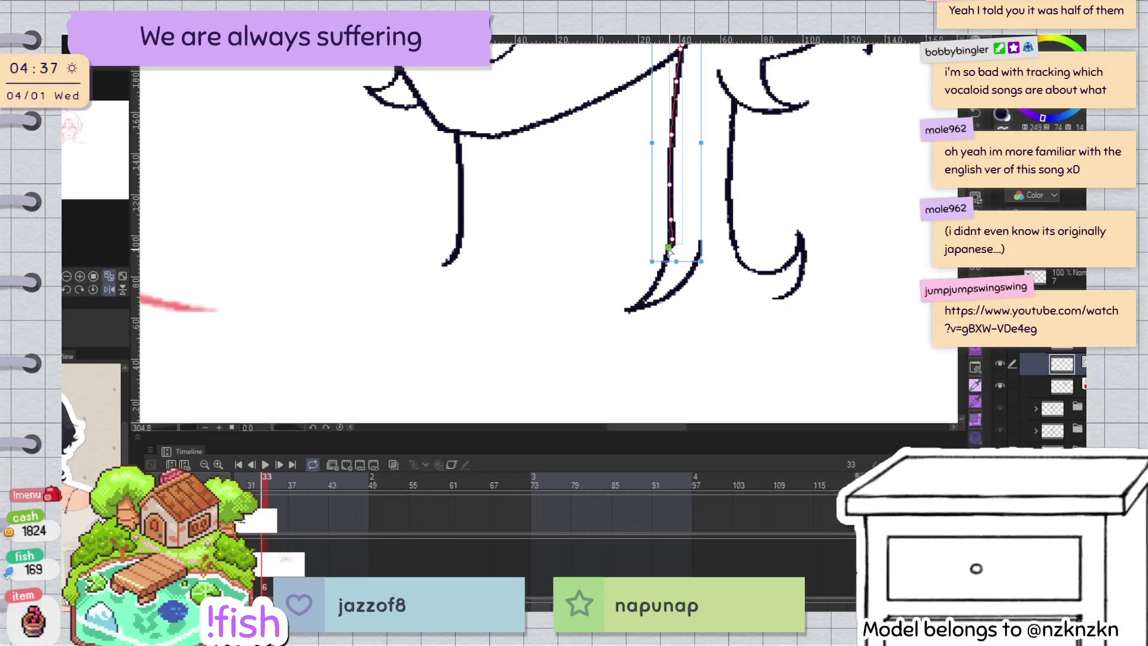
drag(670, 251, 674, 244)
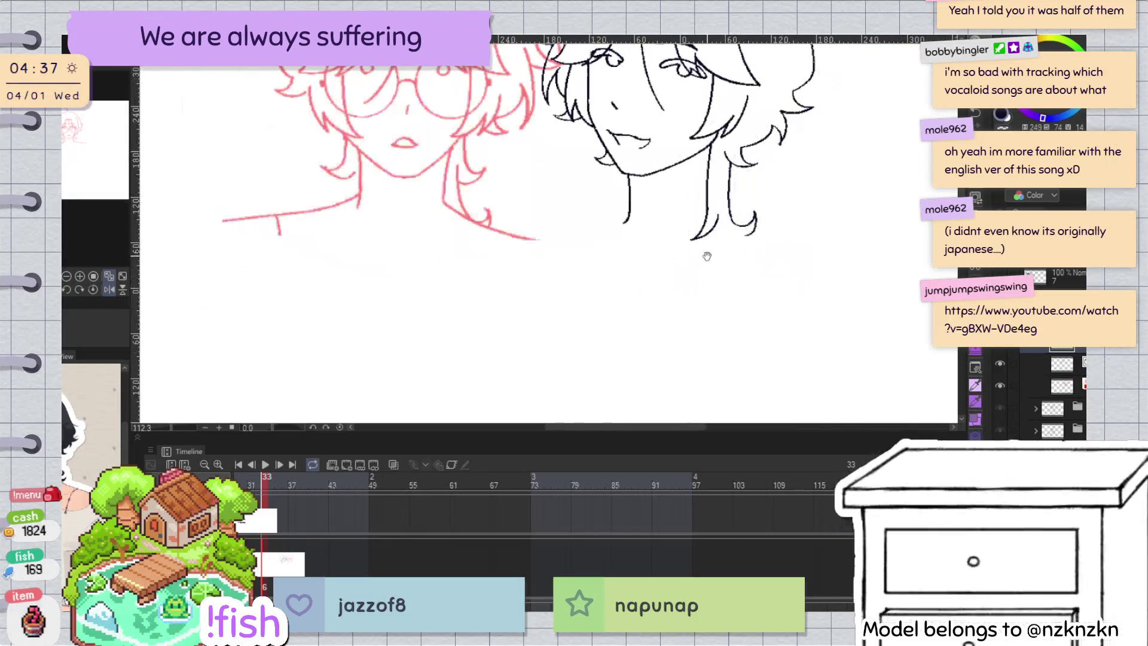
scroll(705, 257, down, 5)
scroll(755, 208, down, 2)
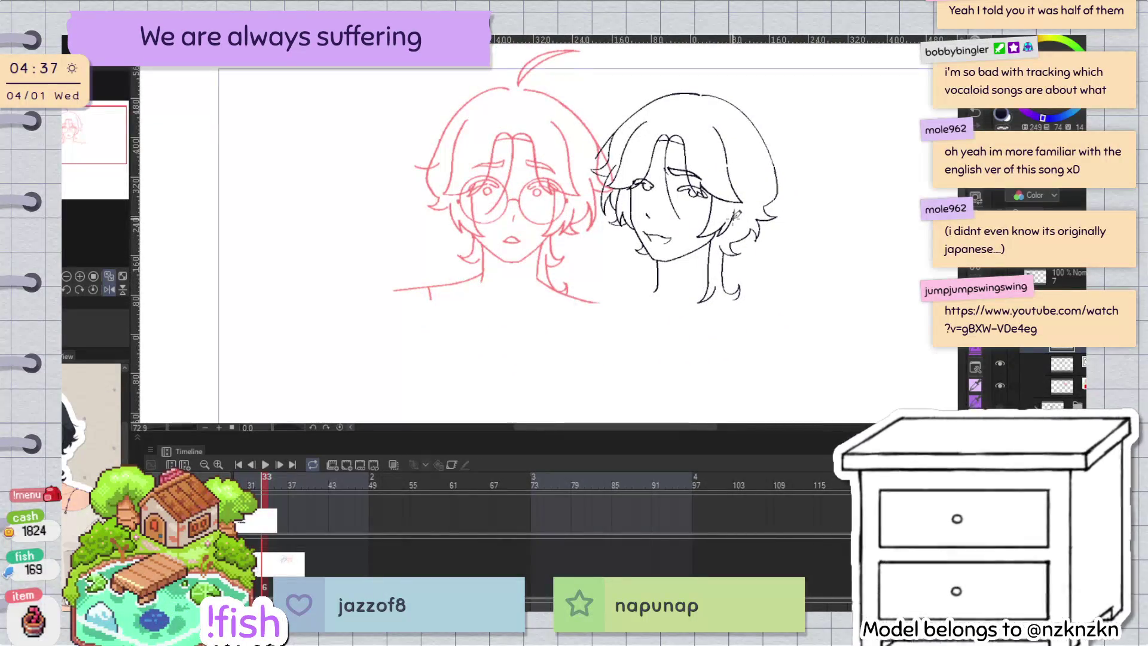
Step: Draw a curved cowlick strand rising from the top of the head, redrawing it once
key(h)
key(h)
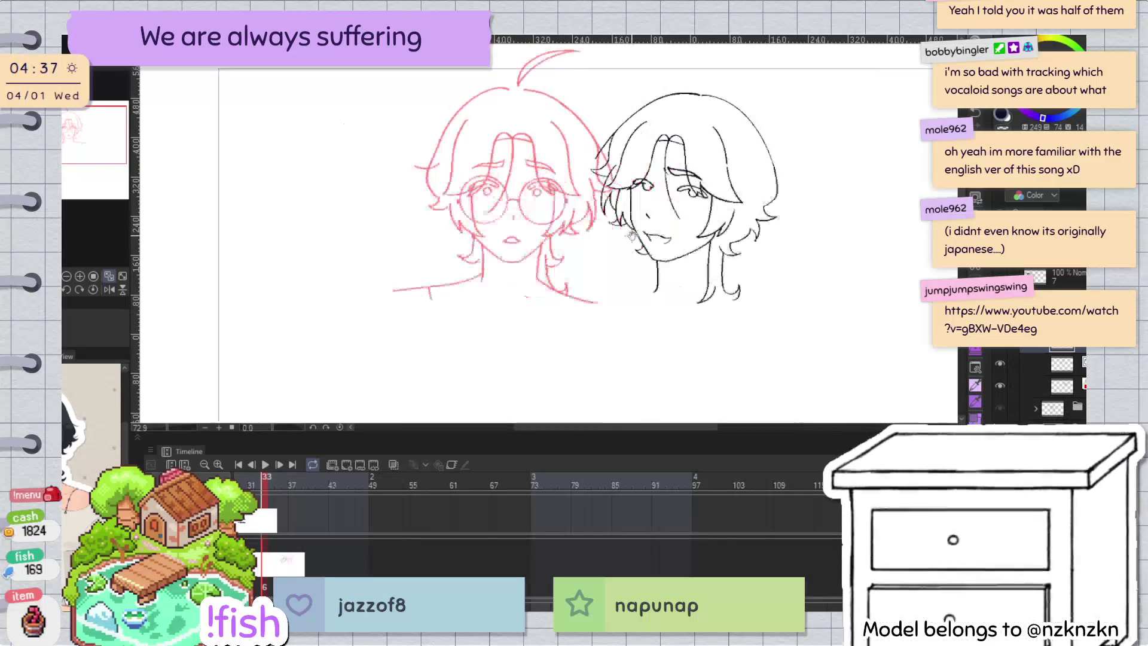
key(h)
key(h)
scroll(786, 197, up, 2)
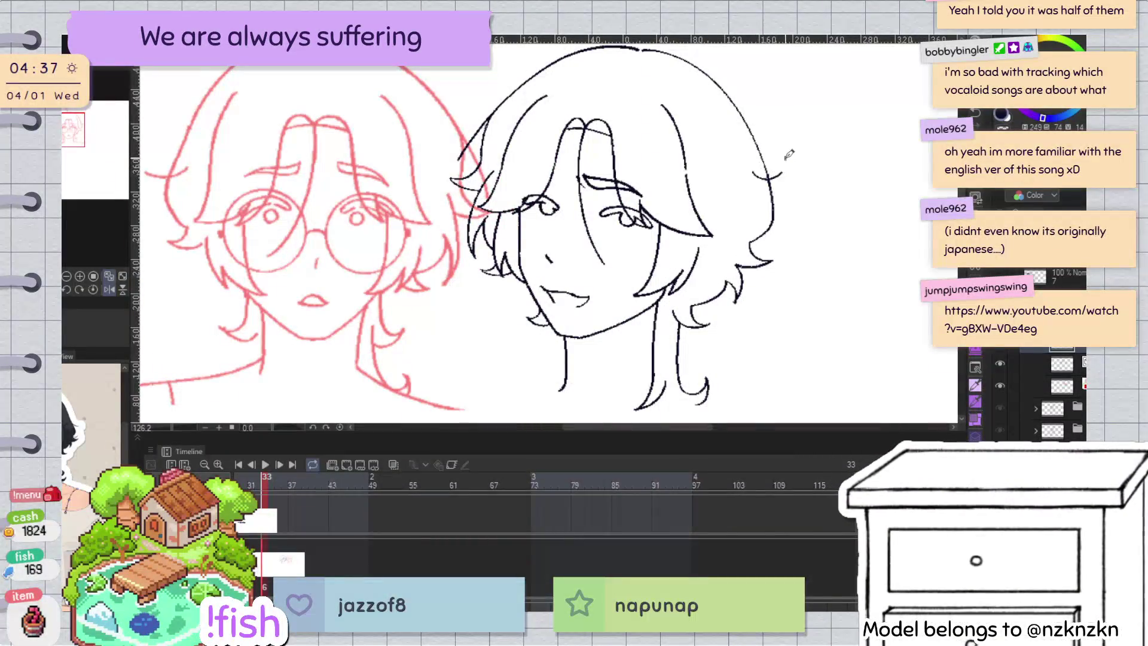
scroll(805, 171, down, 1)
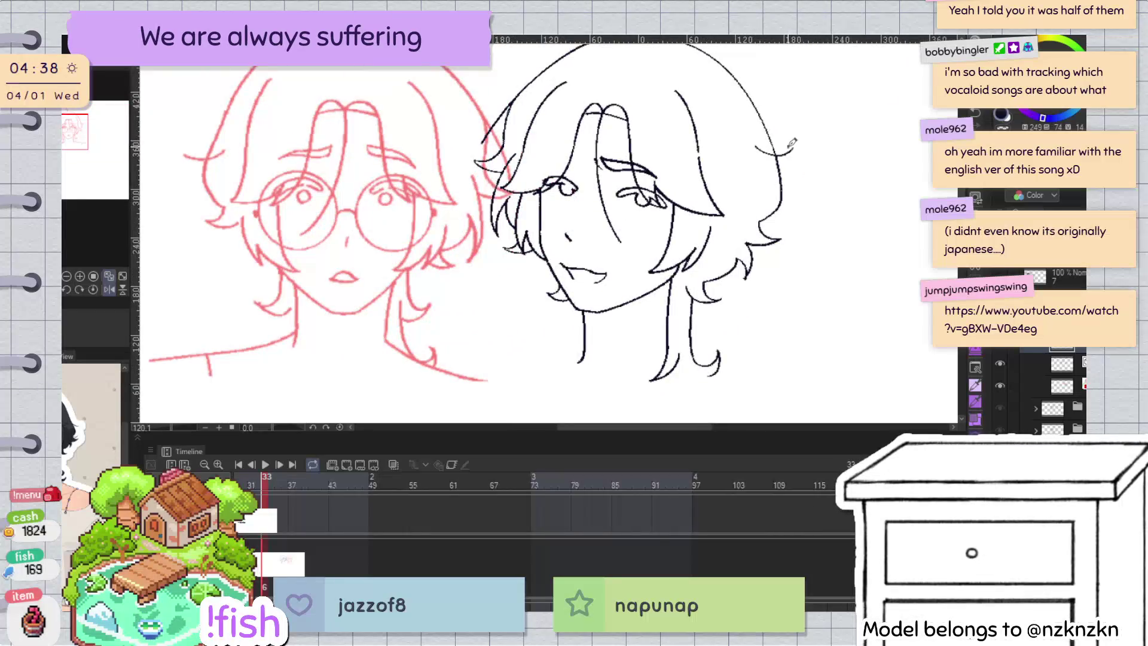
scroll(799, 120, down, 2)
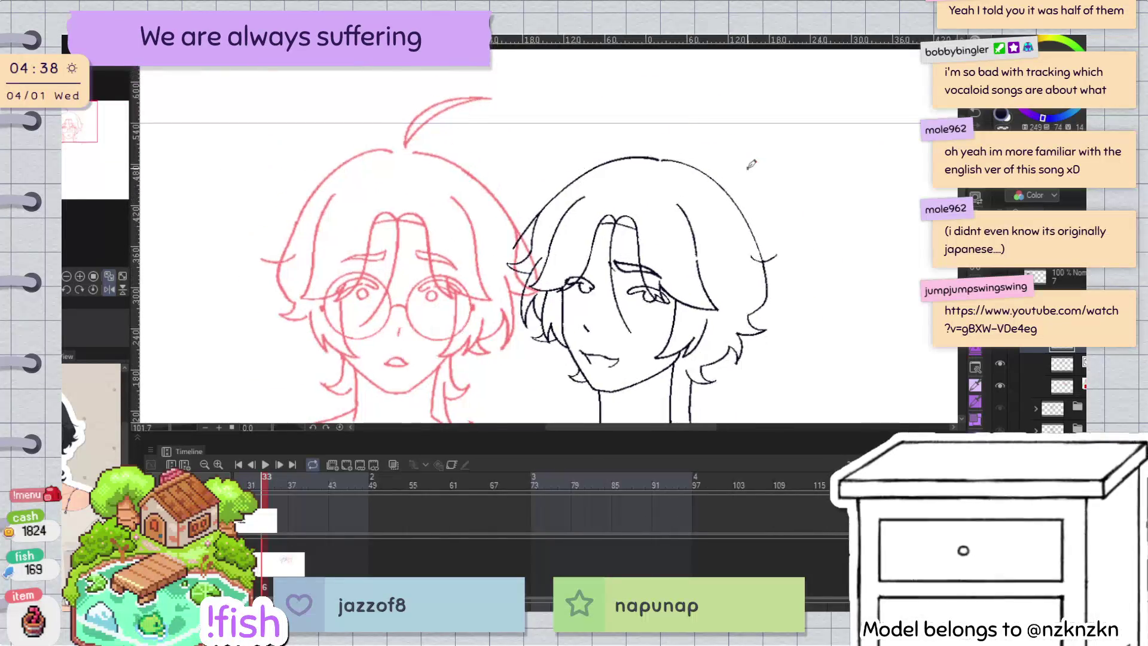
key(h)
key(h)
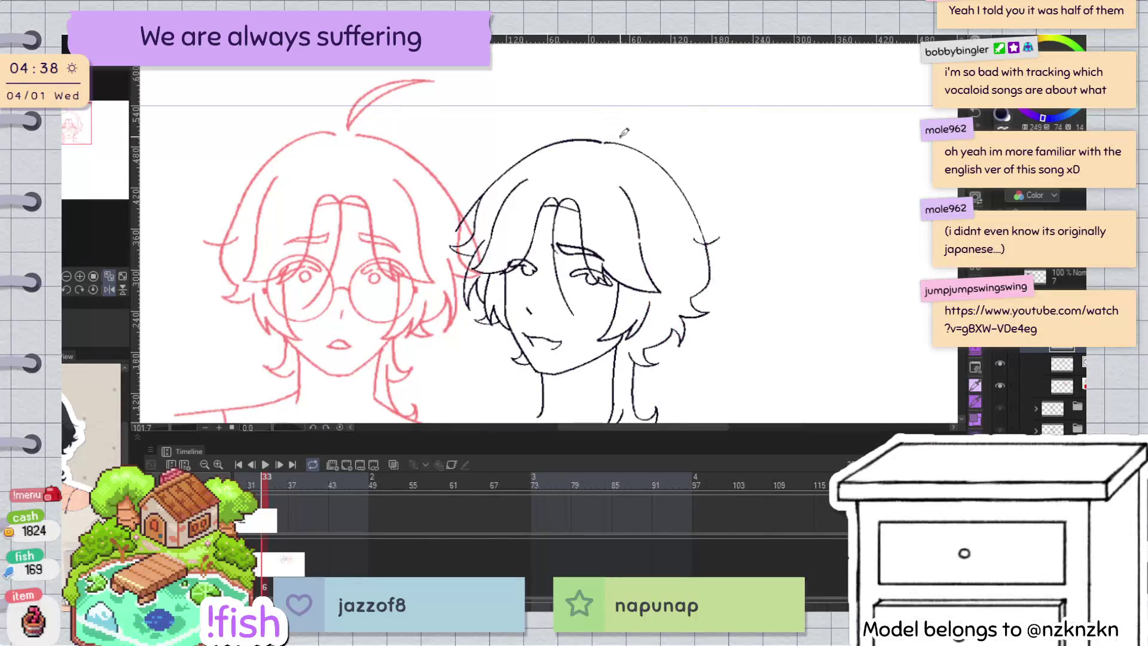
key(h)
drag(496, 138, 568, 88)
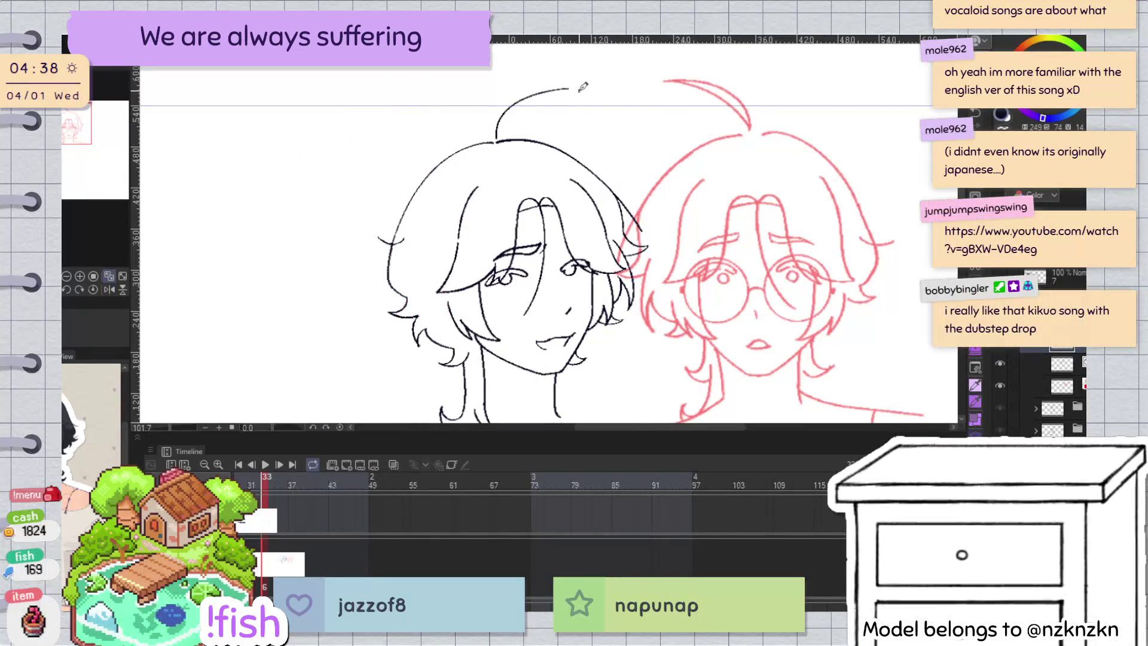
key(ctrl+z)
drag(495, 138, 575, 90)
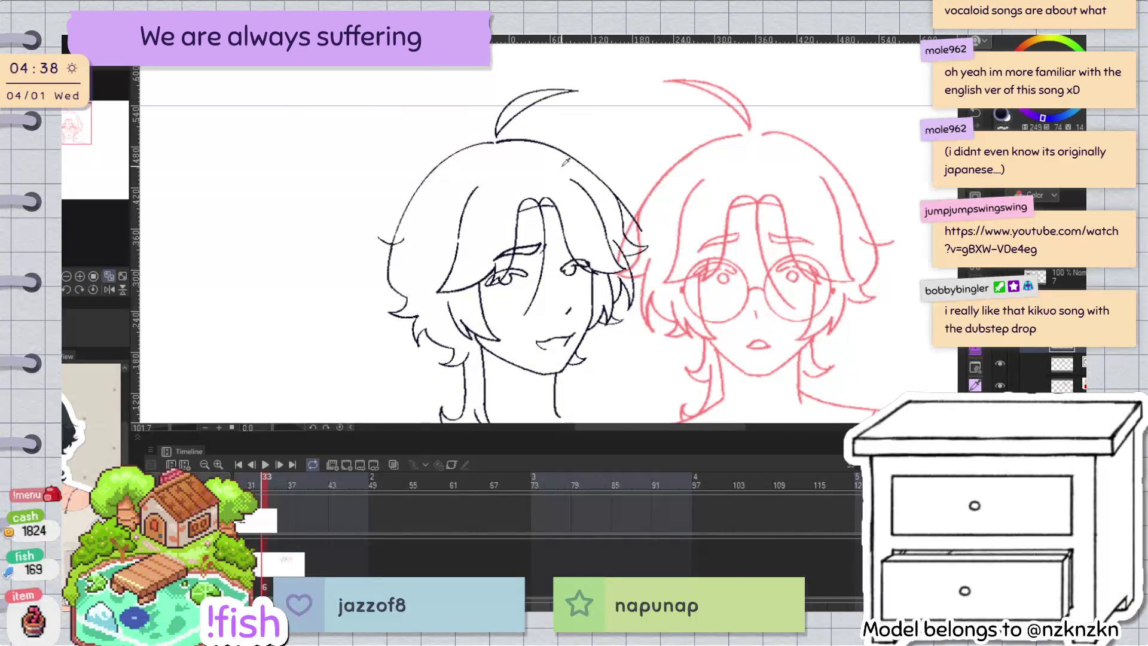
Step: Reset the view to upright and unflipped, fit the canvas, and zoom in on the cowlick
key(h)
drag(557, 169, 751, 275)
key(ctrl+at)
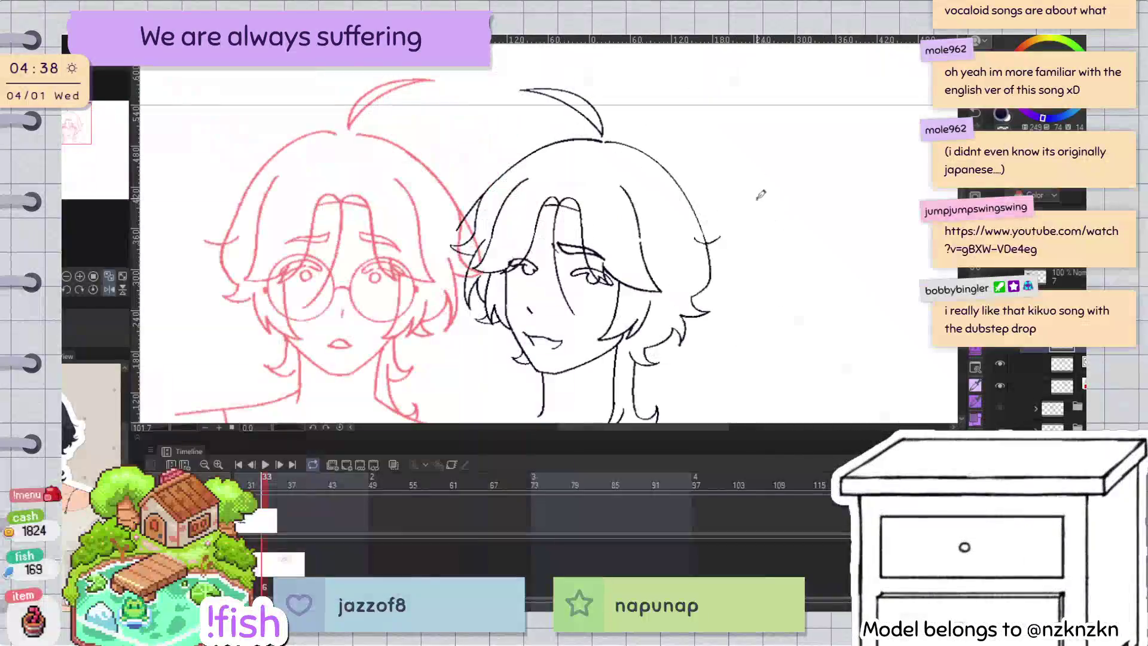
key(ctrl+0)
key(h)
scroll(452, 157, up, 3)
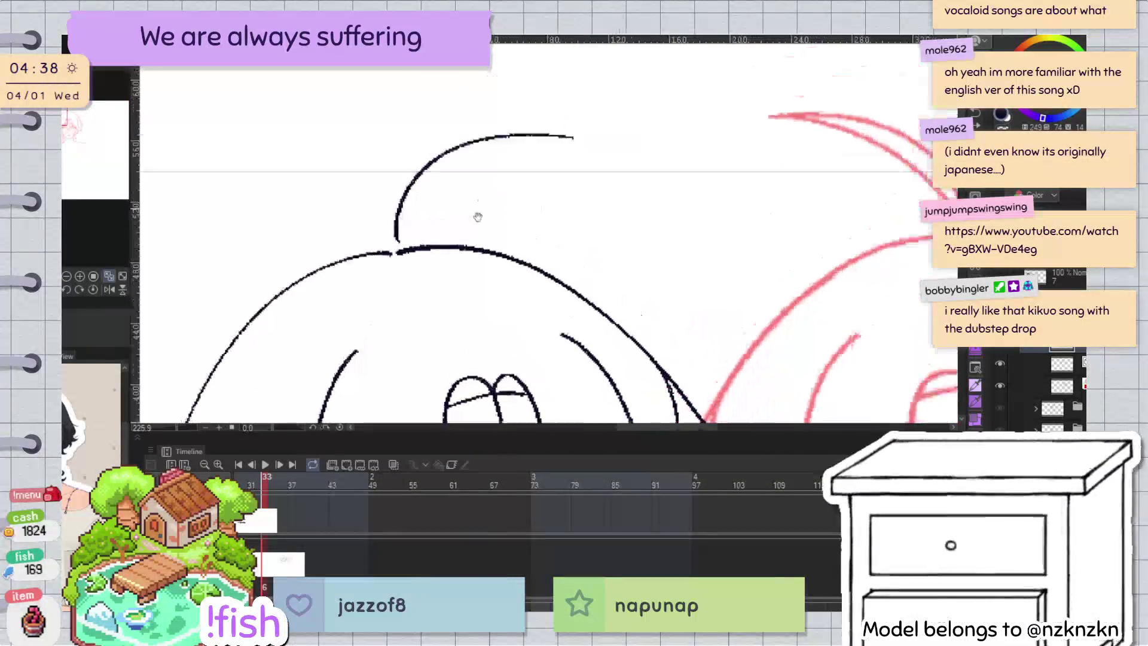
scroll(399, 286, up, 2)
Step: Try drawing the cowlick's inner line several times, undoing each attempt
drag(391, 290, 565, 187)
key(ctrl+z)
drag(390, 291, 561, 184)
key(ctrl+z)
key(ctrl+y)
key(ctrl+z)
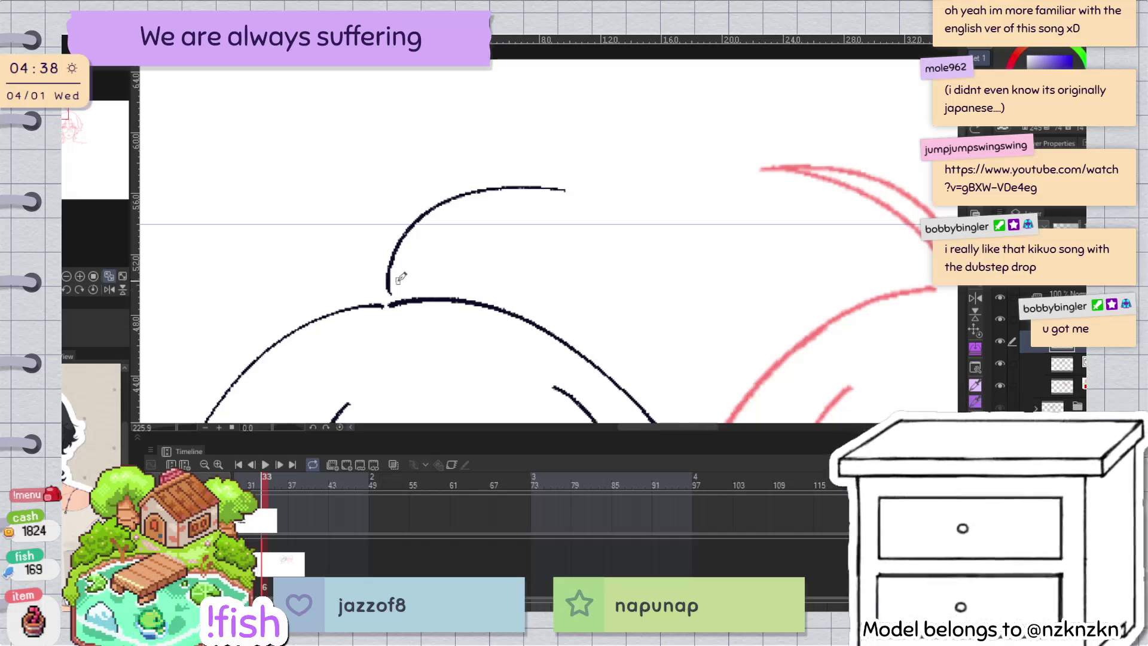
drag(390, 291, 539, 197)
key(ctrl+z)
key(ctrl+y)
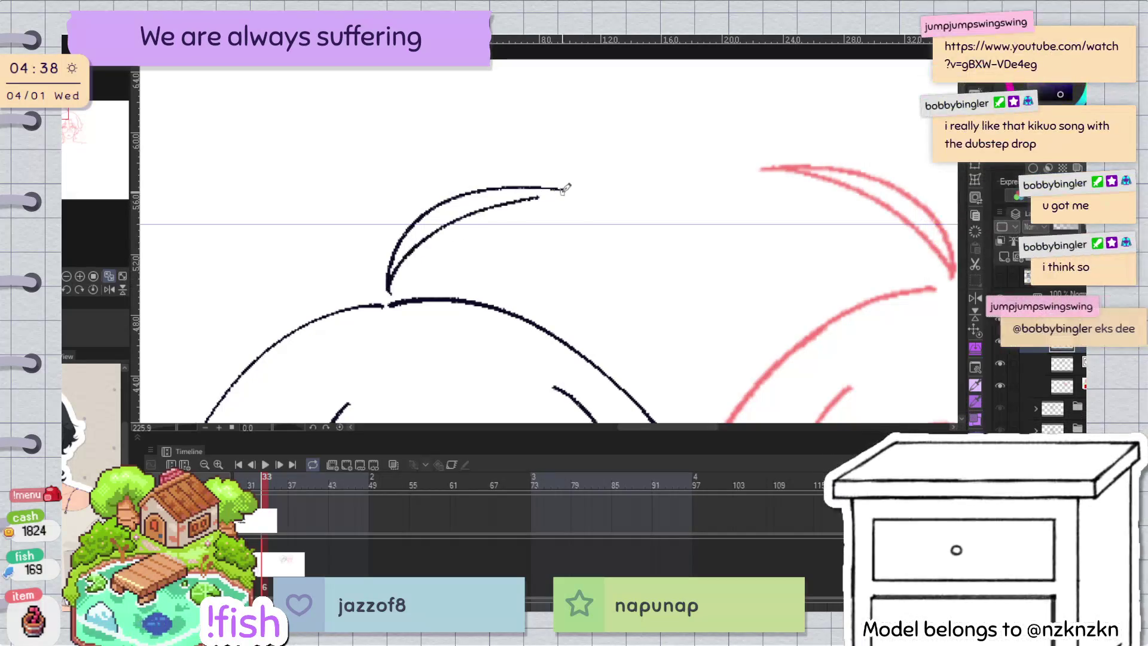
key(ctrl+z)
Step: Rotate the view, draw the inner line, and move its tip to meet the outer curve
key(ctrl+z)
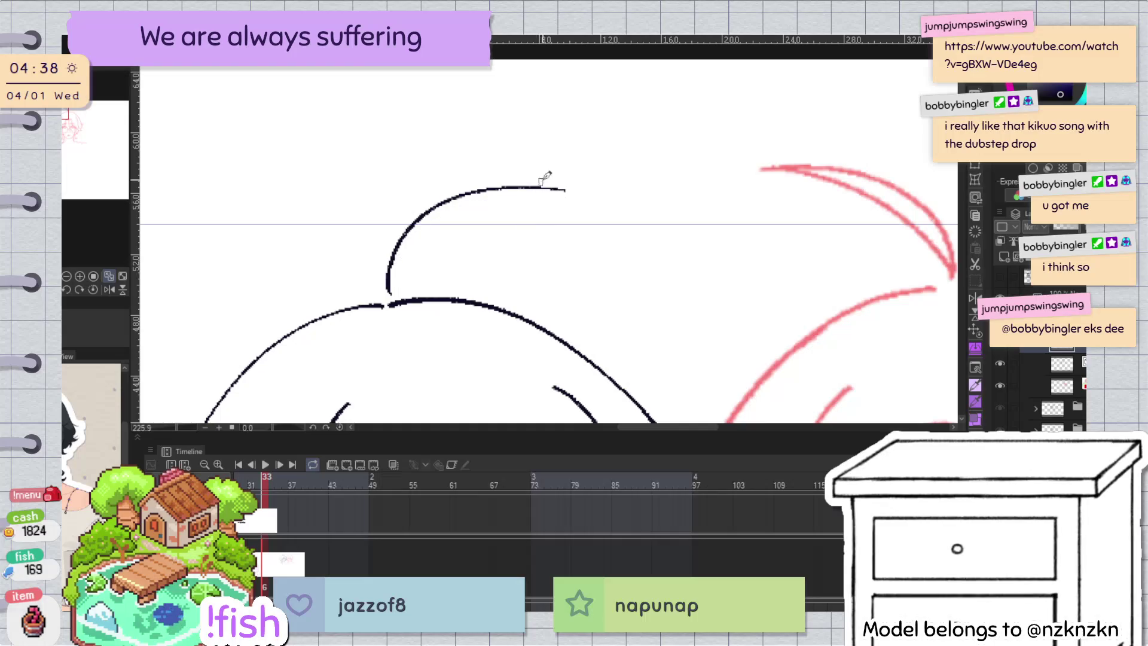
key(h)
drag(817, 120, 633, 297)
drag(572, 196, 616, 388)
key(ctrl+z)
drag(573, 194, 616, 389)
key(h)
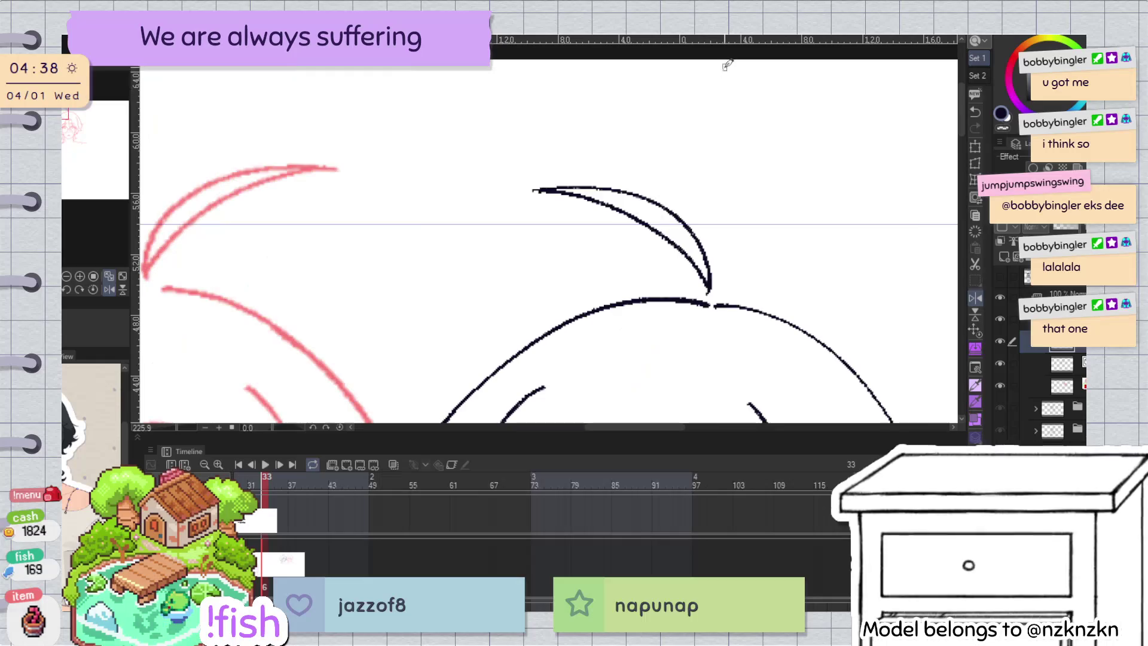
click(560, 193)
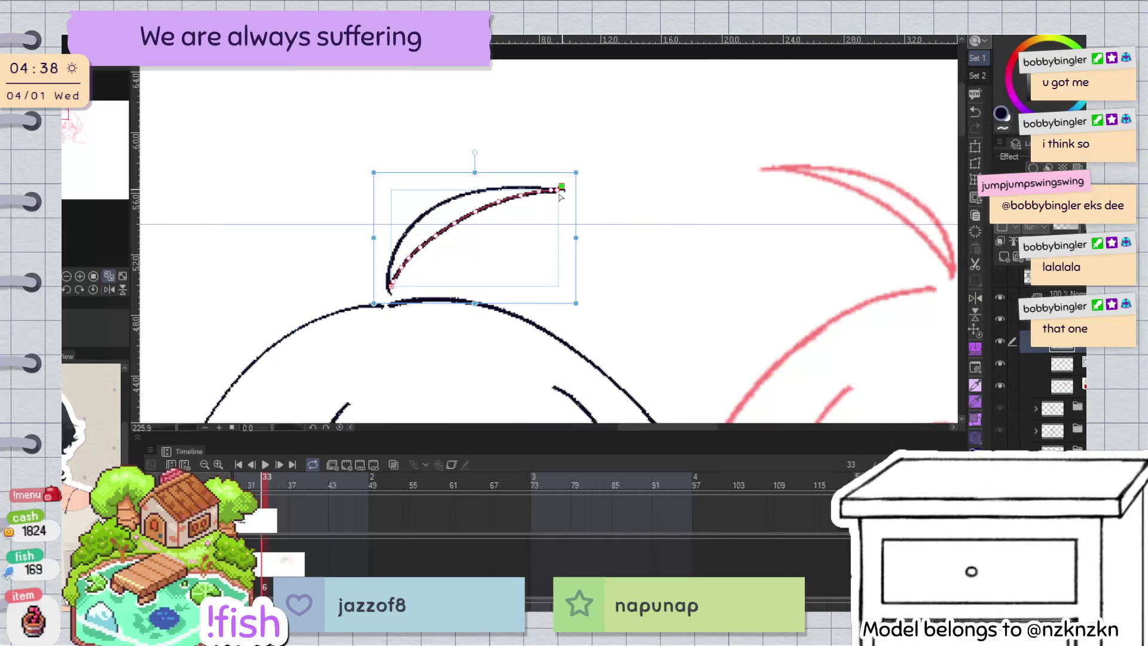
drag(562, 189, 565, 190)
key(p)
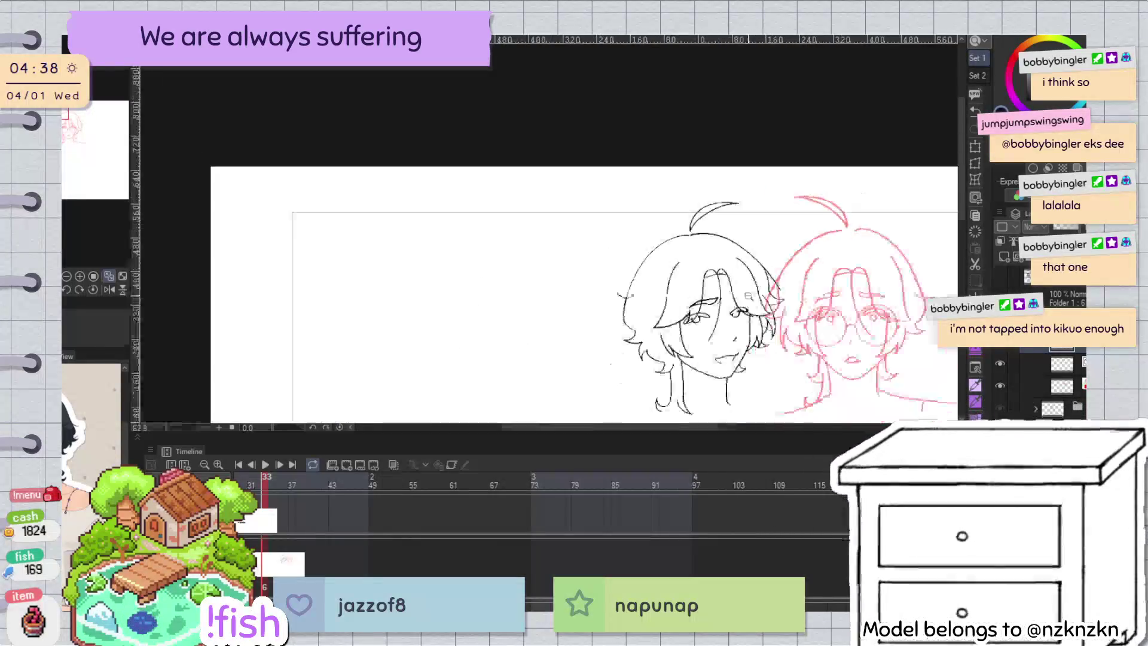
Step: Lasso-select the upright cowlick strand, checking it in the mirrored view
scroll(795, 110, down, 5)
key(h)
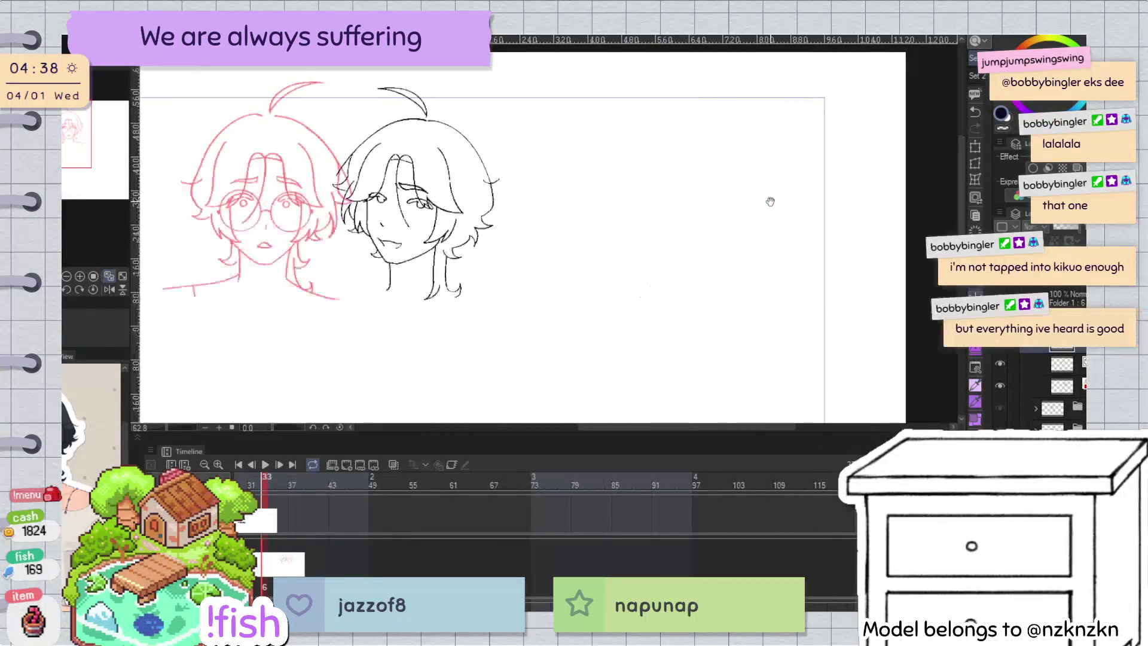
scroll(769, 197, up, 3)
drag(413, 169, 501, 209)
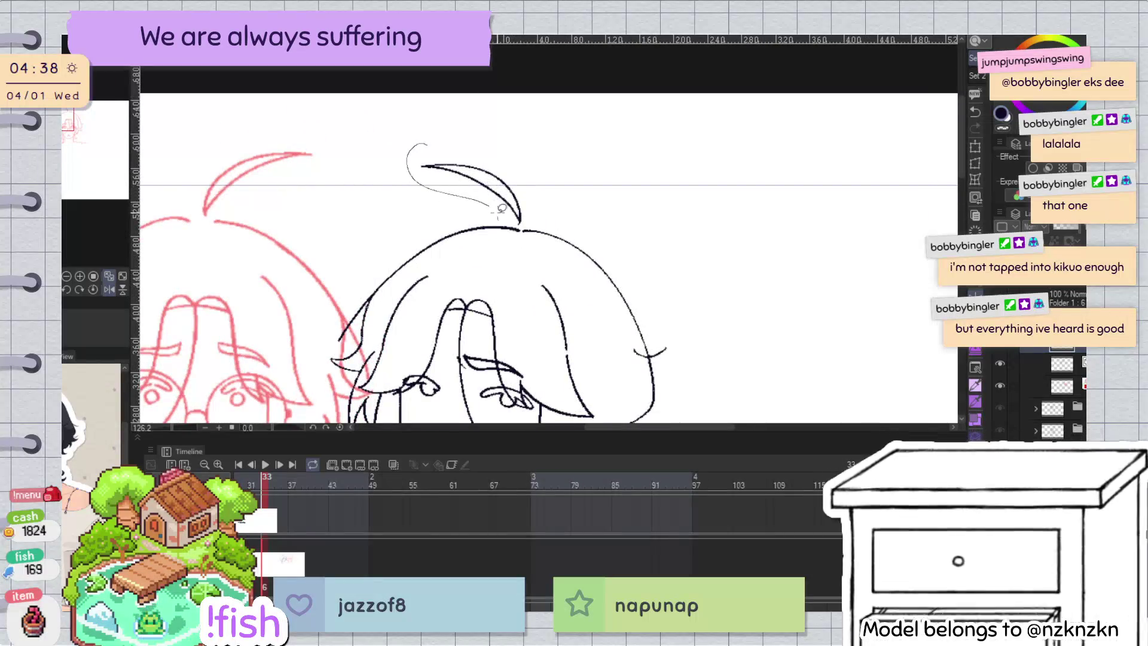
drag(522, 128, 526, 137)
key(h)
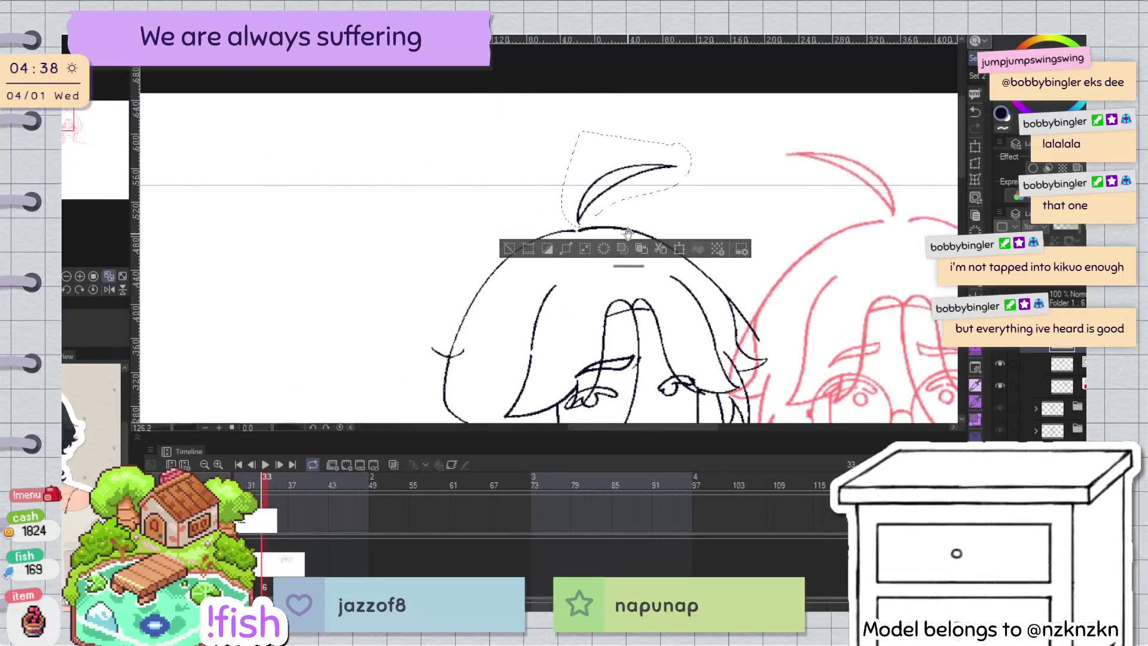
scroll(606, 203, up, 4)
scroll(725, 164, down, 2)
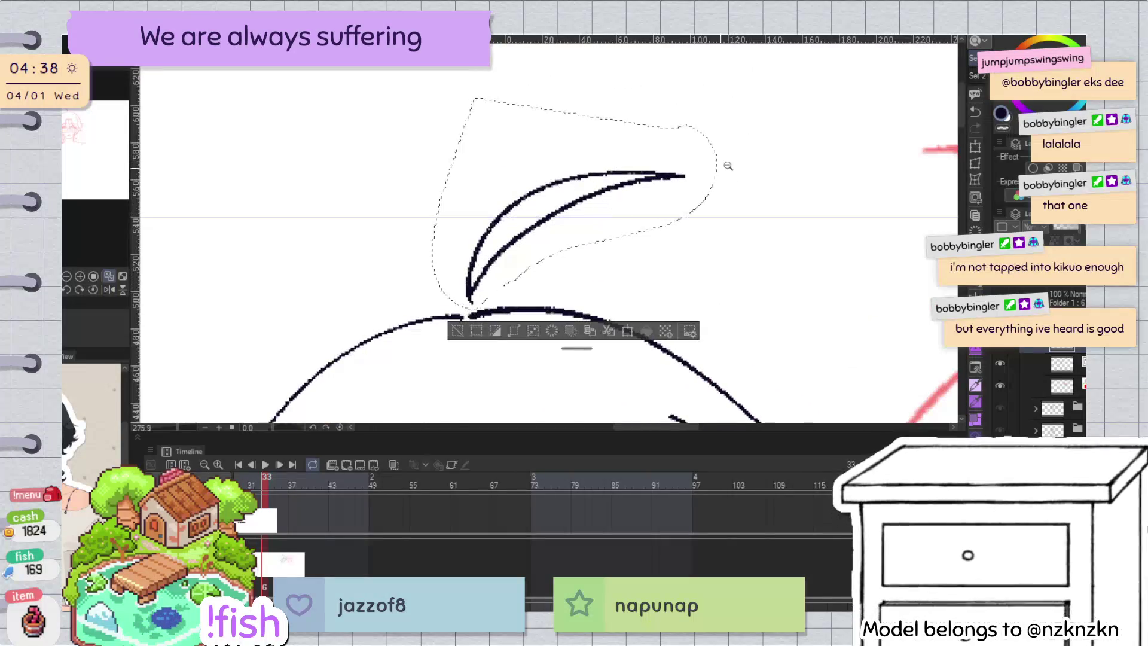
scroll(789, 182, down, 3)
Step: Enlarge the cowlick slightly with Free Transform, confirm it, and deselect
key(ctrl+t)
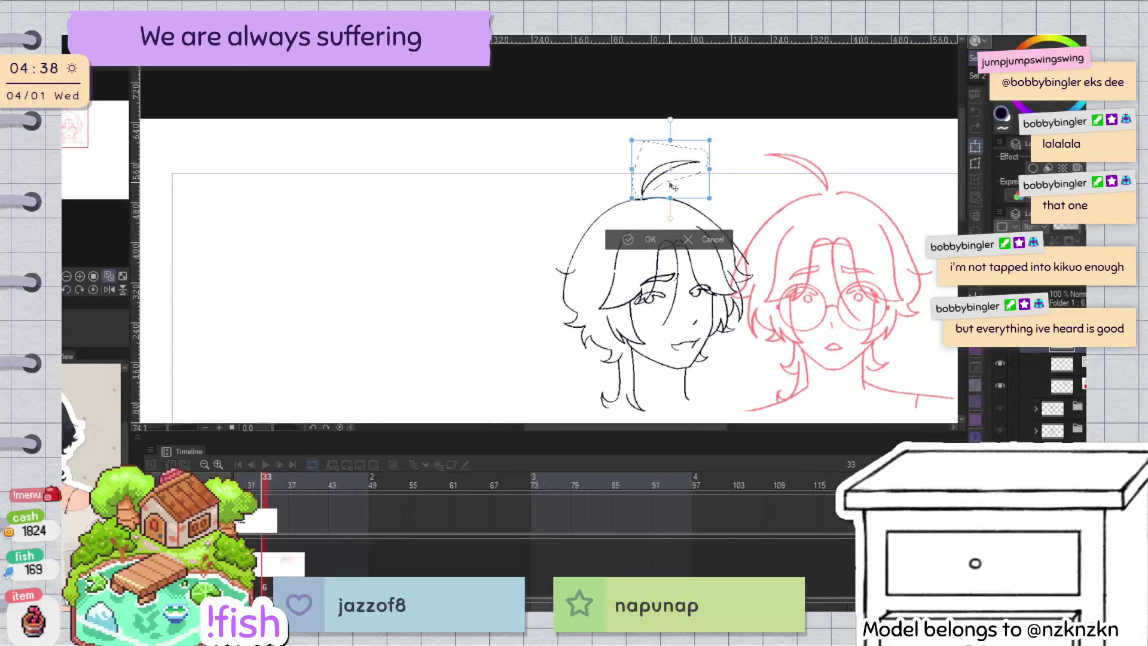
drag(710, 138, 713, 137)
click(654, 239)
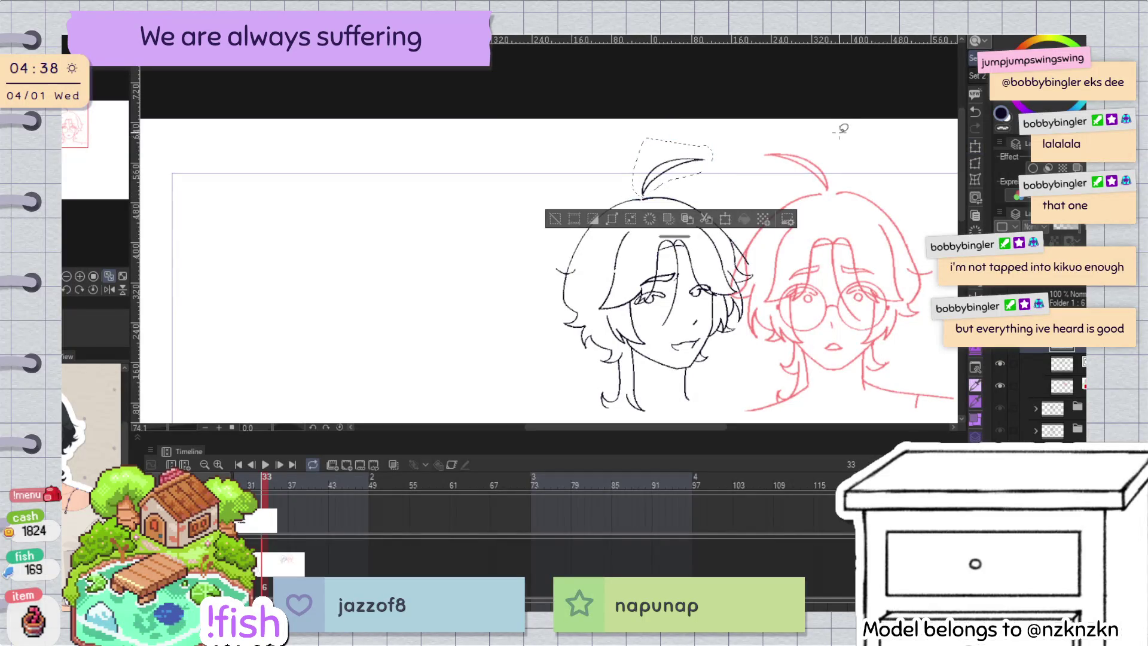
key(ctrl+d)
key(h)
scroll(674, 253, up, 5)
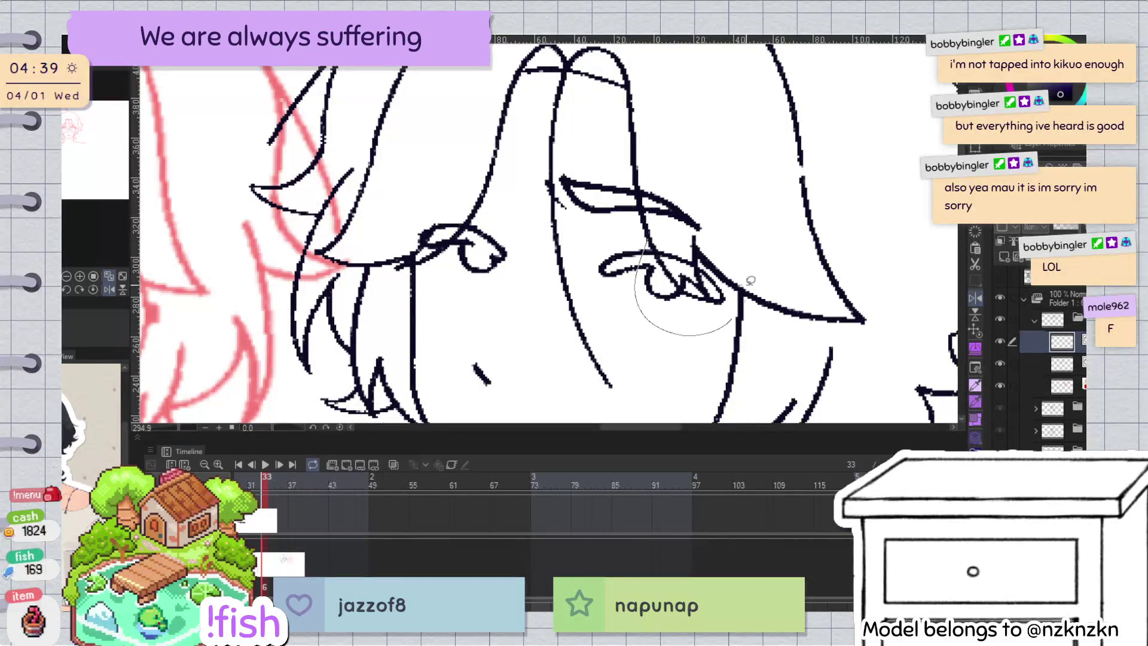
Step: Lasso and delete the stray strokes around the eye, then clear the selection
drag(749, 290, 741, 281)
key(Delete)
key(ctrl+d)
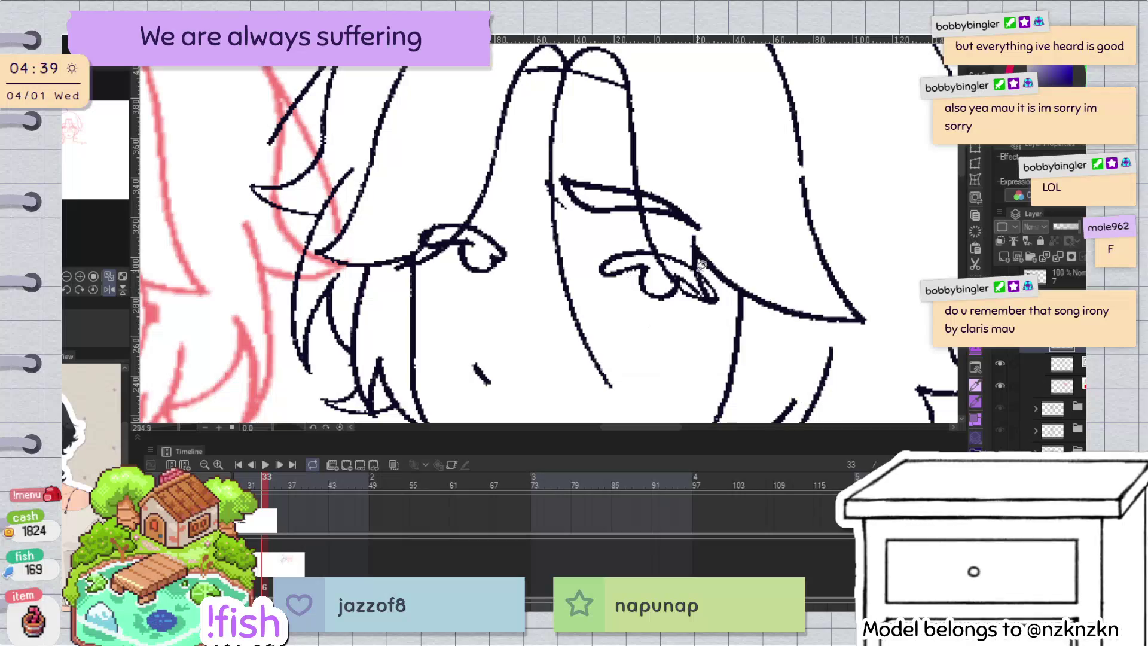
Step: Flip the canvas back and forth to check the tidied eyes
scroll(721, 250, down, 5)
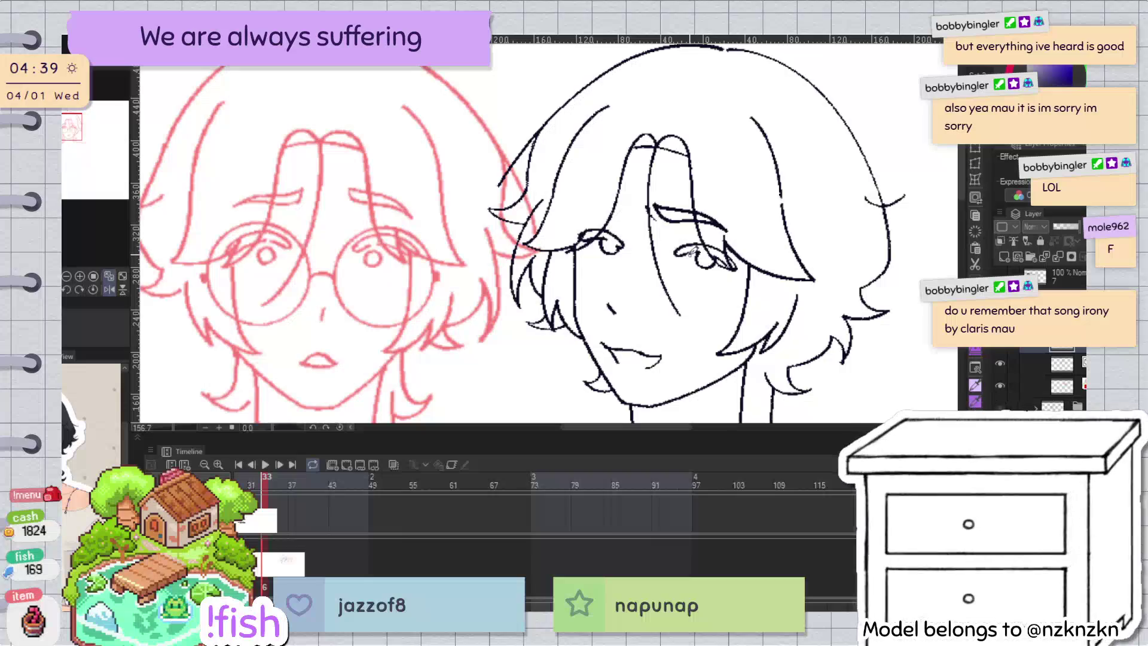
key(h)
key(h)
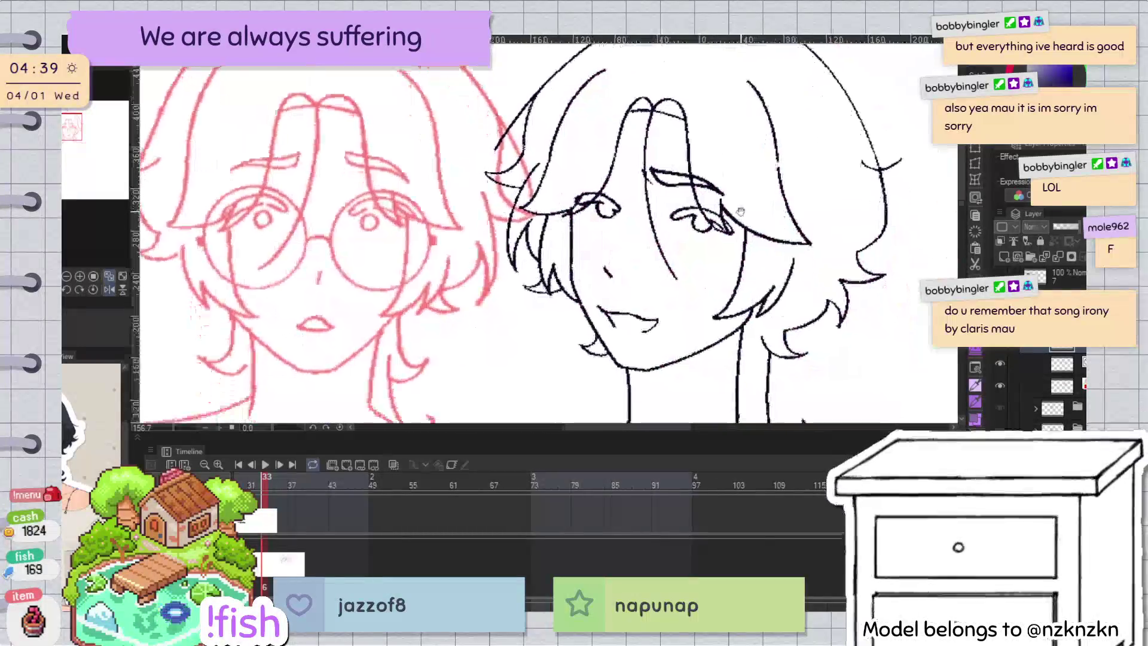
key(h)
scroll(522, 190, up, 3)
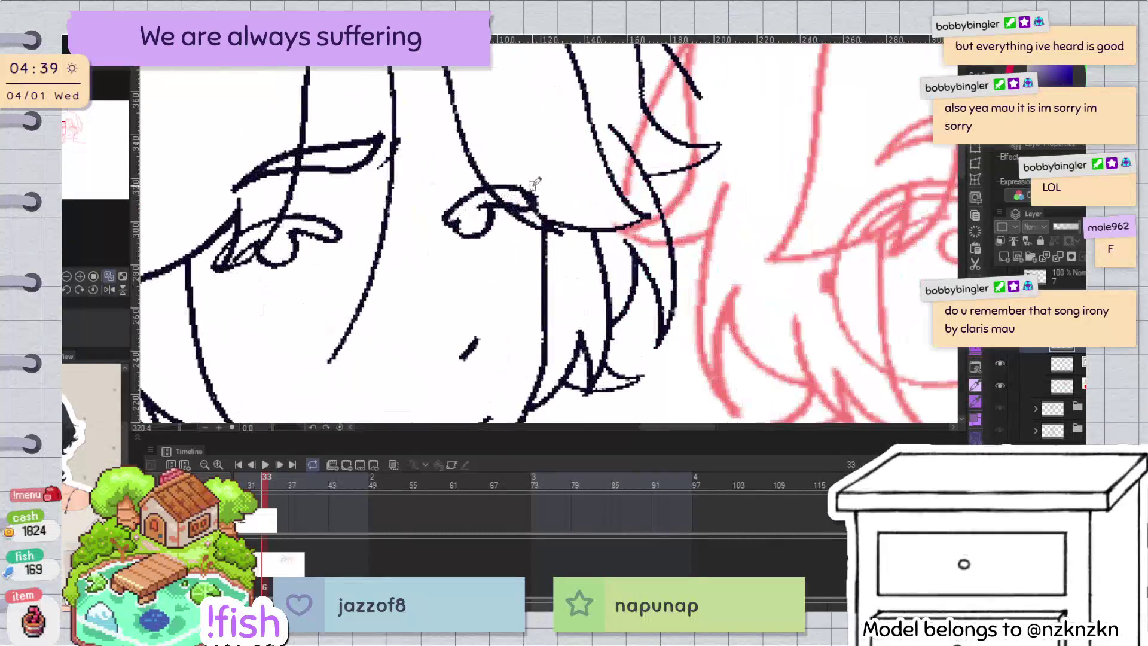
scroll(522, 189, down, 3)
key(h)
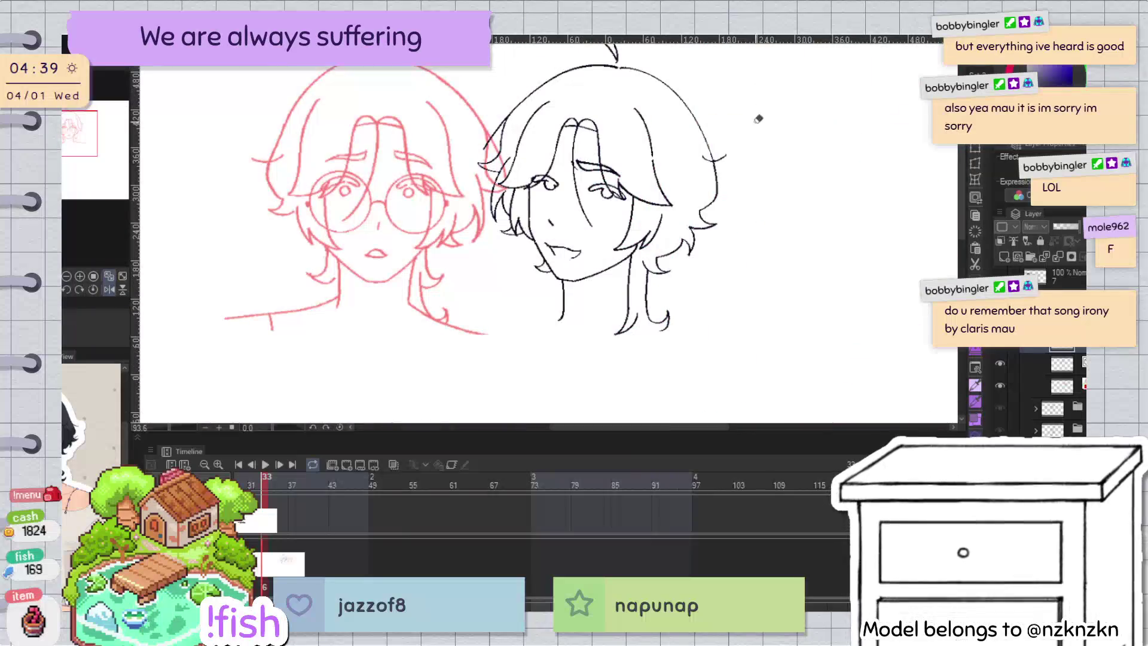
key(h)
key(h)
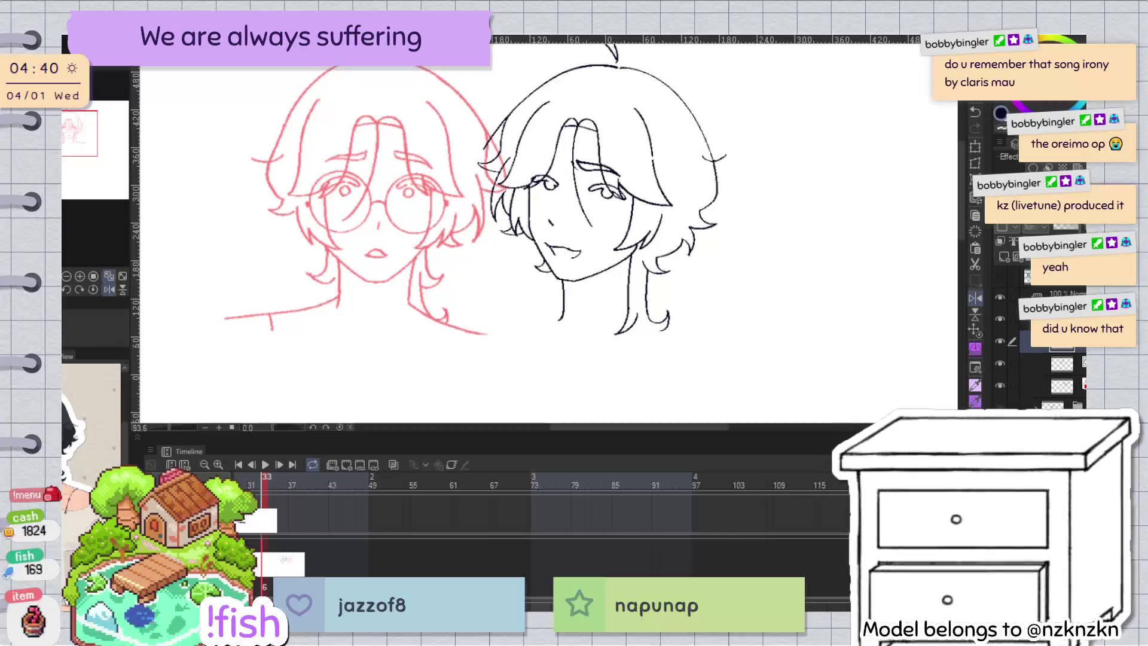
drag(737, 215, 528, 260)
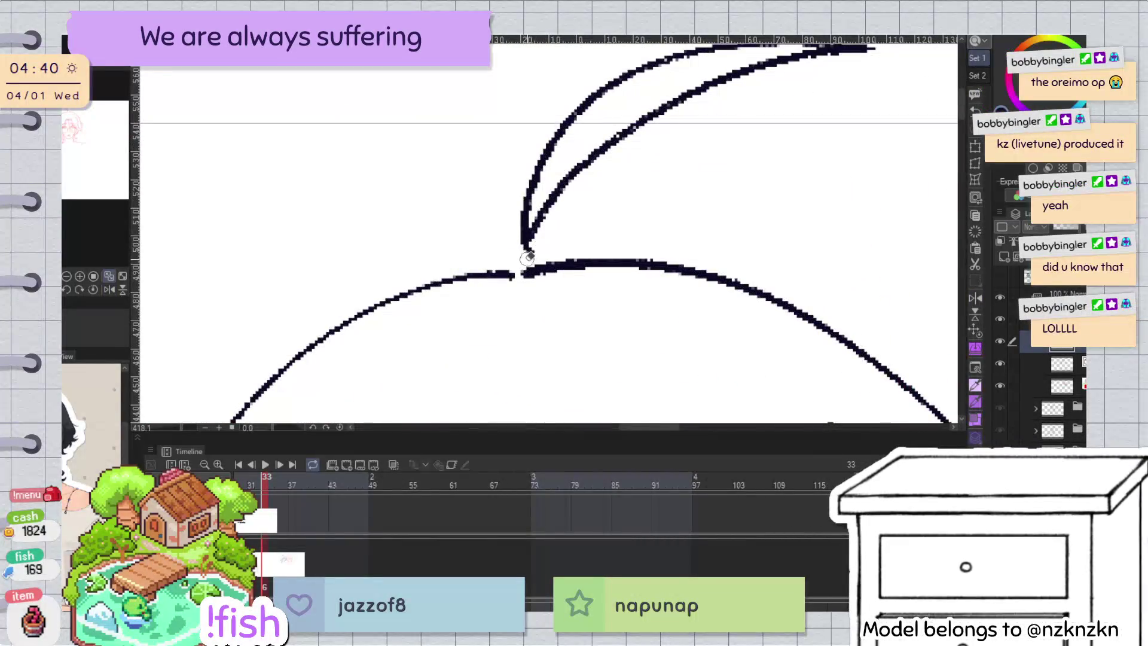
Step: Switch to another layer and mirror the canvas to review the drawing
click(1043, 363)
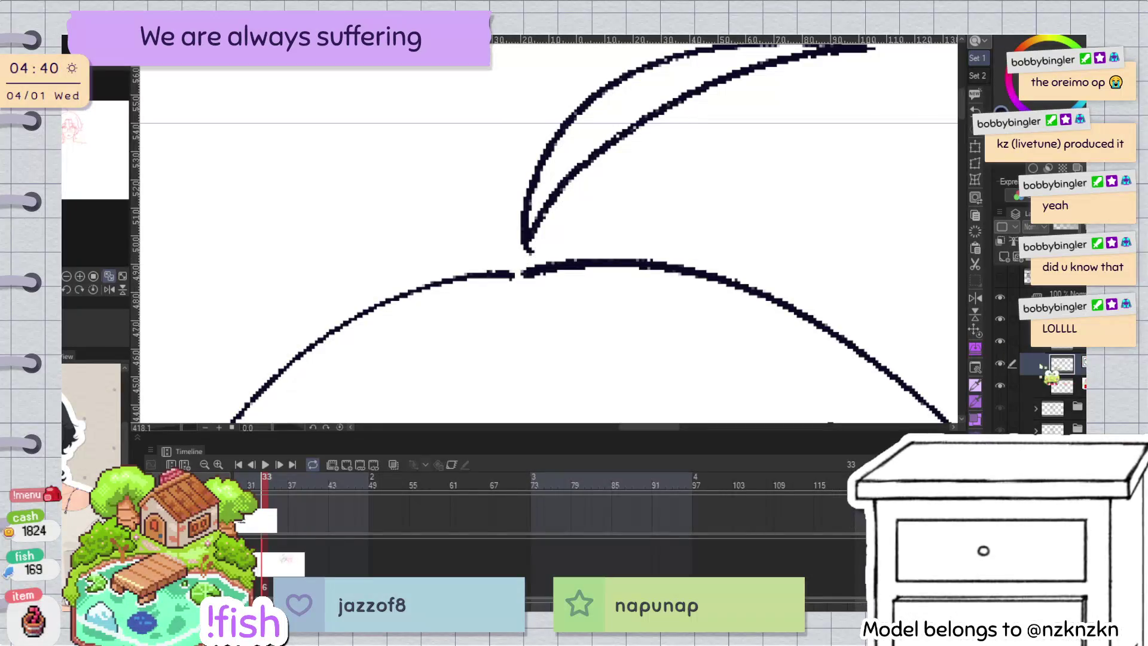
scroll(594, 186, down, 4)
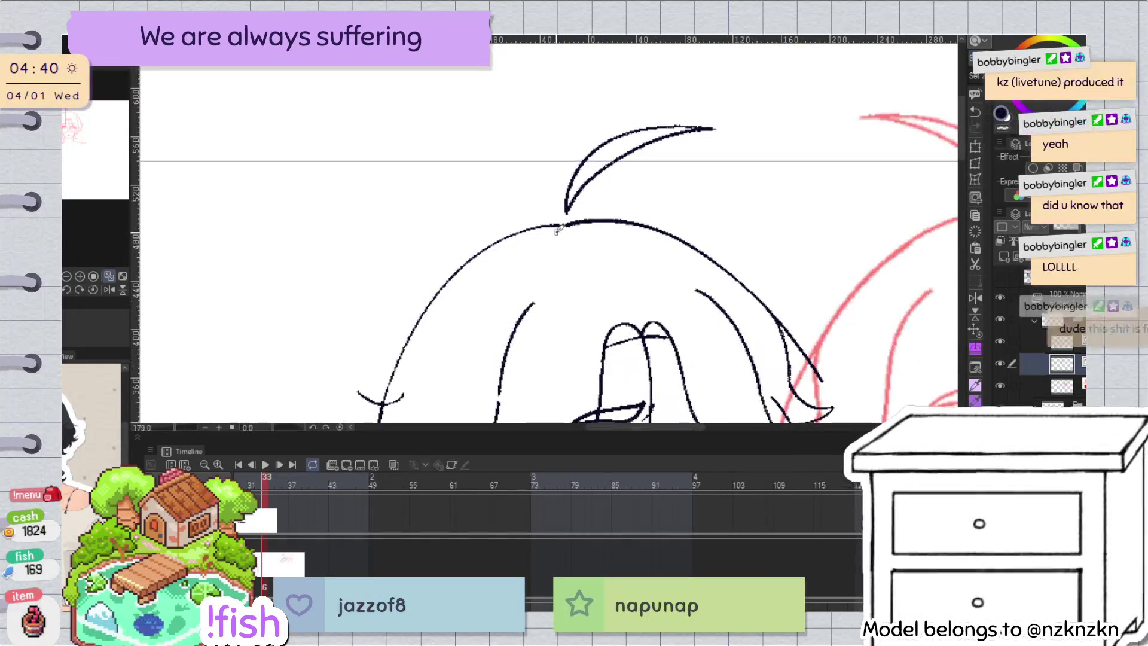
scroll(825, 249, down, 2)
key(h)
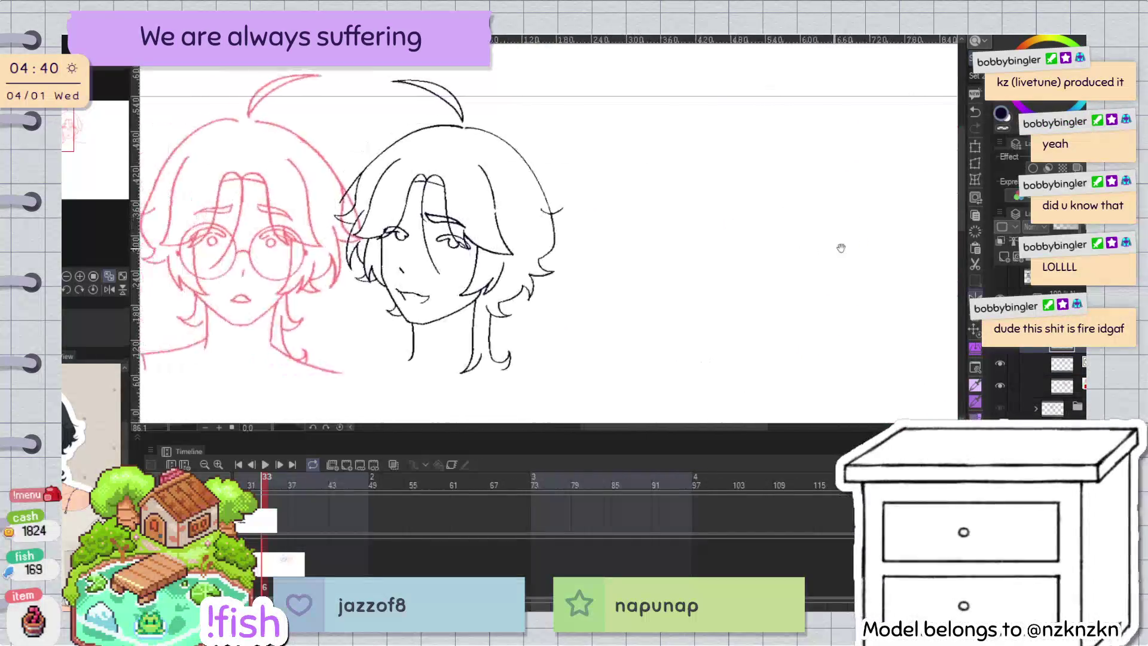
scroll(498, 154, up, 2)
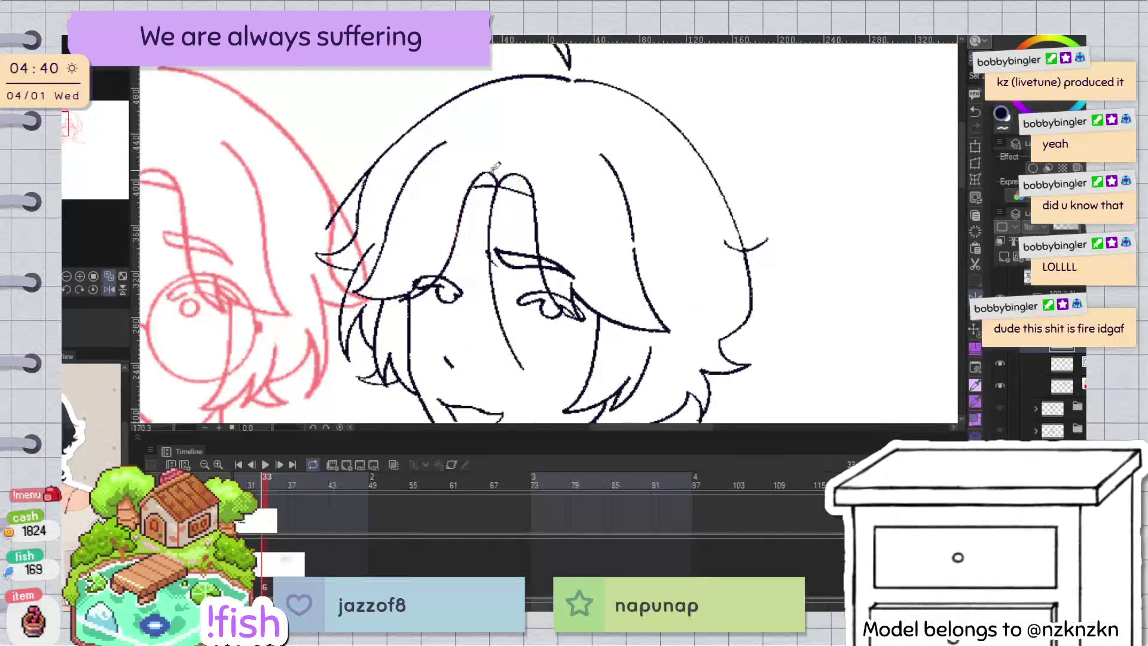
scroll(622, 191, down, 3)
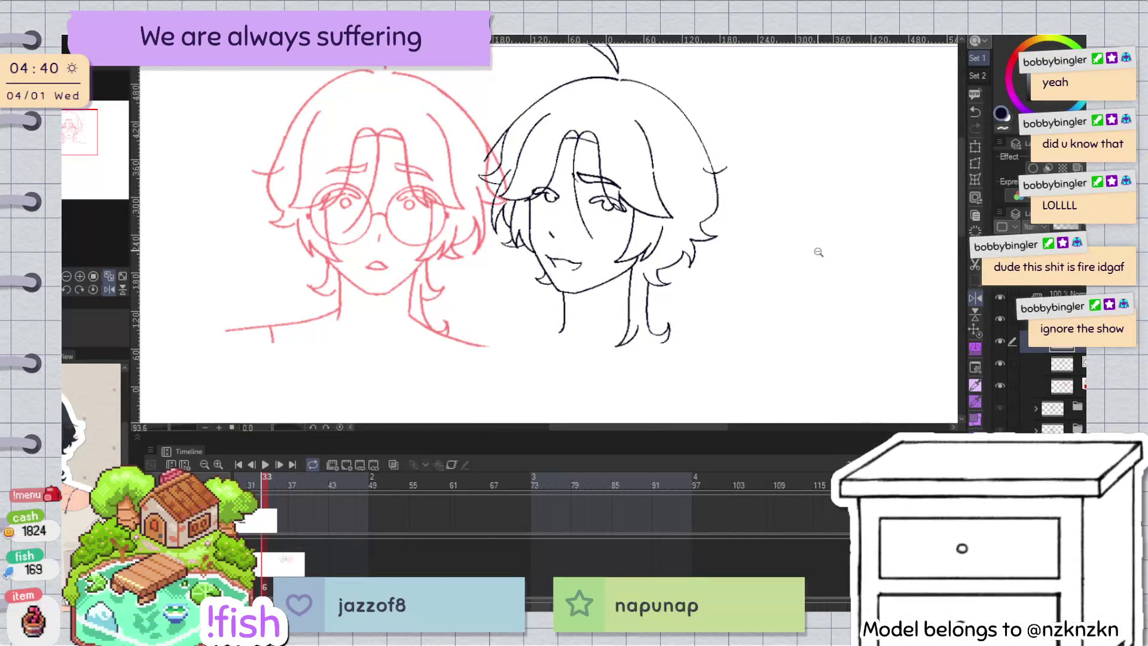
scroll(815, 249, down, 2)
scroll(720, 226, up, 2)
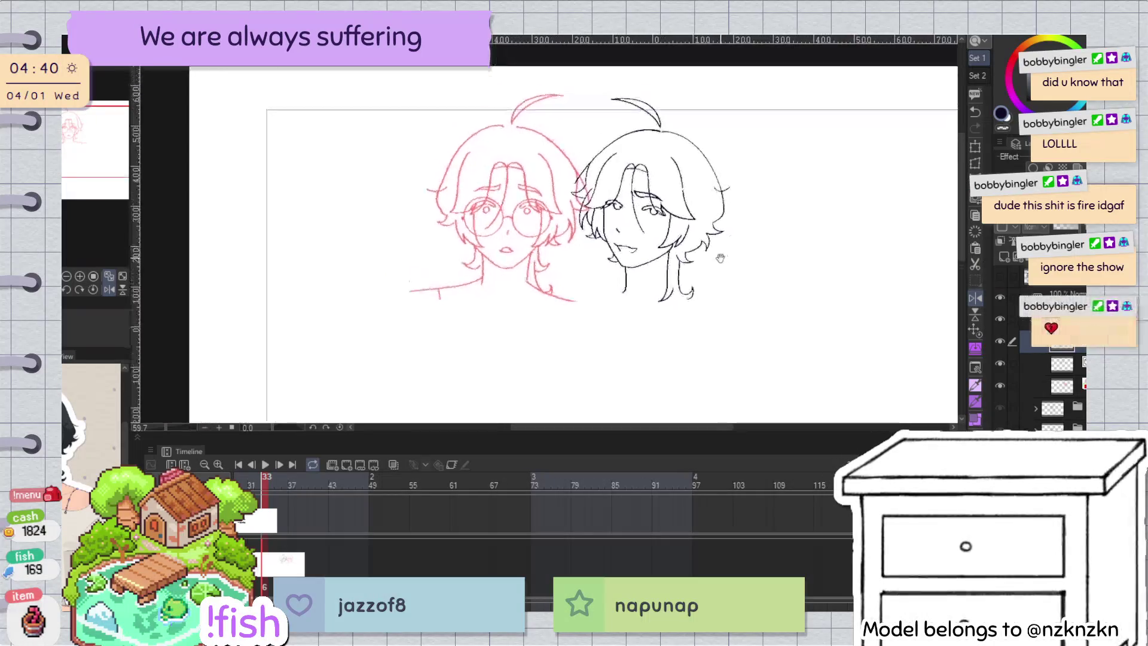
scroll(720, 225, up, 1)
scroll(547, 212, up, 5)
Step: Lasso the small mouth-corner stroke and transform it to sit against the lips
drag(657, 179, 547, 212)
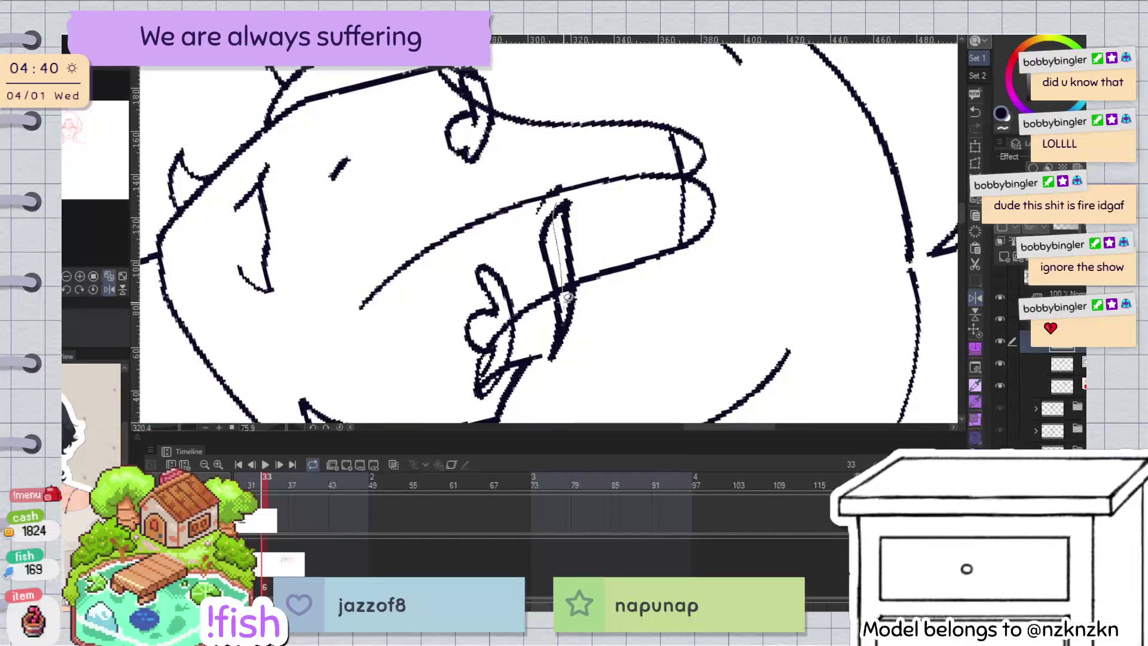
drag(538, 237, 541, 230)
key(ctrl+t)
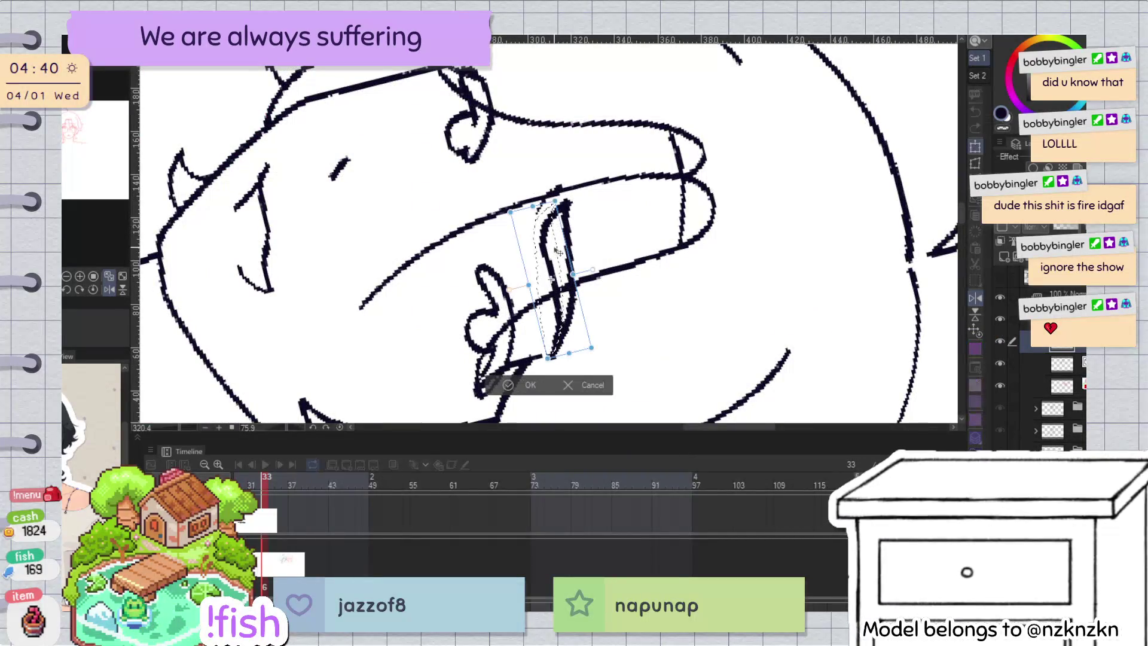
drag(553, 357, 553, 358)
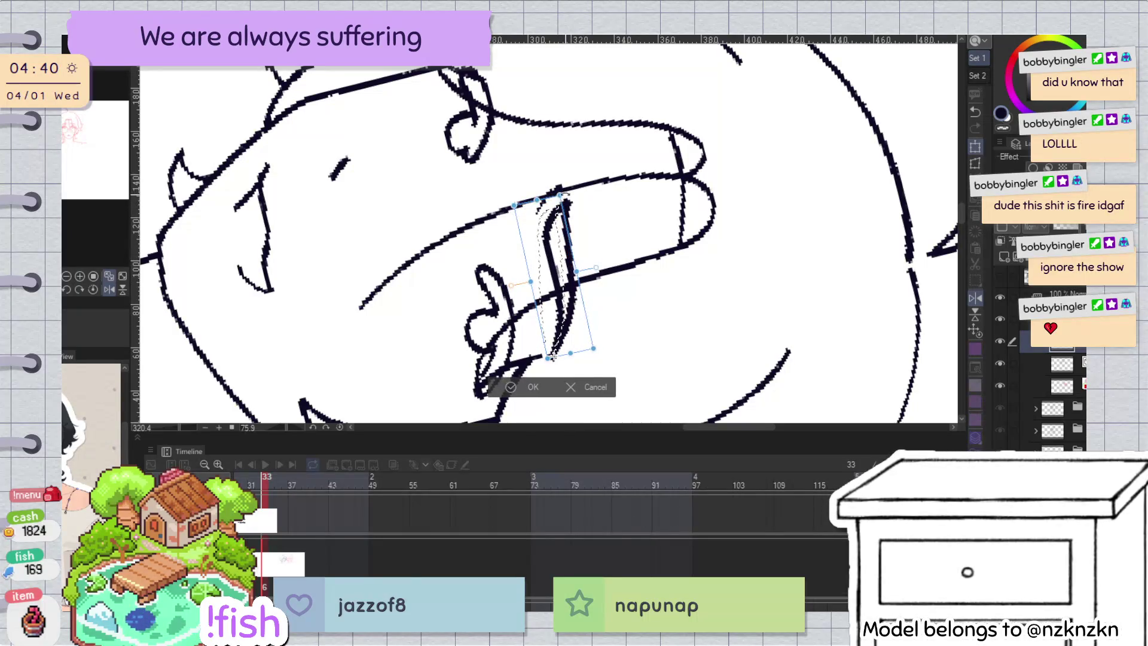
click(532, 388)
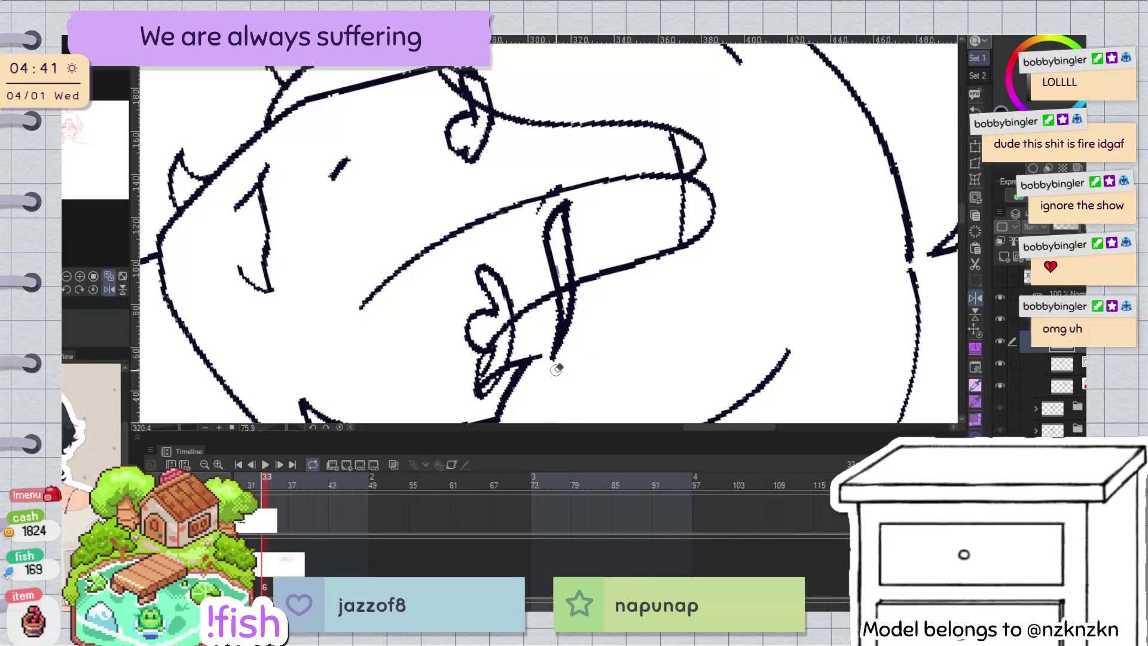
key(ctrl+at)
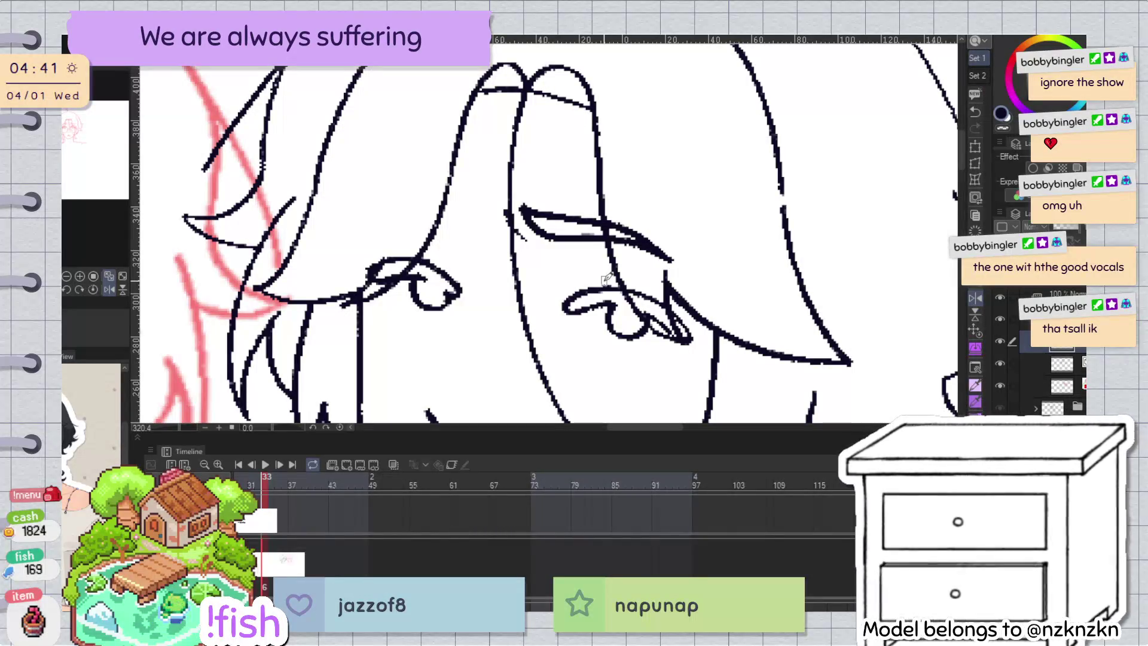
Step: Mirror the canvas and toggle the line-art layer to compare both heads
key(h)
drag(758, 258, 806, 237)
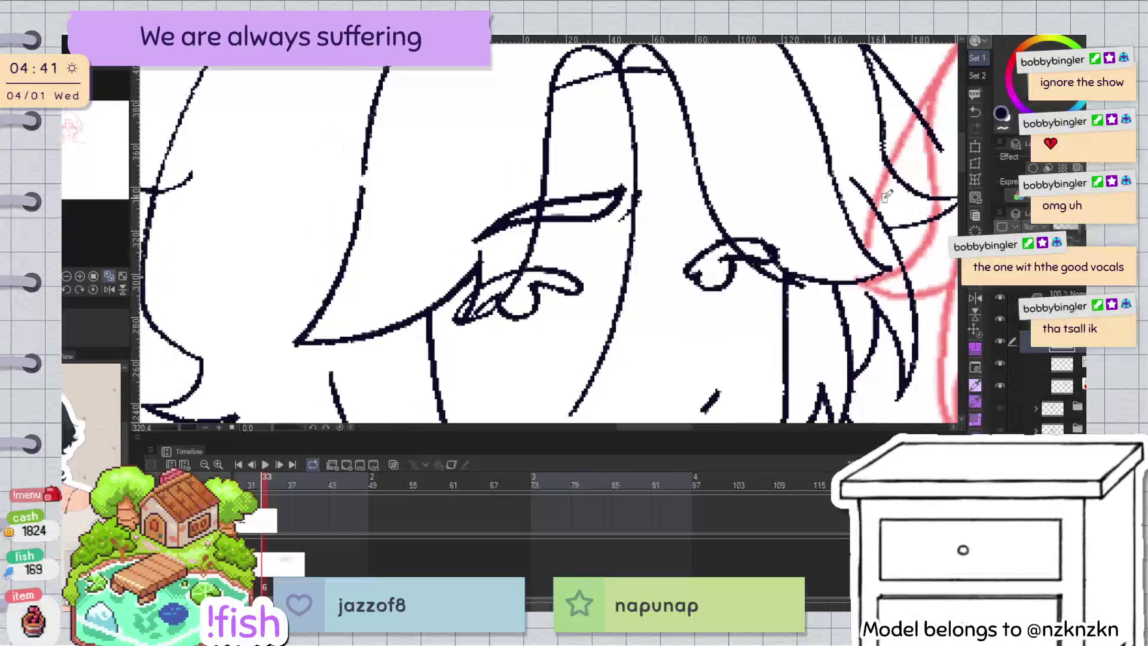
click(998, 342)
click(998, 342)
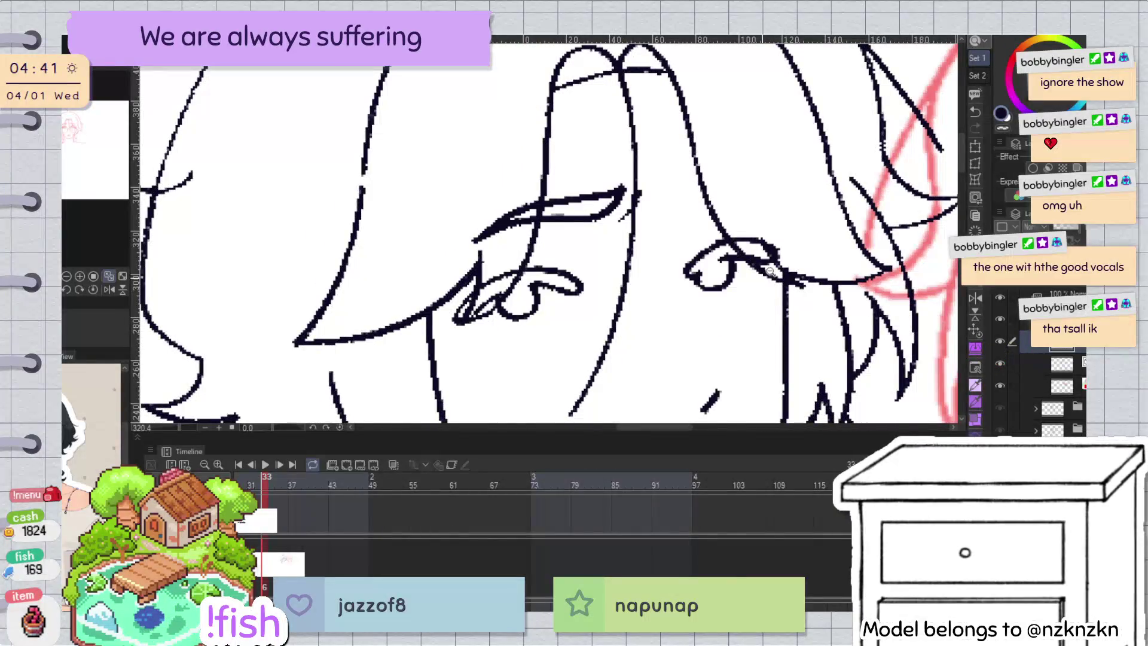
scroll(771, 272, down, 5)
key(h)
drag(695, 389, 776, 314)
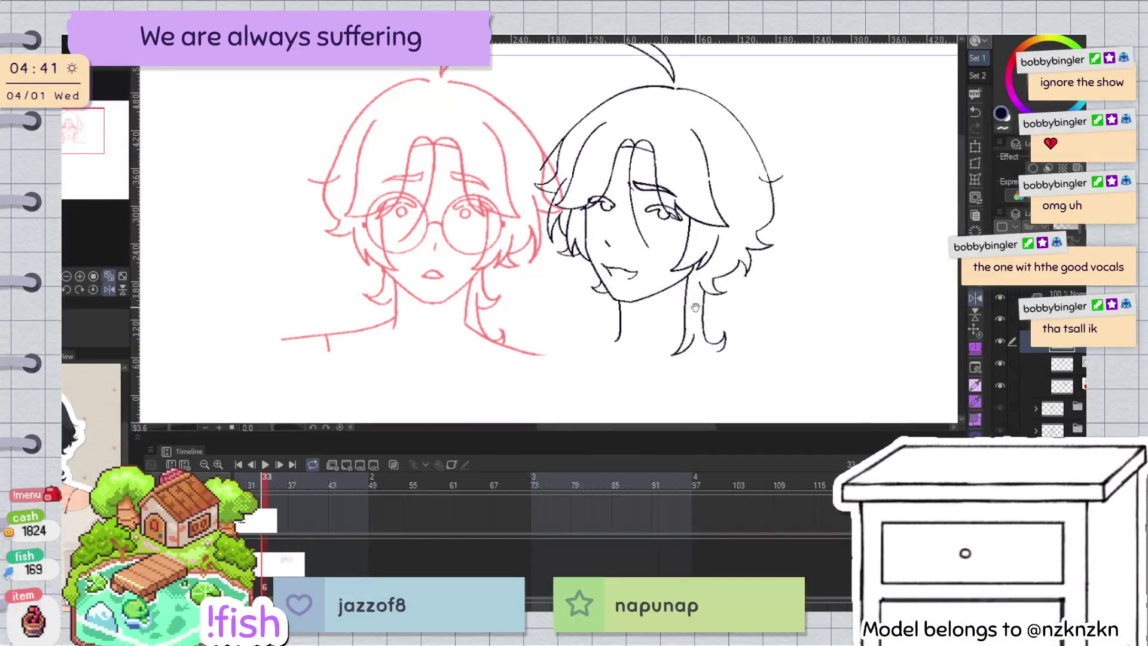
key(h)
scroll(485, 164, up, 5)
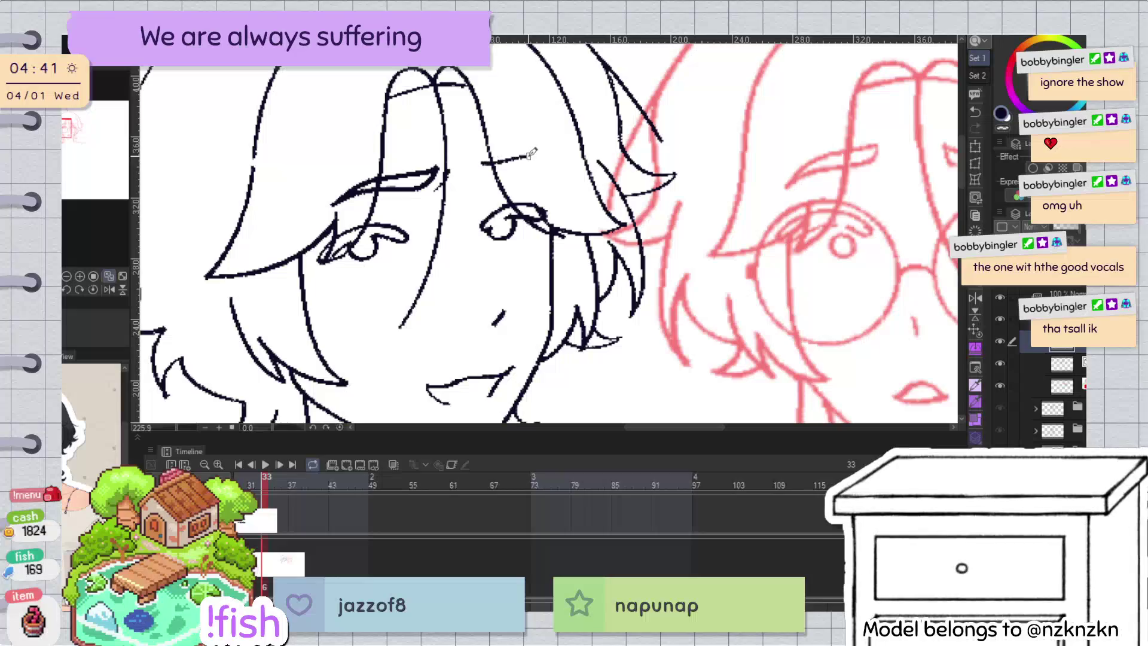
key(h)
Step: Redraw the eyebrow as one clean stroke with a short stroke at its end
key(ctrl+z)
drag(617, 161, 546, 176)
key(ctrl+z)
drag(619, 164, 550, 173)
key(h)
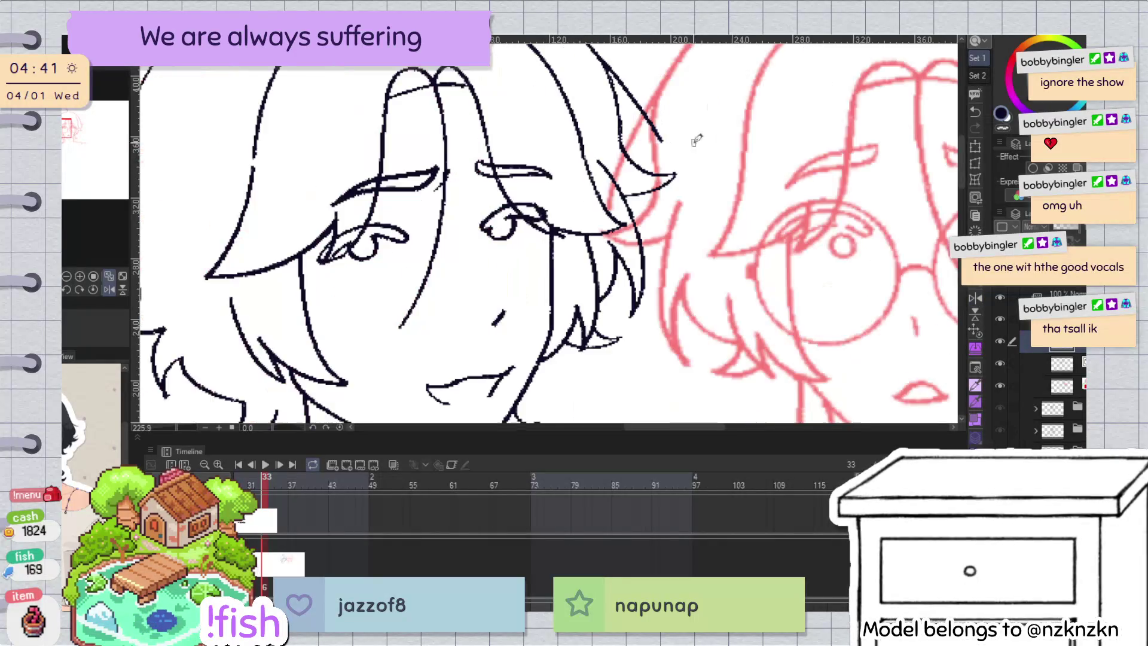
key(ctrl+z)
drag(478, 168, 485, 173)
key(h)
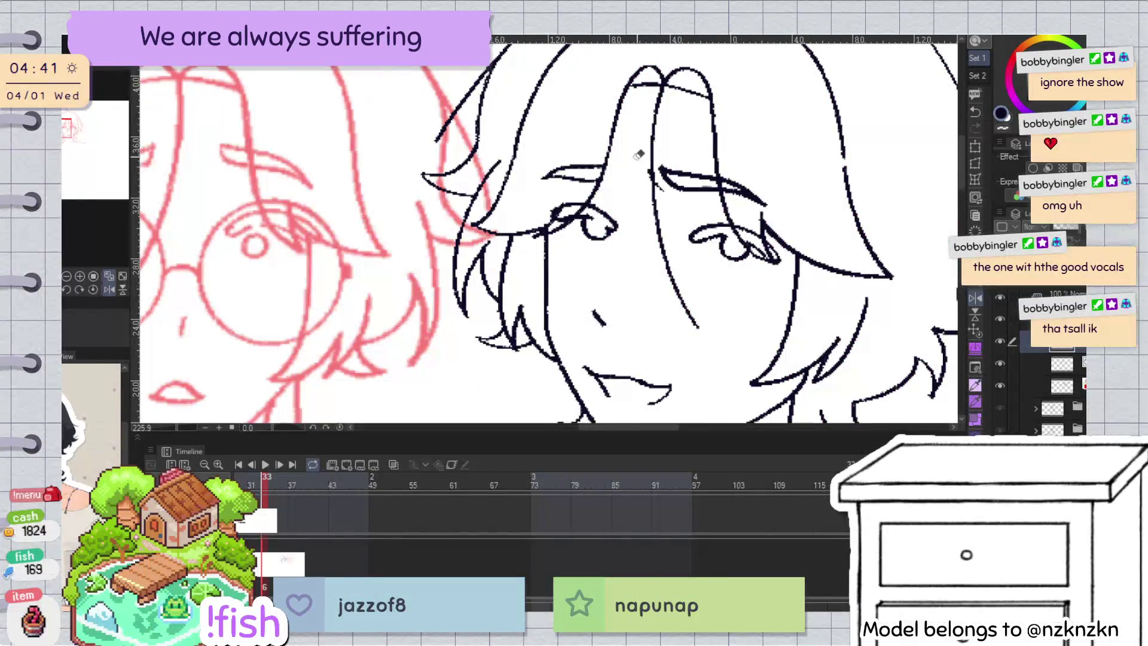
Step: Flip the view to compare both faces and inspect the eyebrow's vector line
scroll(714, 140, down, 2)
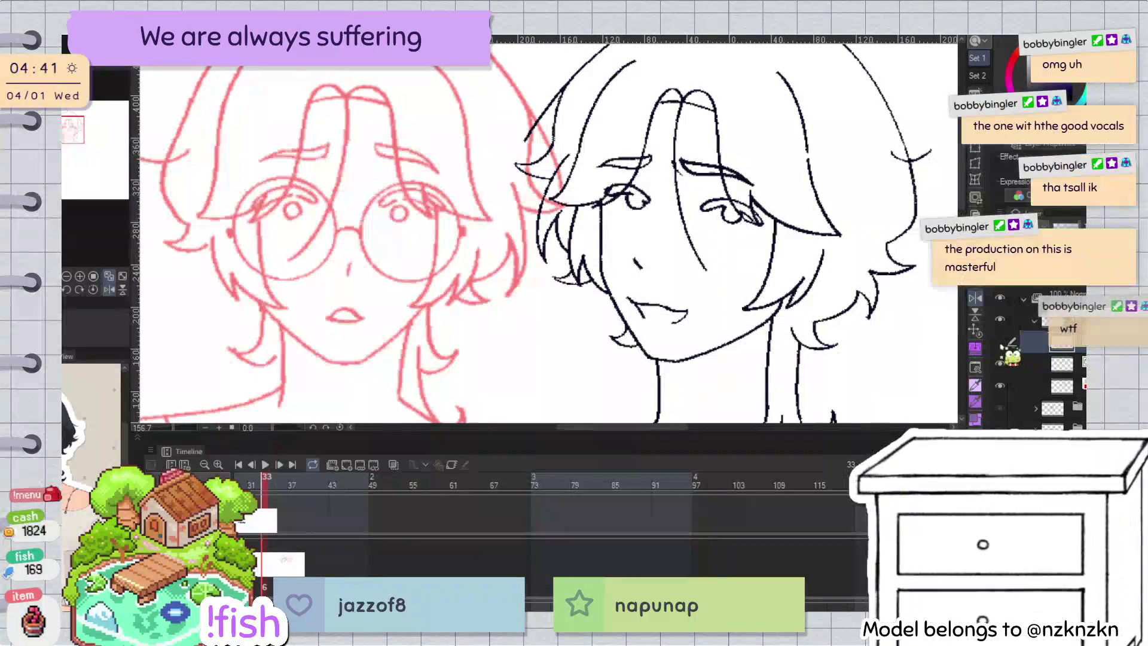
key(h)
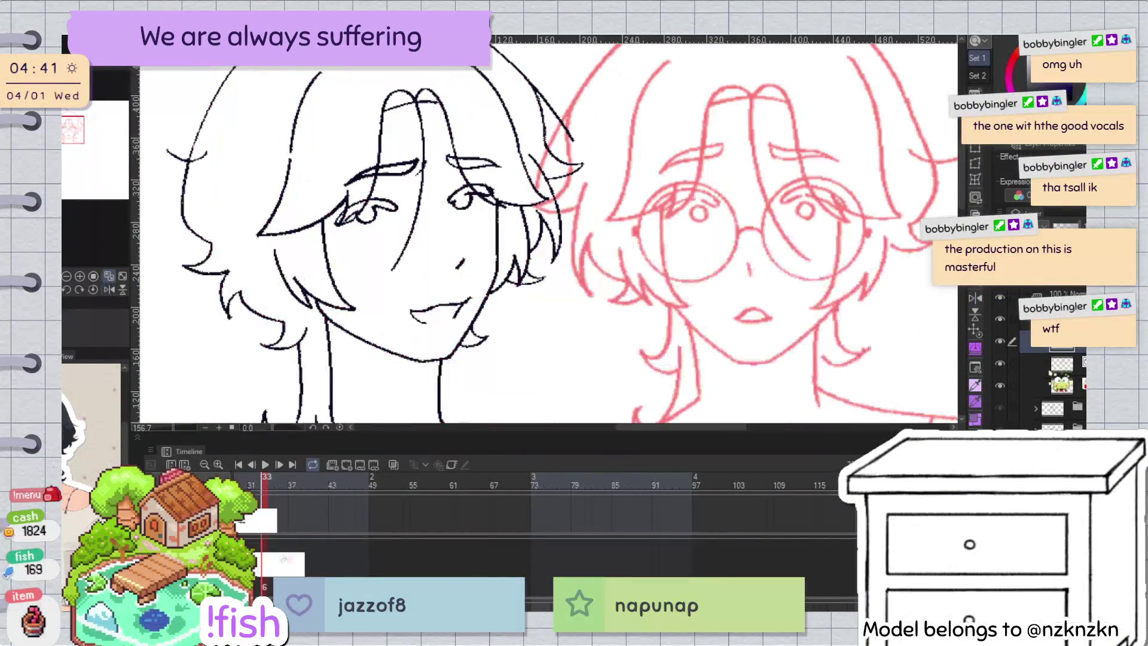
key(h)
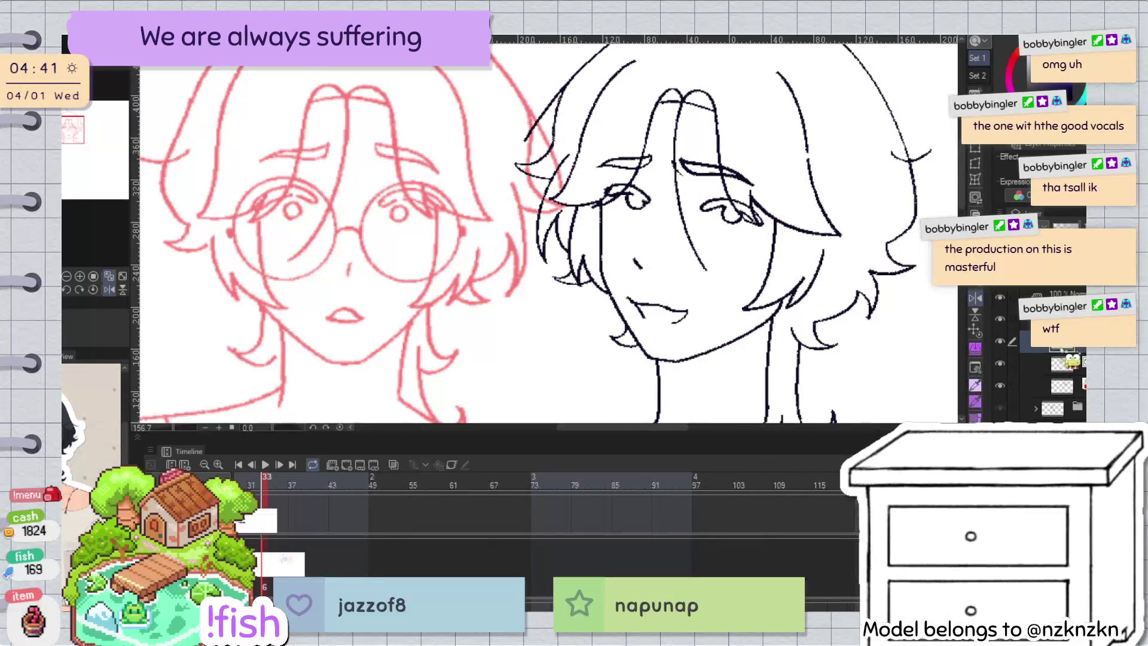
scroll(627, 168, up, 3)
click(621, 169)
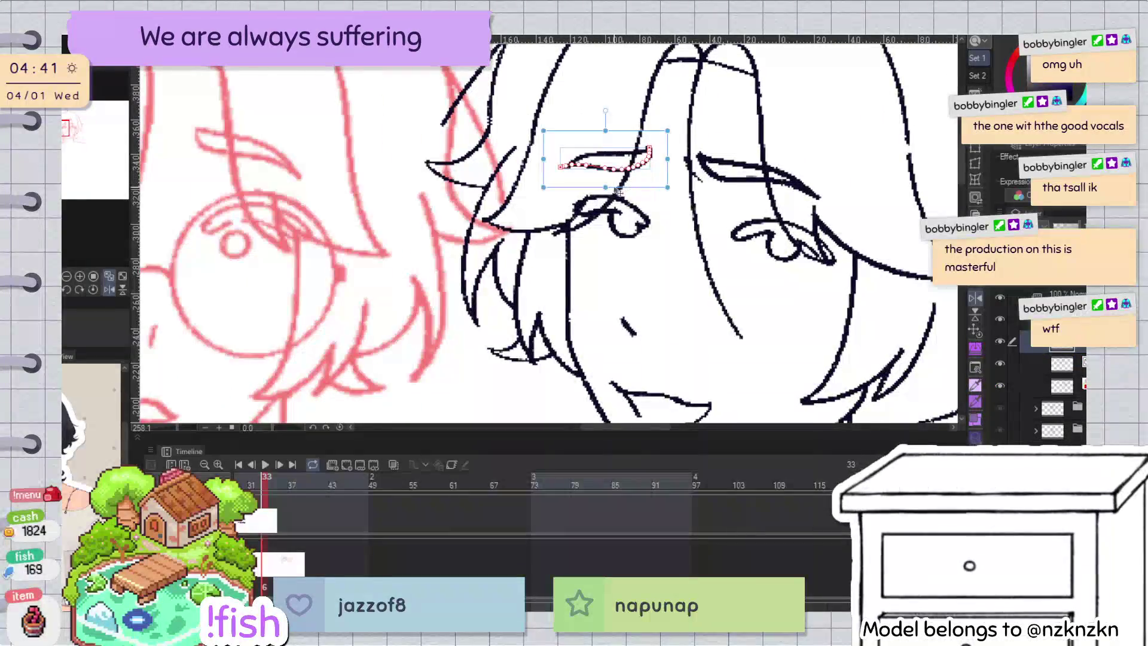
click(618, 206)
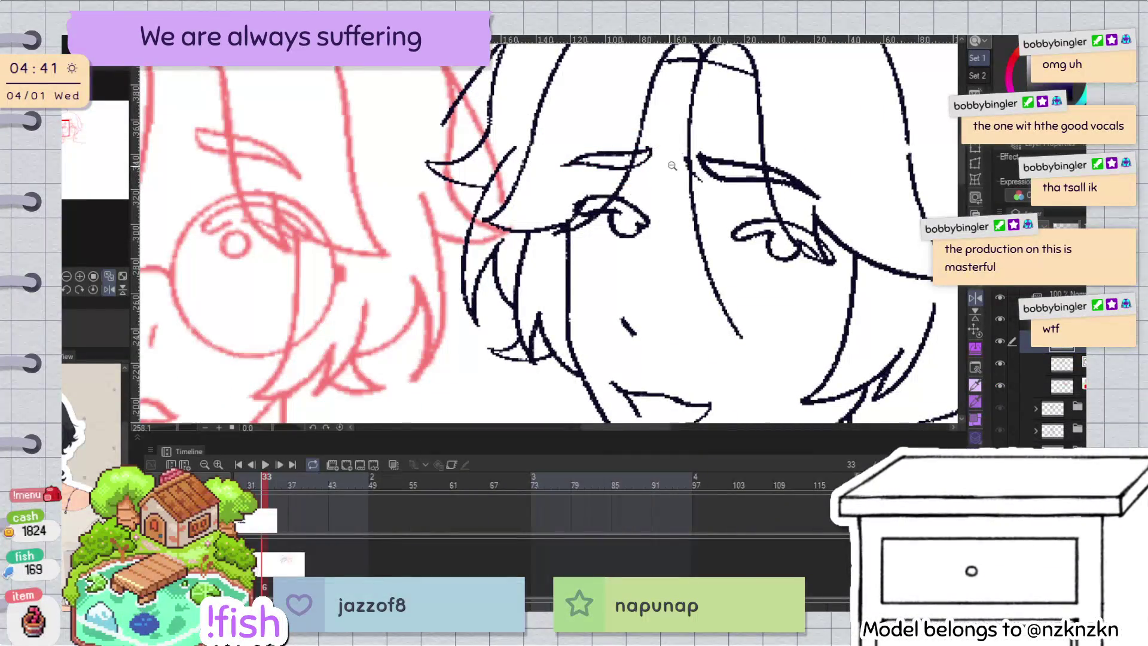
scroll(673, 164, down, 5)
Step: Draw extra hair strands below the right curl on the layer beneath
click(1052, 363)
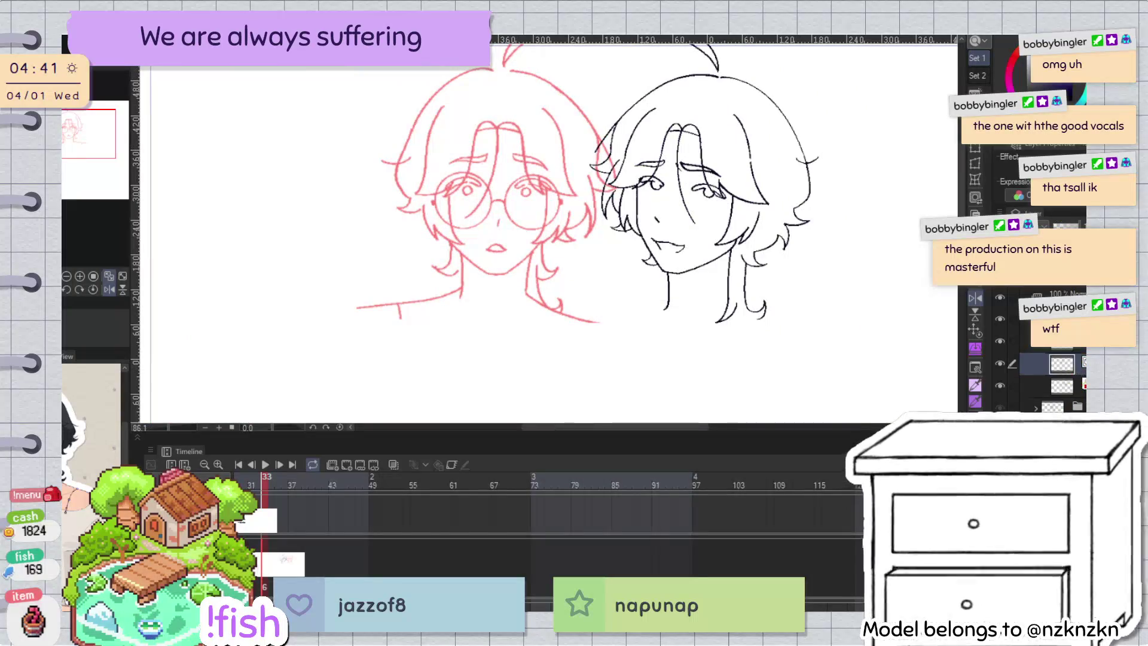
drag(790, 228, 780, 250)
drag(904, 150, 891, 173)
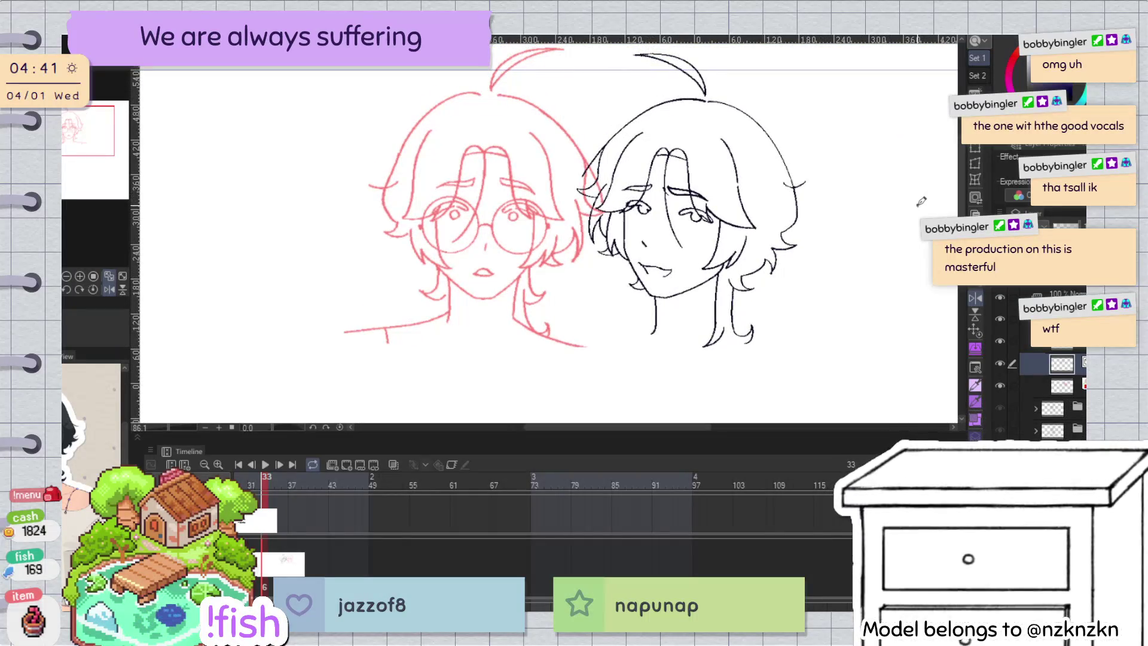
click(680, 246)
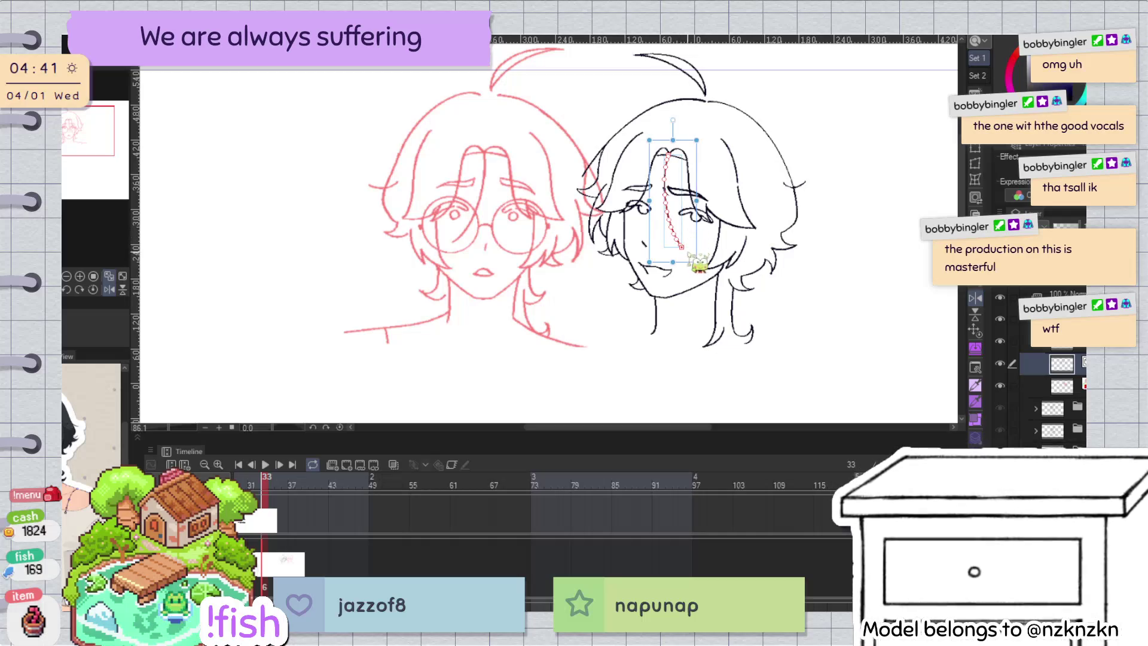
key(ctrl+d)
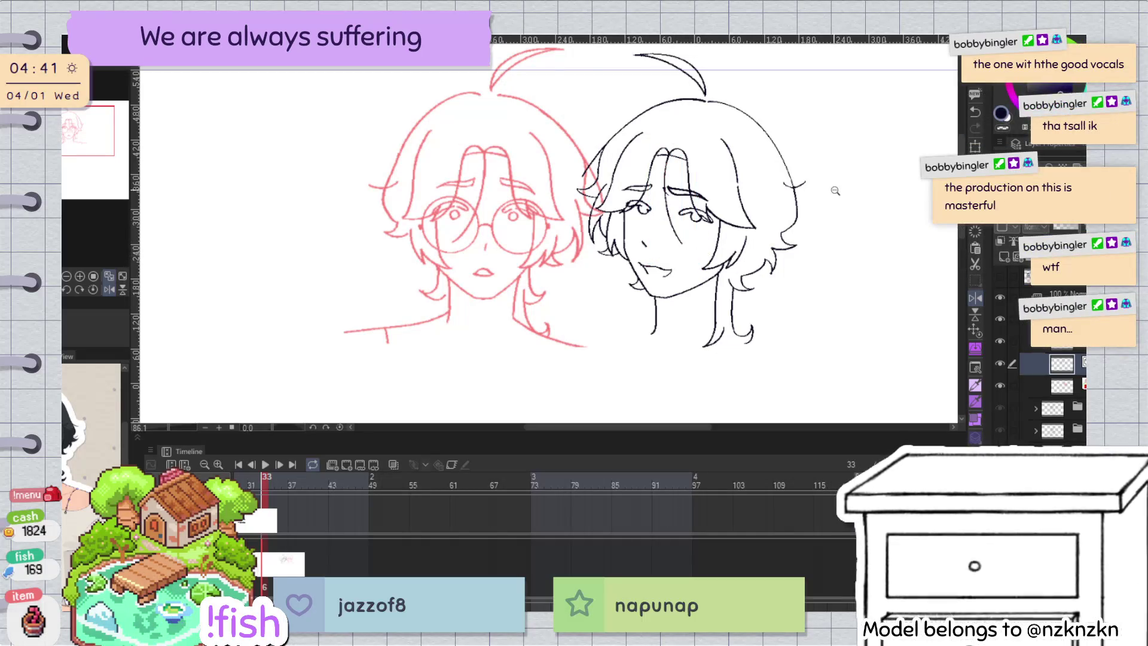
scroll(679, 251, down, 3)
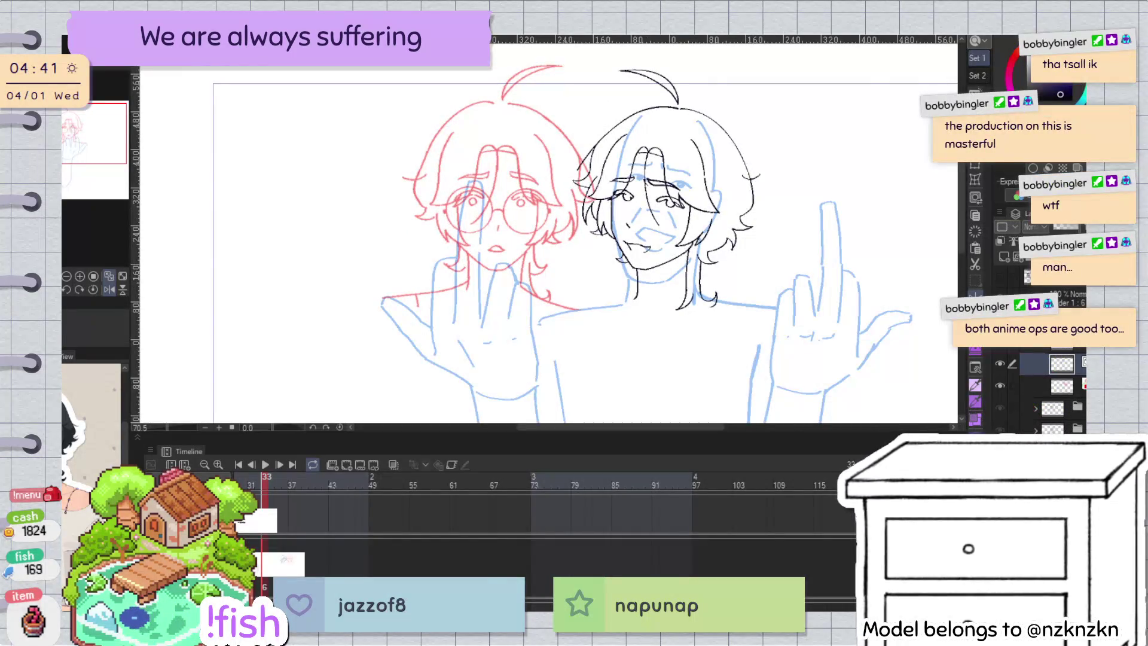
Step: Transform the head line art: stretch slightly, rotate clockwise, nudge into place, and confirm
drag(778, 234, 732, 242)
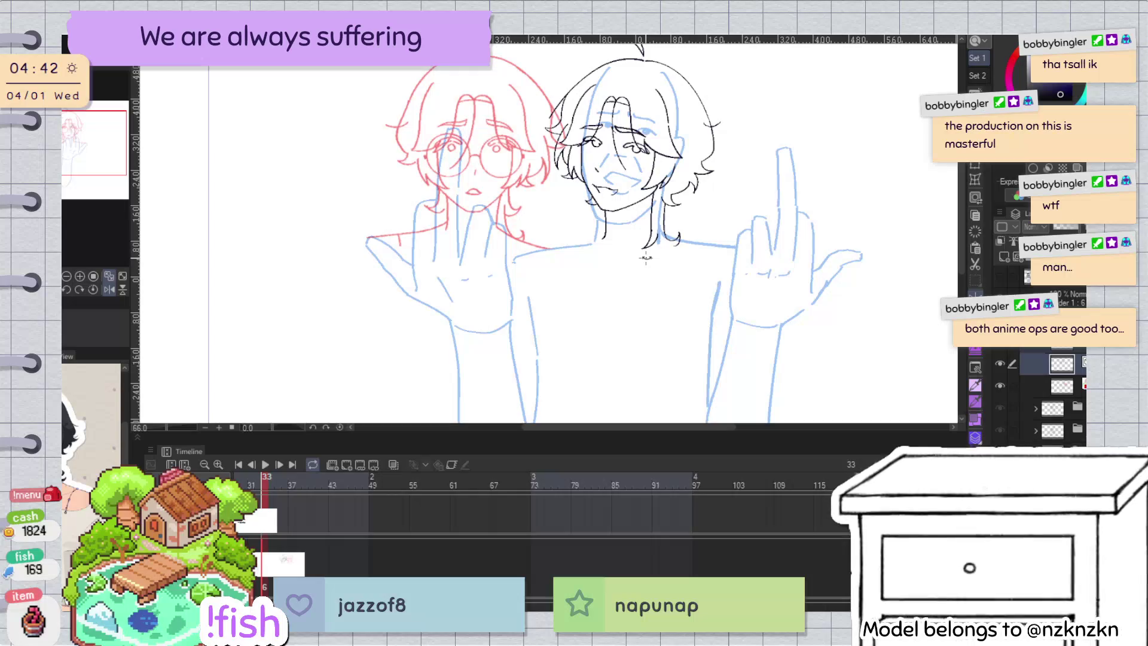
scroll(645, 259, down, 2)
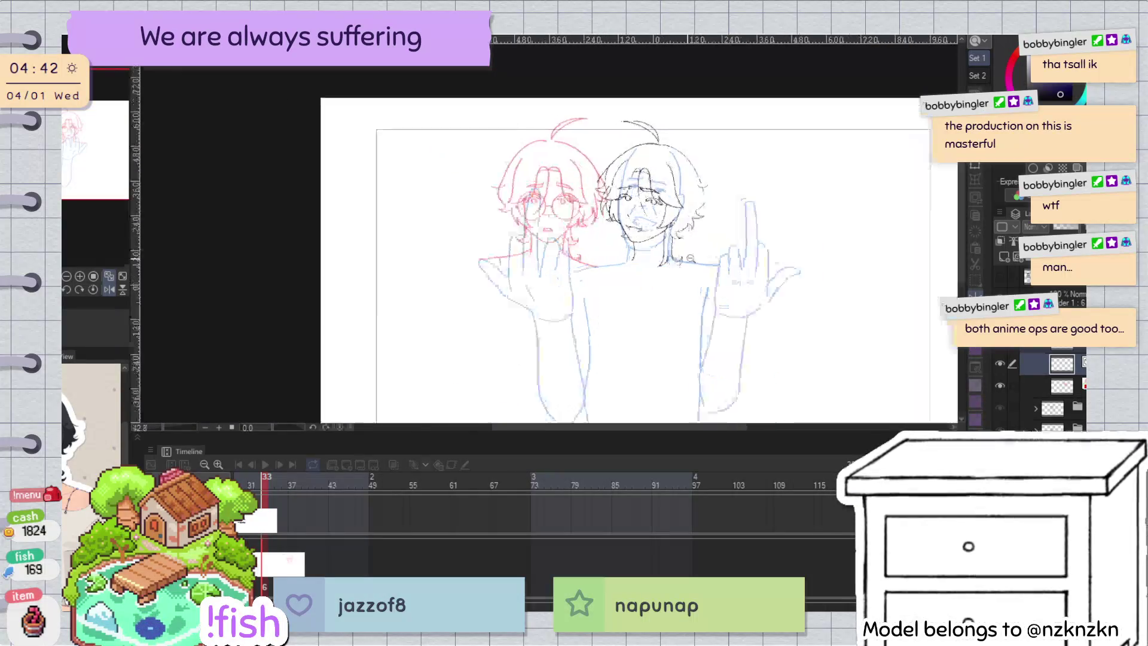
key(ctrl+t)
drag(642, 219, 637, 205)
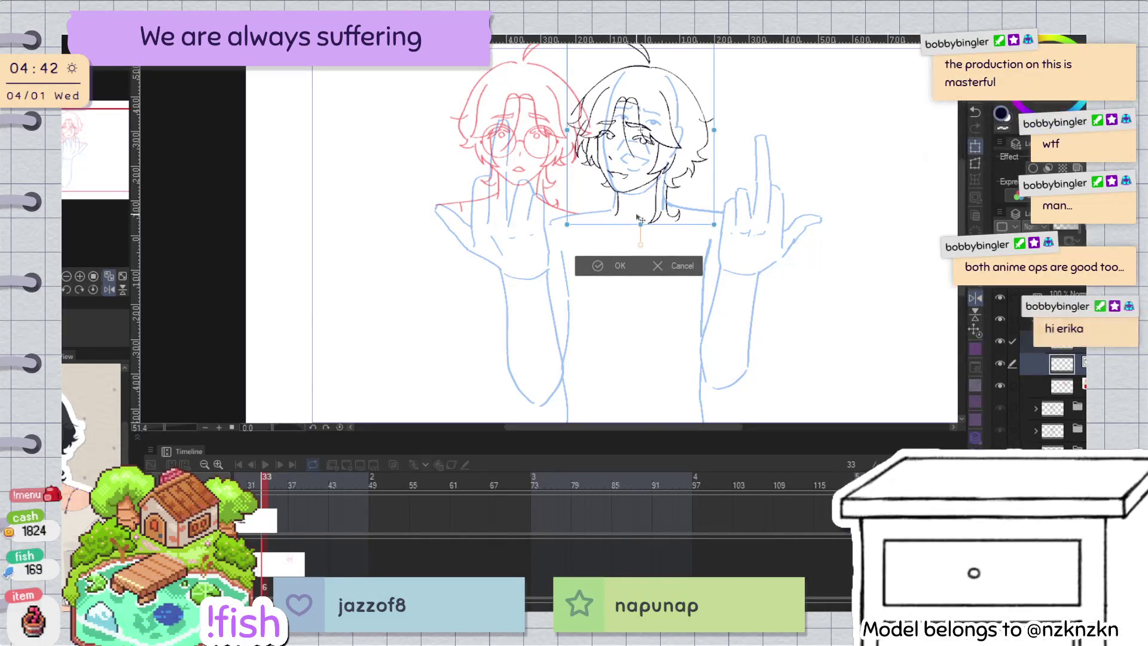
drag(739, 184, 738, 189)
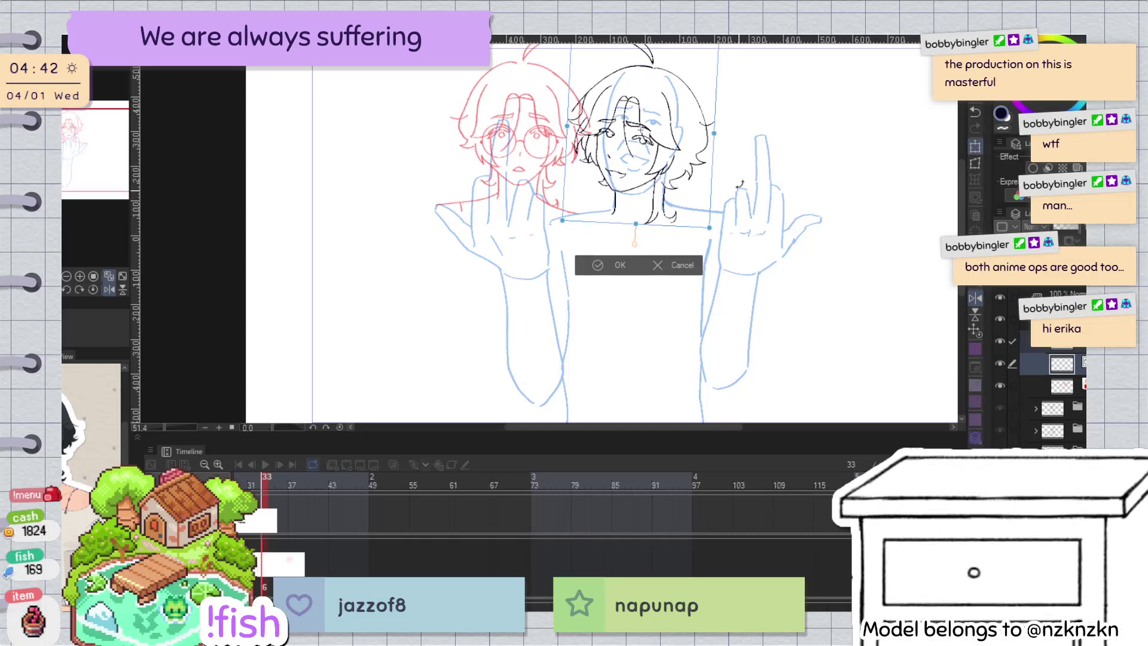
drag(664, 218, 667, 218)
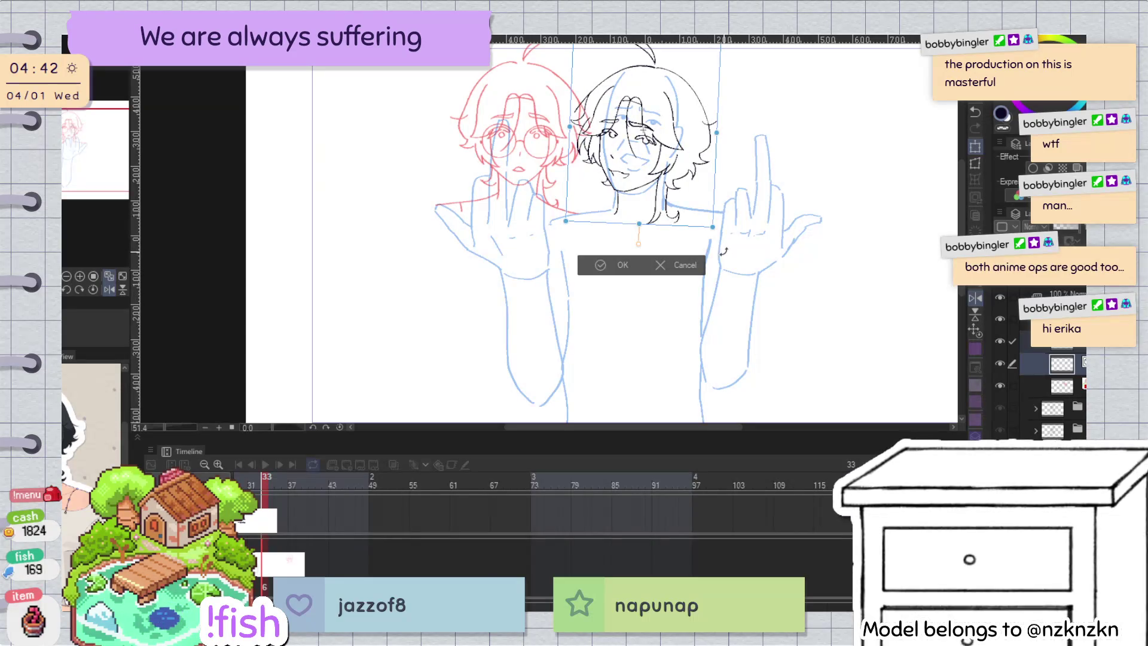
scroll(723, 251, up, 2)
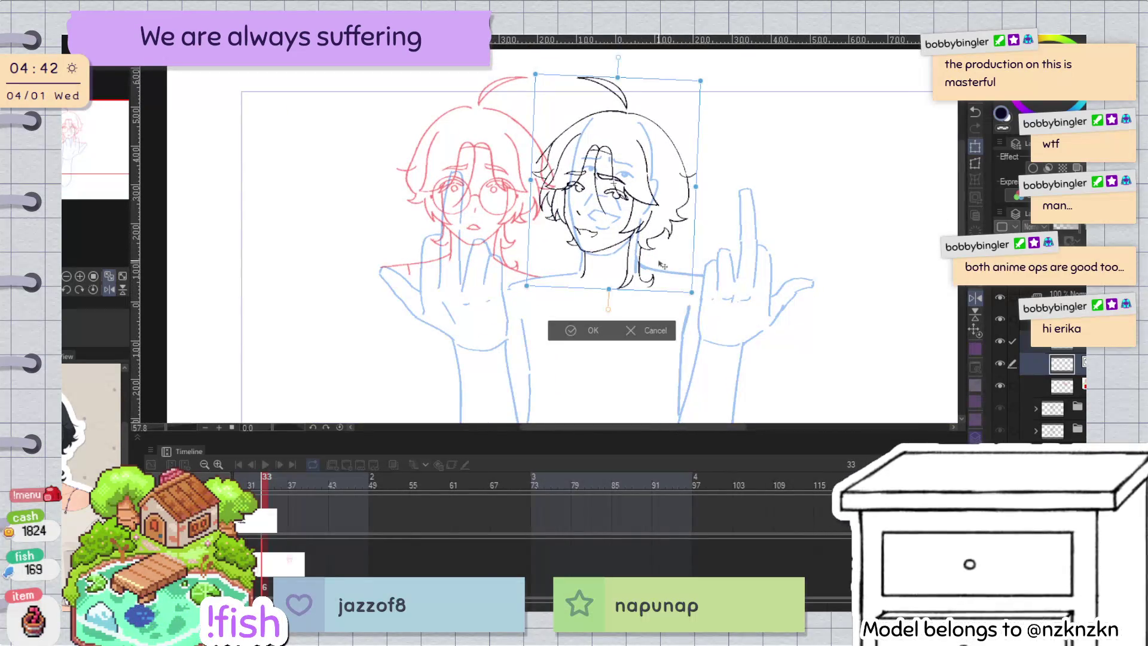
drag(717, 245, 676, 270)
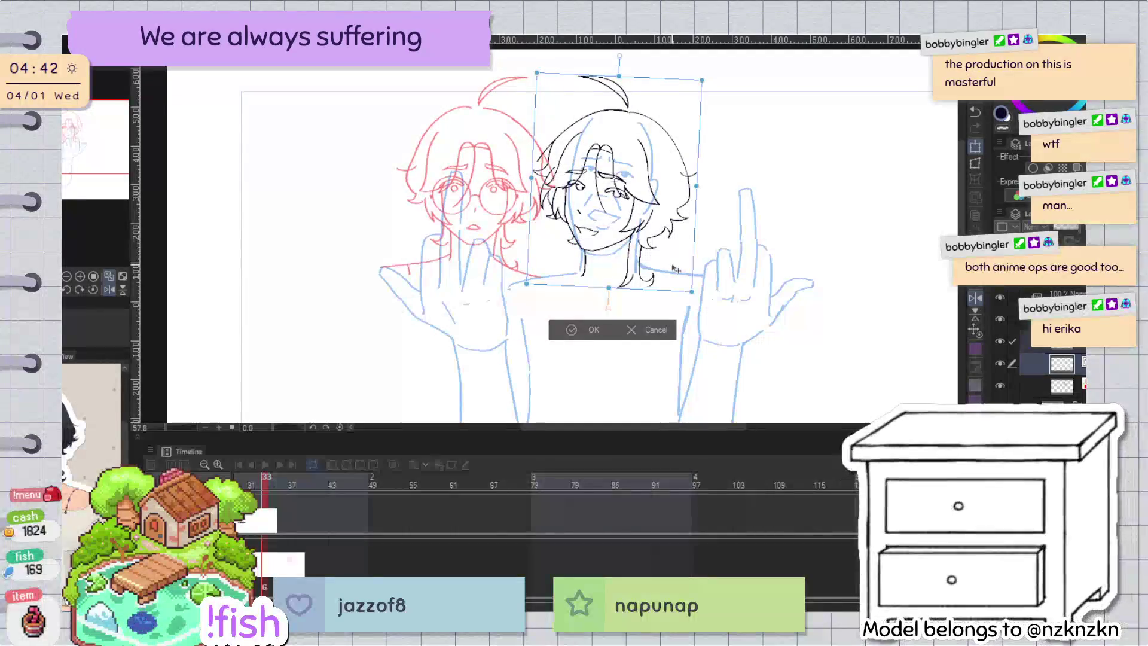
scroll(676, 270, up, 2)
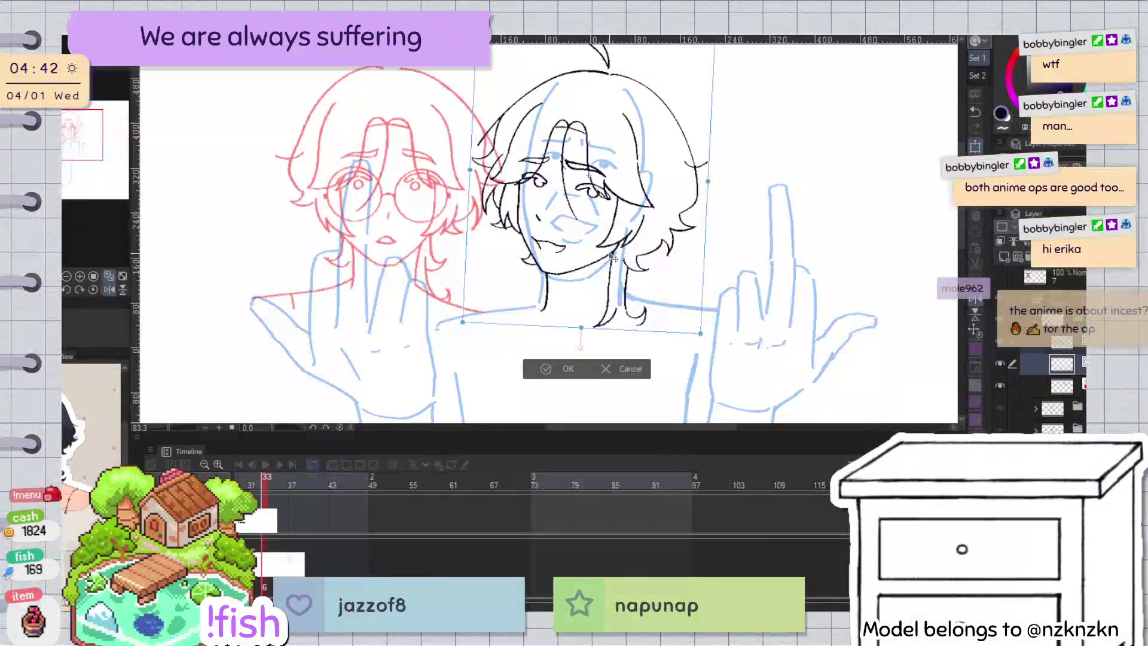
drag(611, 254, 610, 256)
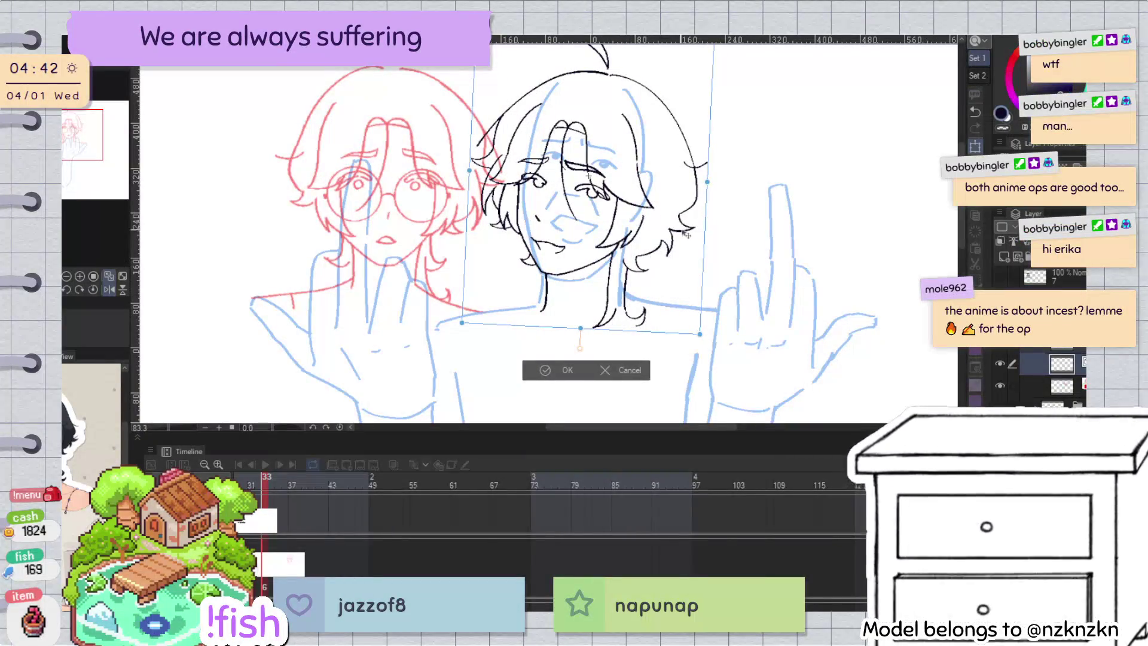
key(Return)
Step: Transform the head again, tilting it a little further clockwise, and commit
scroll(733, 258, down, 2)
key(ctrl+t)
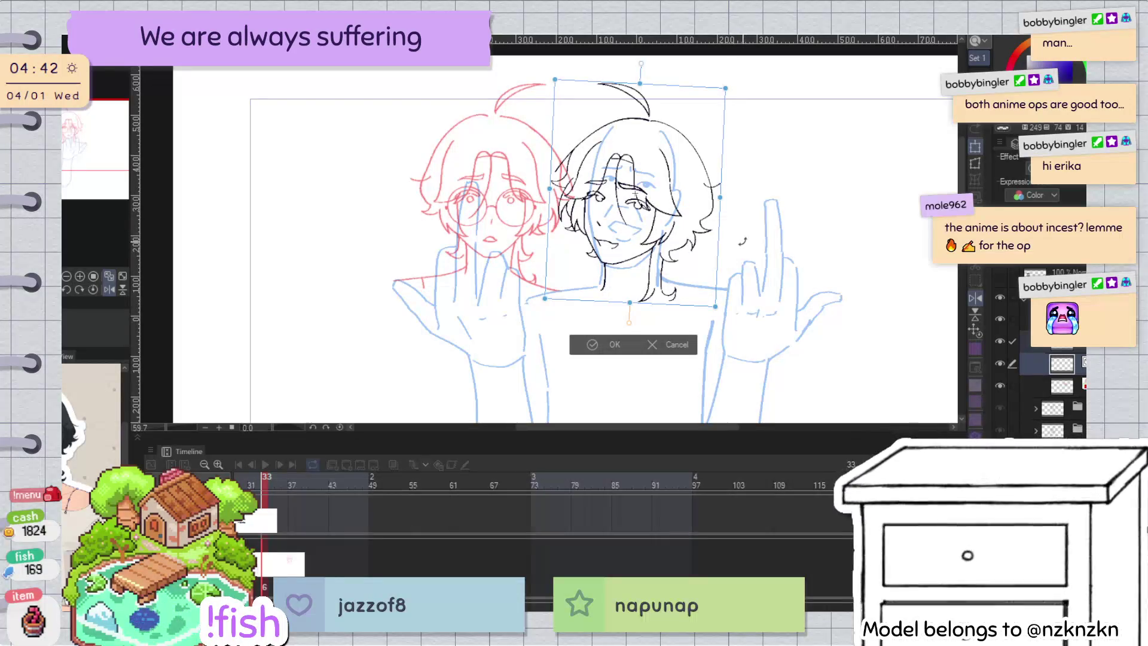
drag(755, 237, 755, 239)
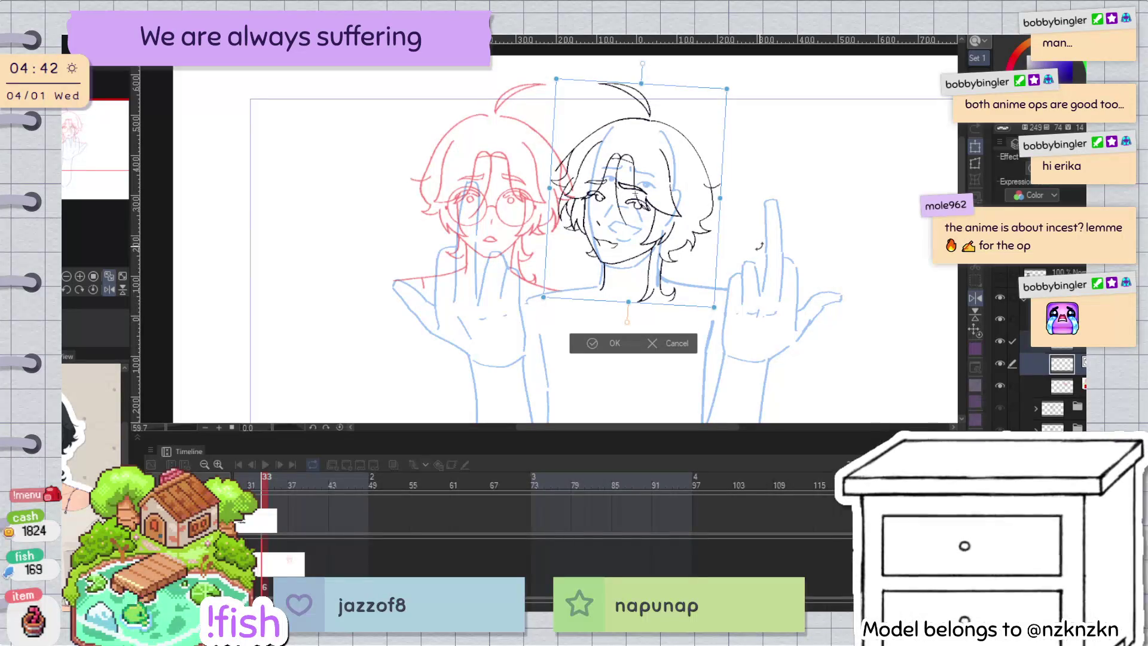
drag(759, 245, 759, 246)
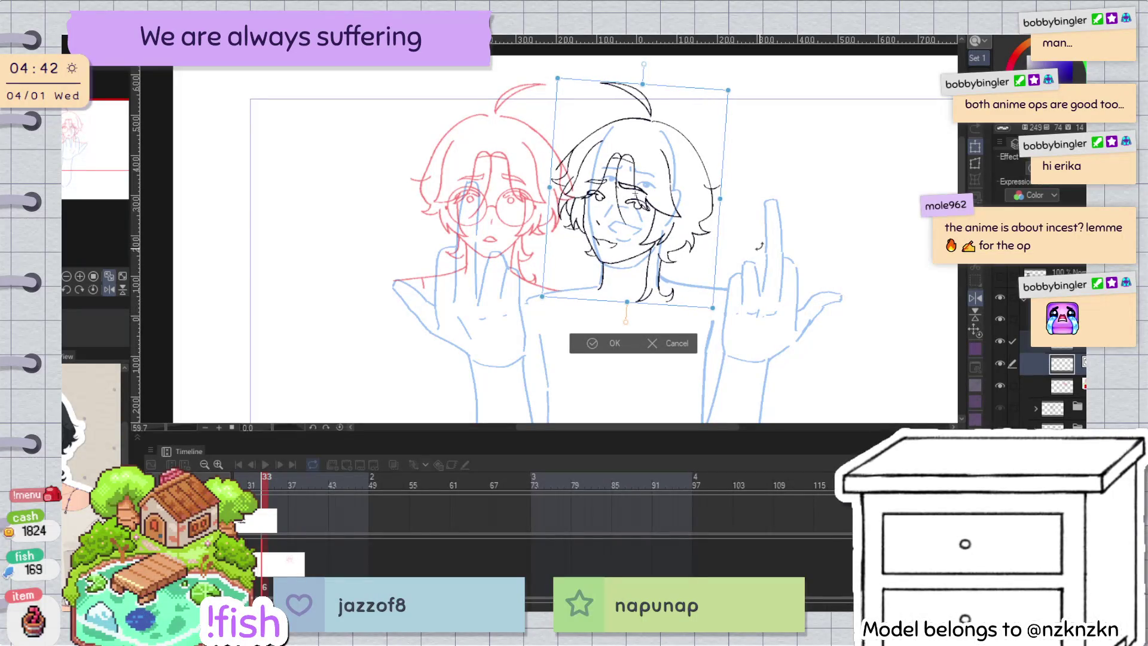
click(612, 345)
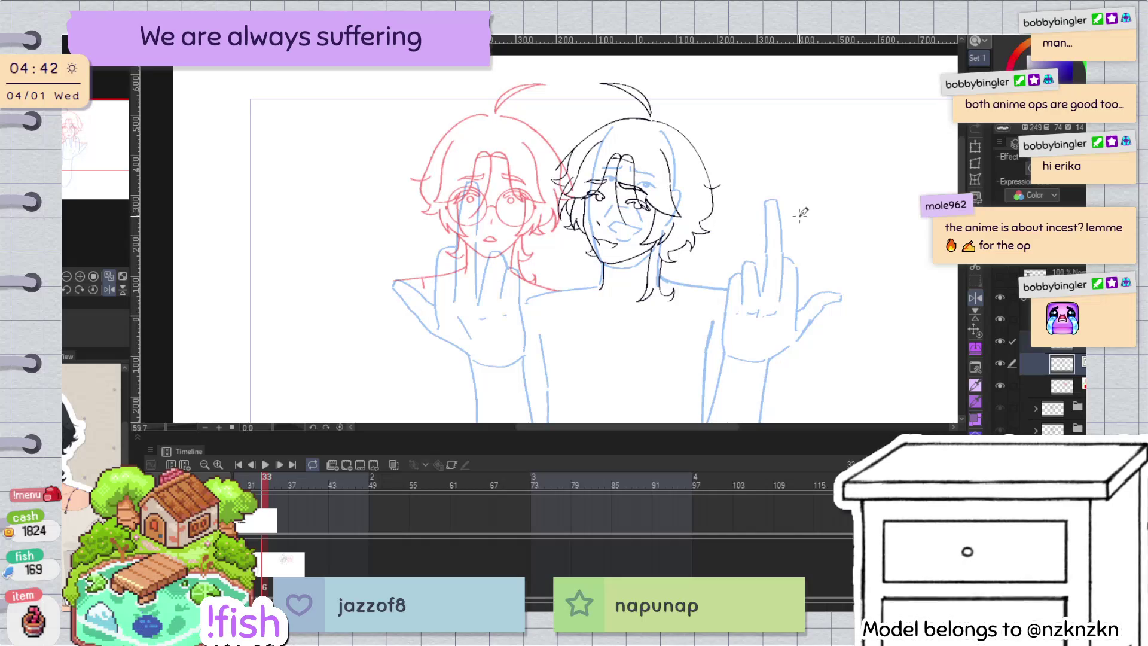
Step: Draw a round glasses lens over the left eye on the layer above
key(h)
key(h)
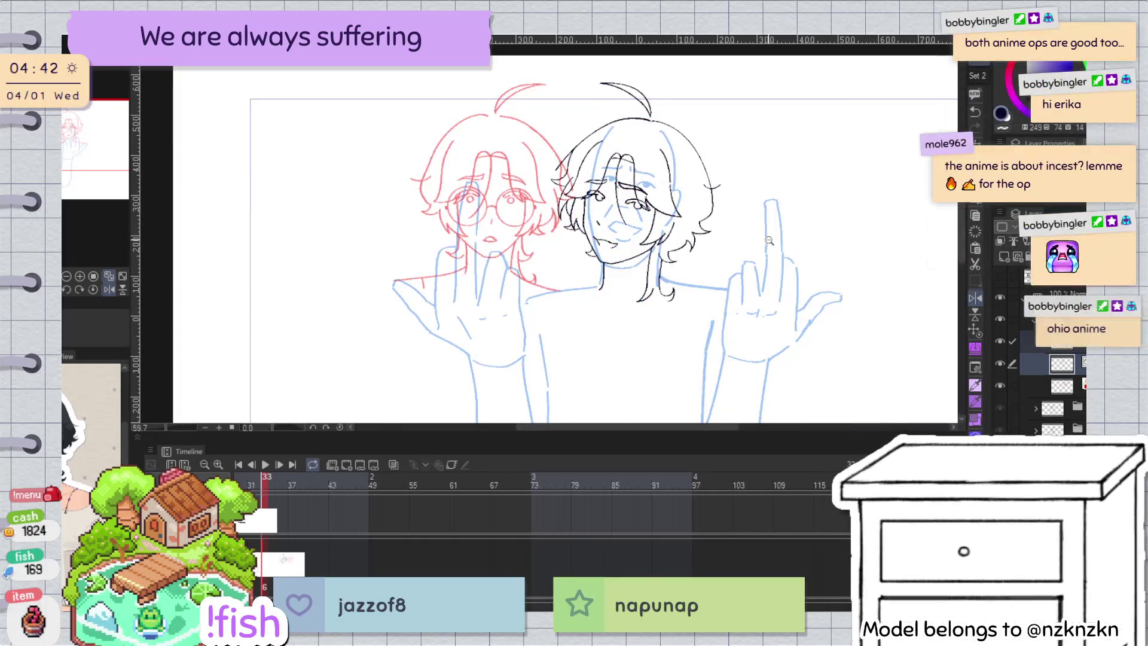
scroll(771, 232, up, 3)
click(1052, 341)
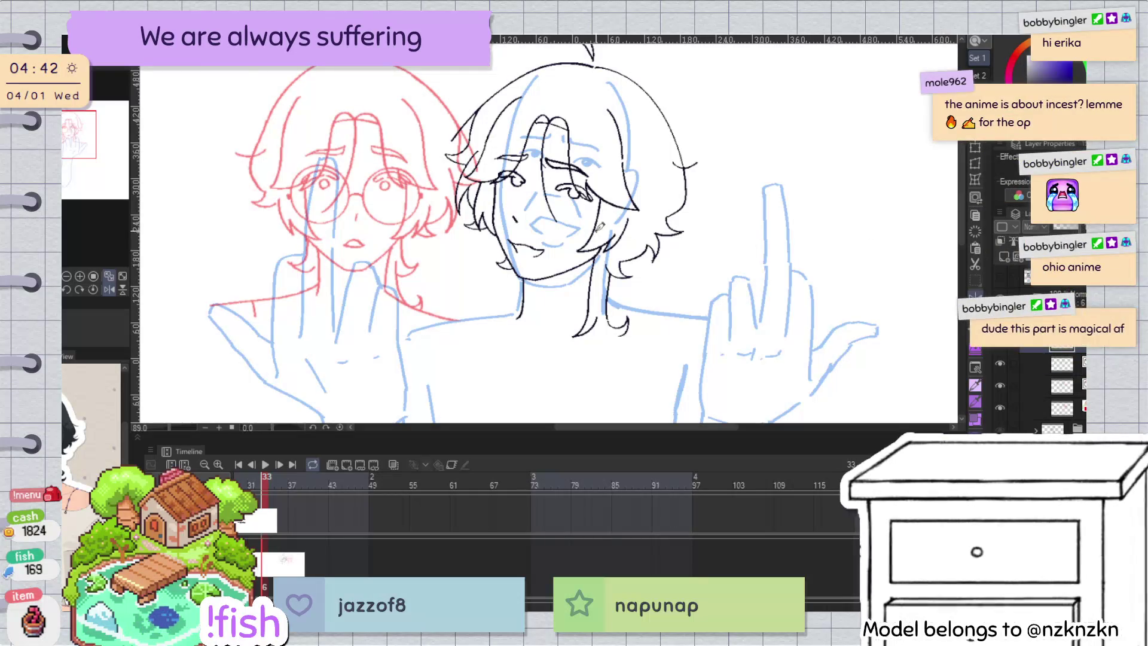
scroll(518, 192, up, 2)
drag(496, 170, 512, 155)
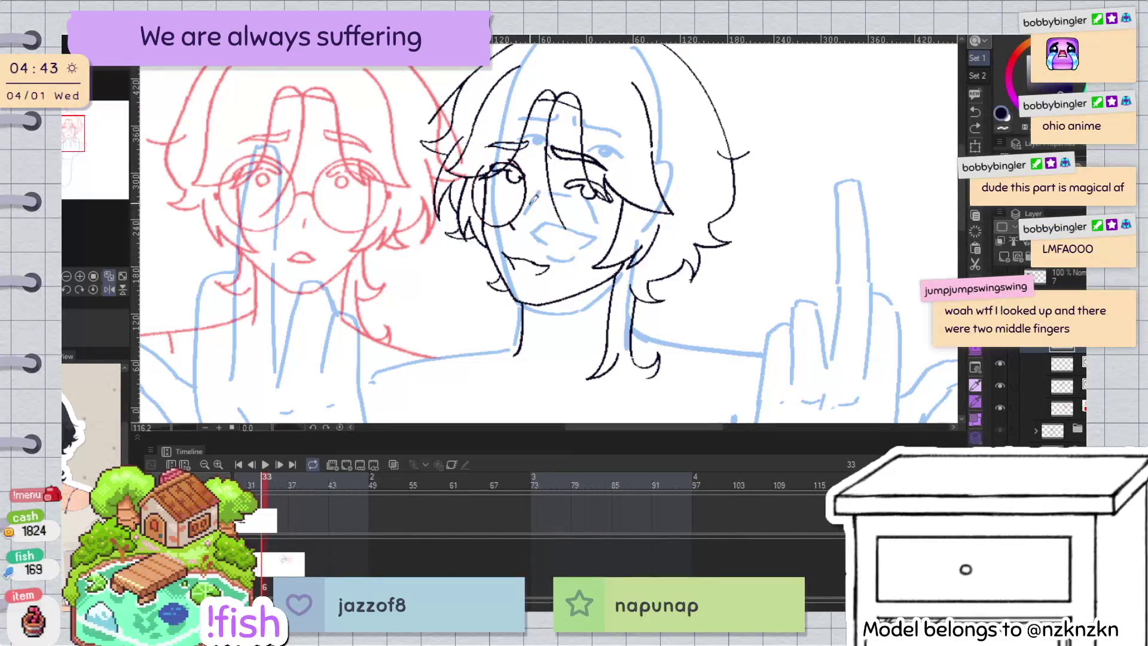
drag(535, 206, 529, 200)
key(ctrl+t)
key(Return)
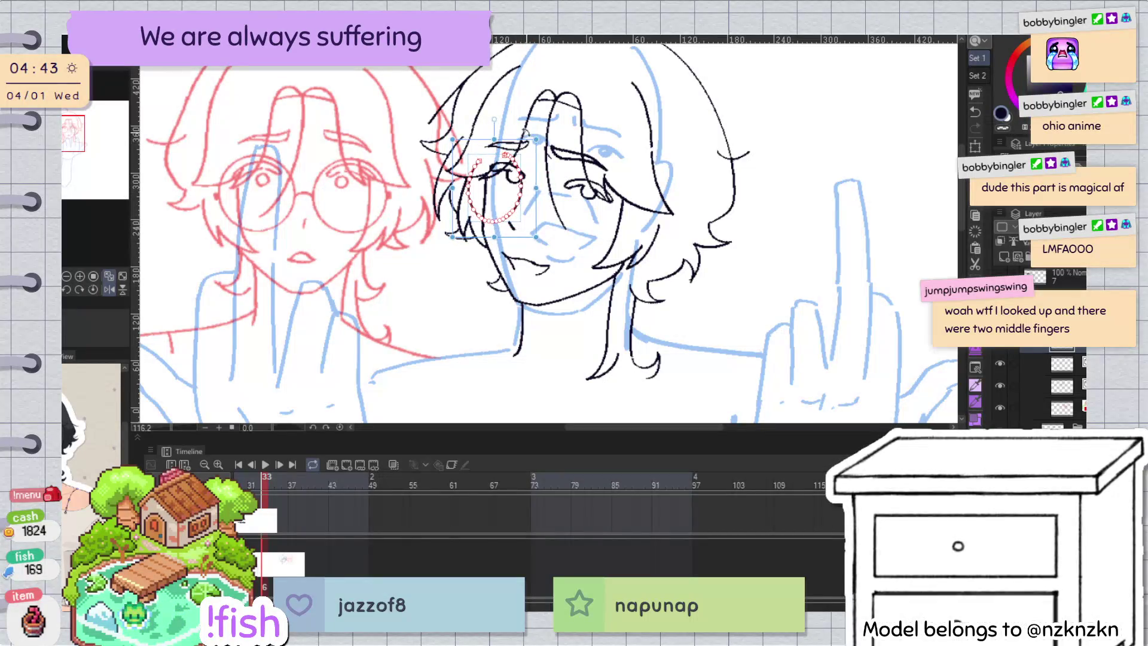
Step: Draw the right lens circle and rotate it into place over the eye
drag(571, 180, 594, 161)
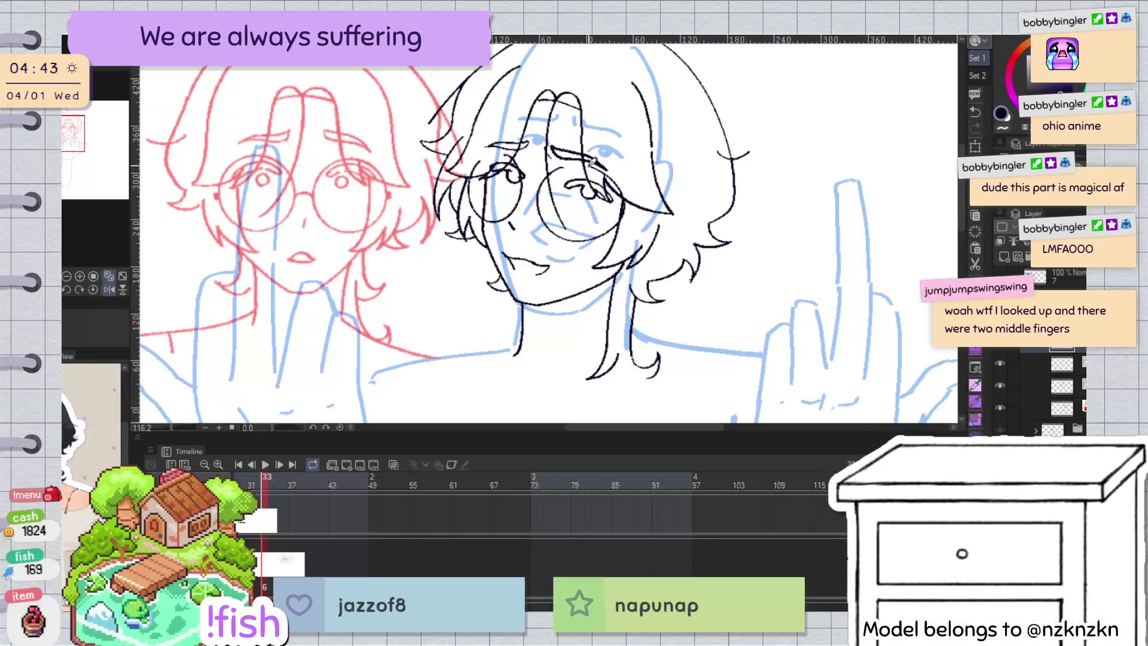
mouse_move(592, 160)
mouse_down()
mouse_move(625, 210)
mouse_move(617, 203)
mouse_up()
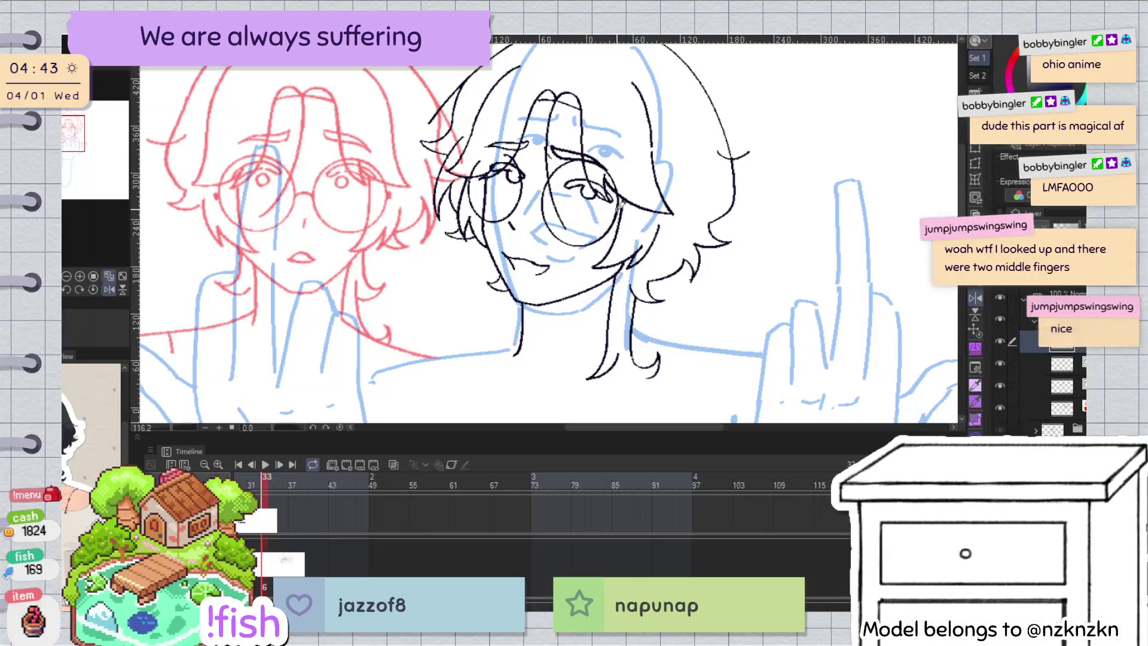
key(o)
click(582, 226)
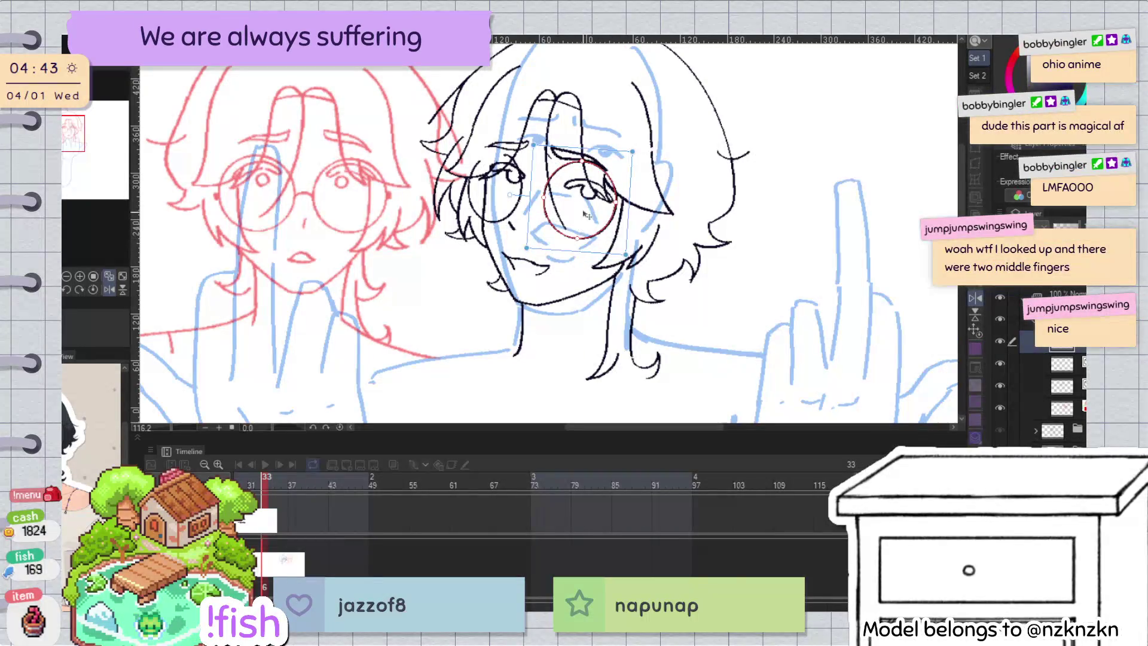
drag(605, 171, 623, 173)
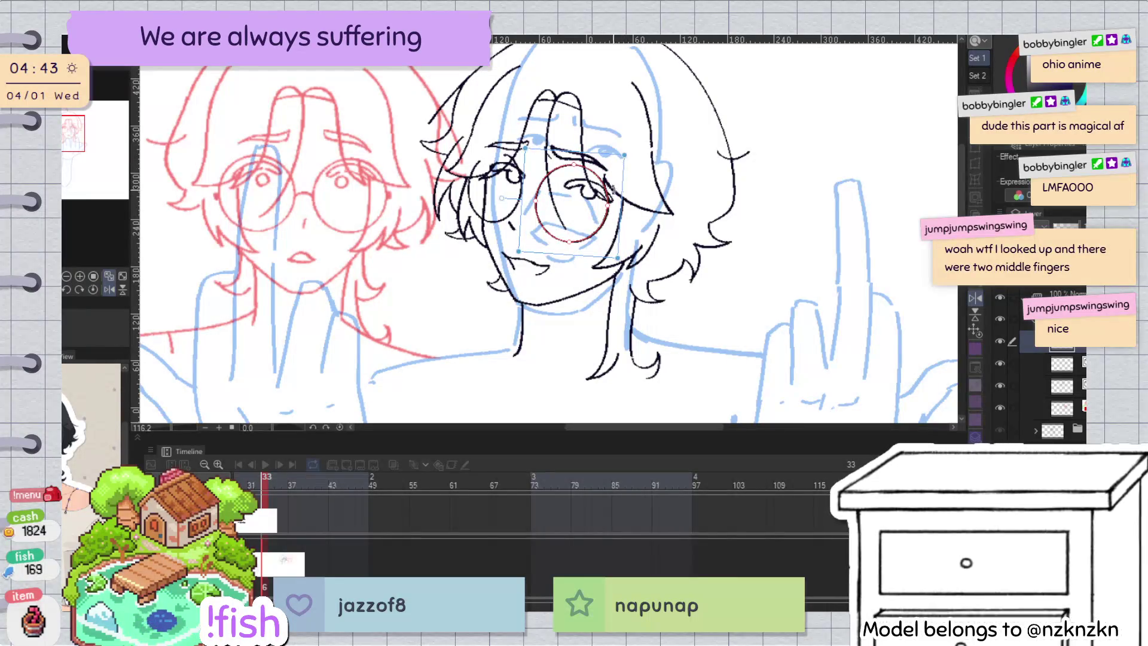
drag(610, 208, 610, 211)
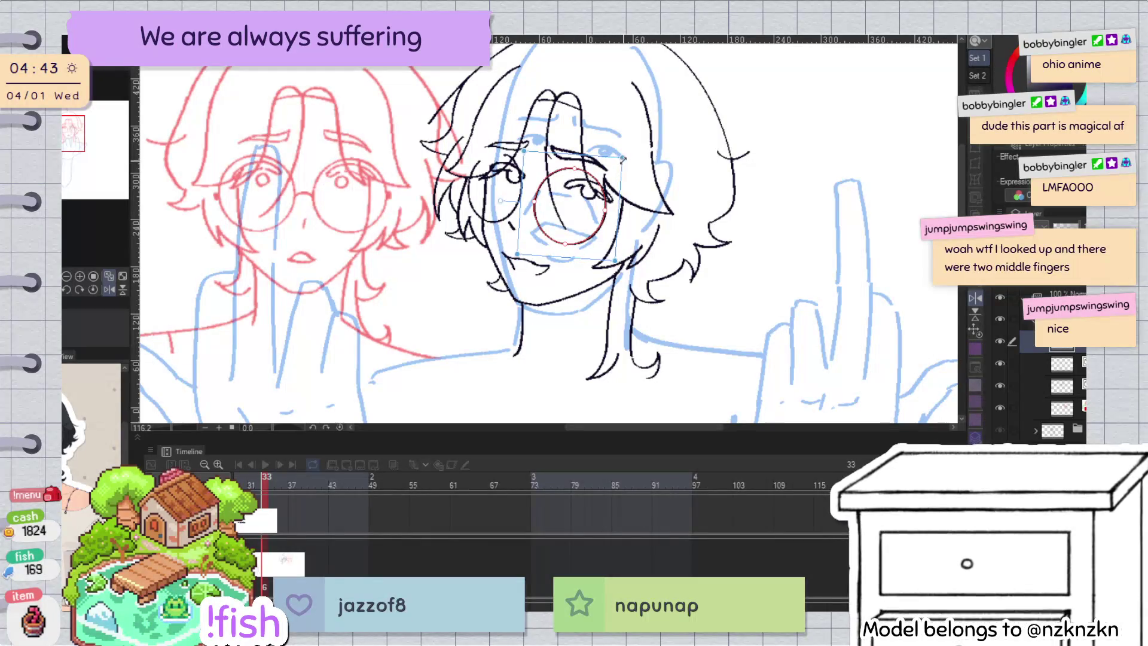
key(Return)
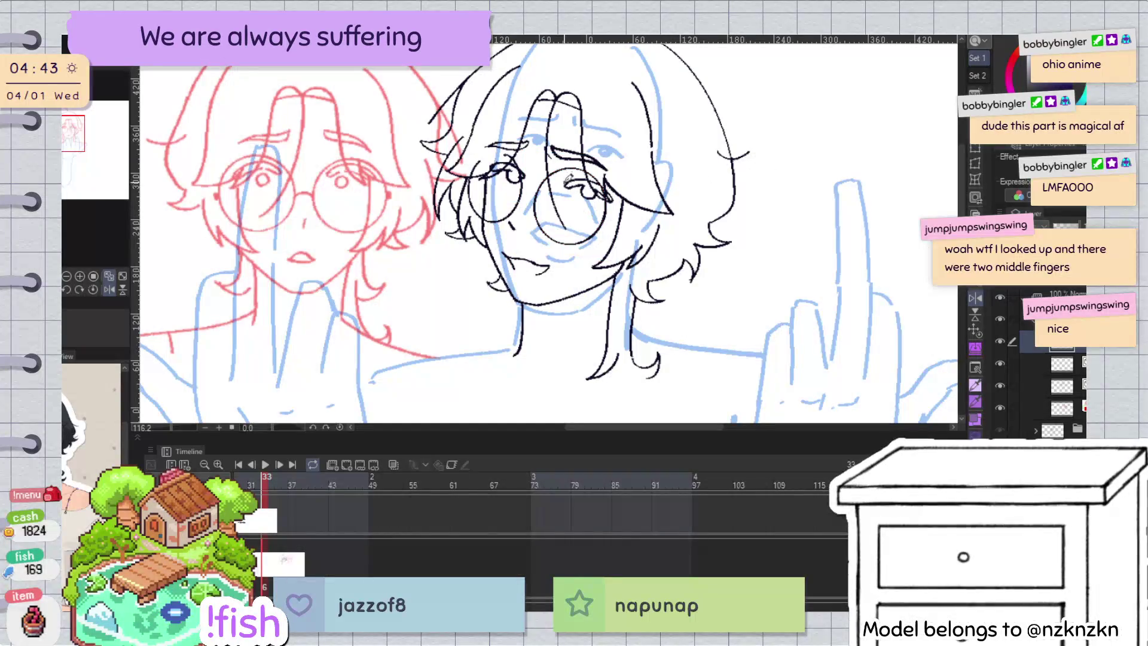
Step: Lasso the right lens and move it slightly lower
drag(556, 162, 621, 150)
key(ctrl+t)
drag(631, 212, 607, 241)
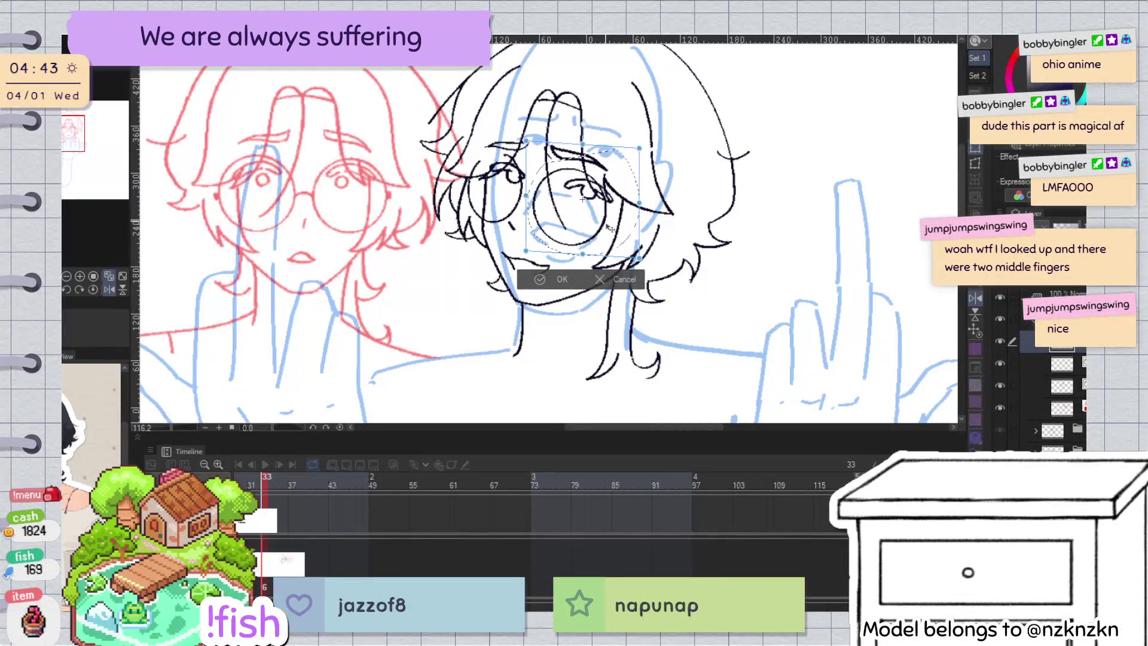
key(h)
key(Return)
drag(535, 205, 593, 169)
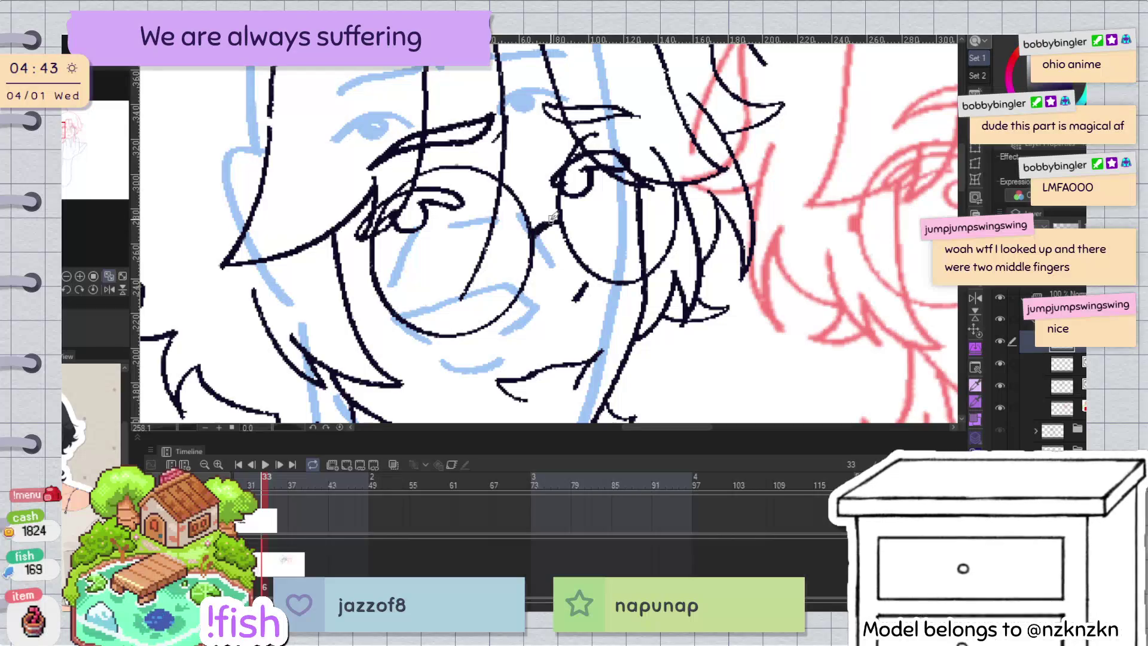
Step: Flip and zoom the canvas repeatedly to review the face's symmetry
key(h)
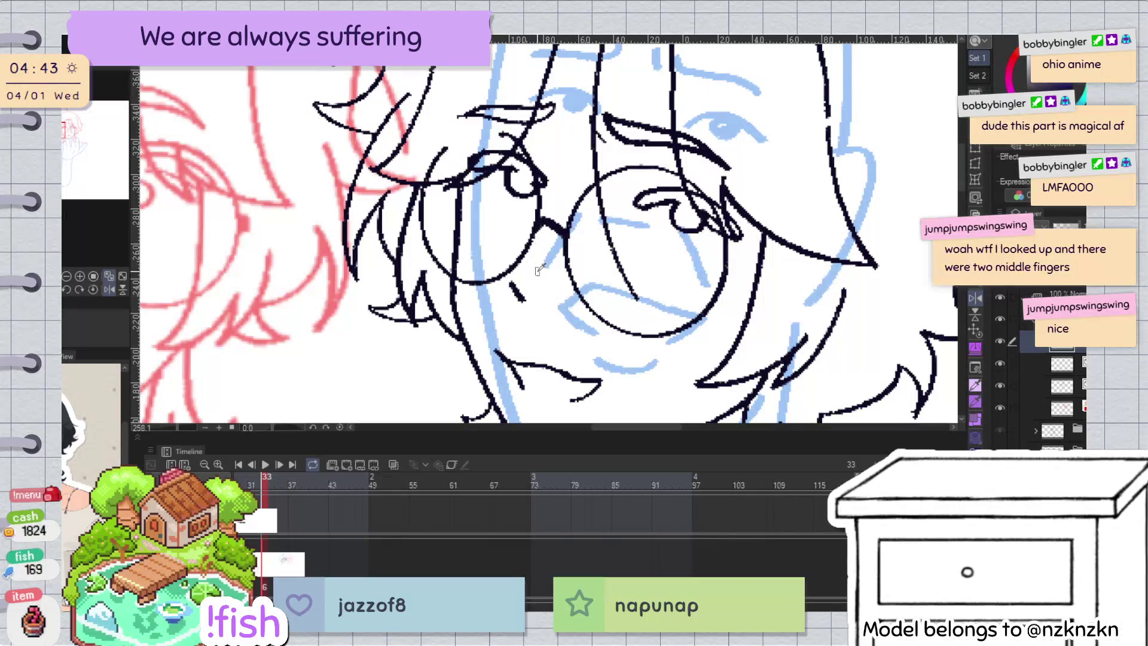
key(h)
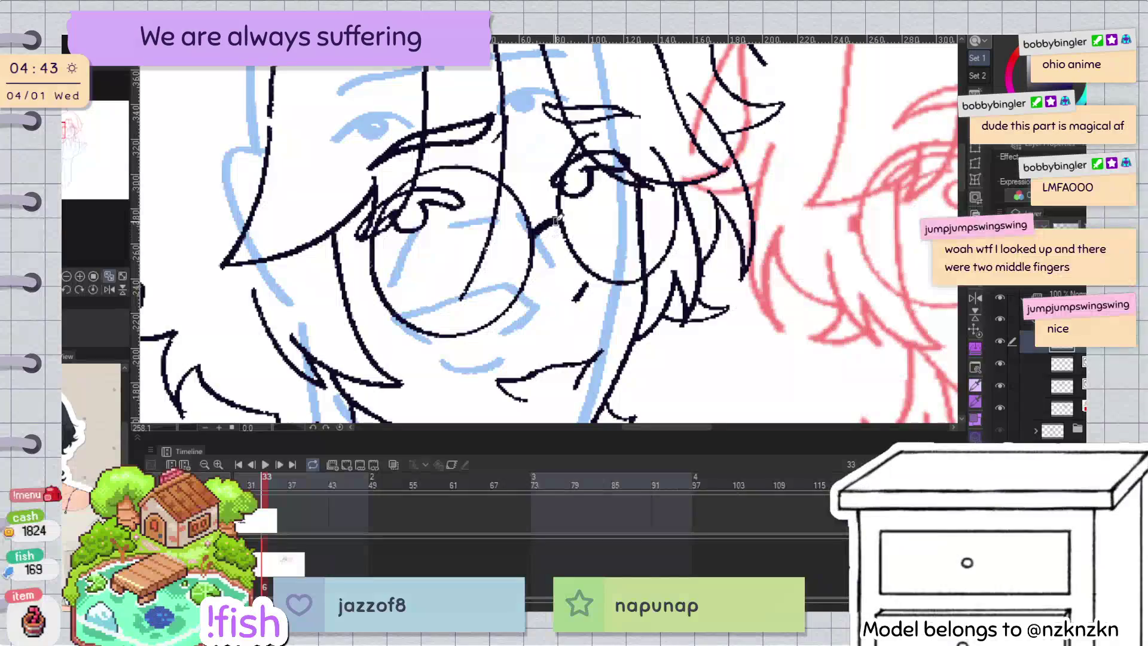
scroll(565, 227, down, 2)
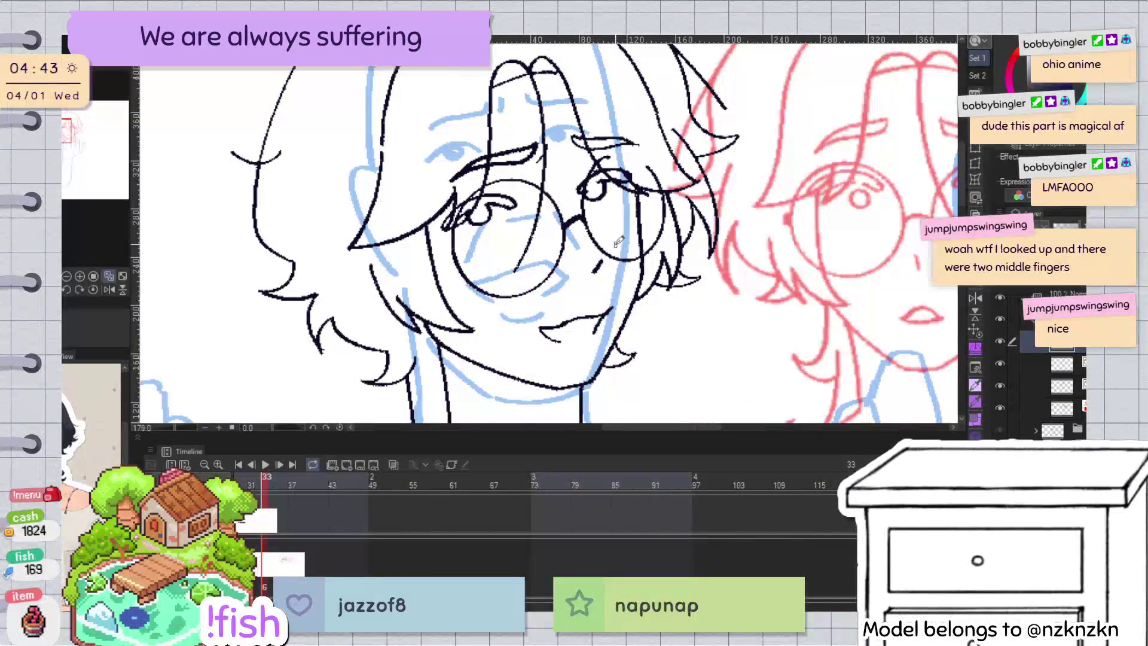
scroll(584, 219, up, 3)
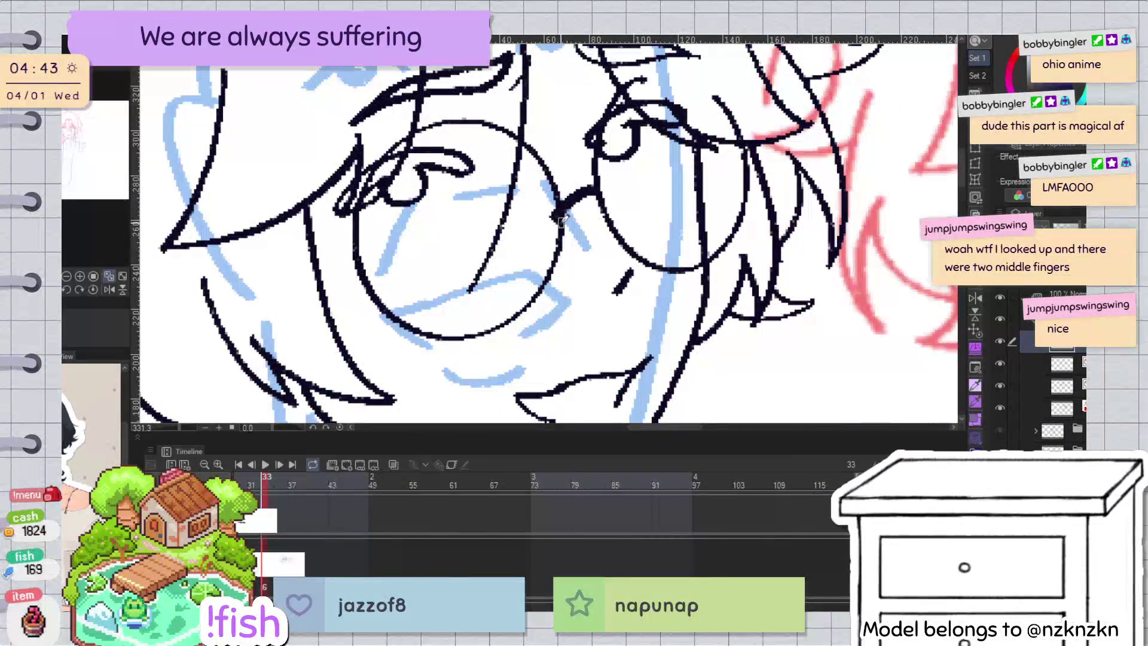
scroll(561, 211, down, 2)
scroll(561, 210, down, 2)
key(h)
scroll(561, 210, up, 5)
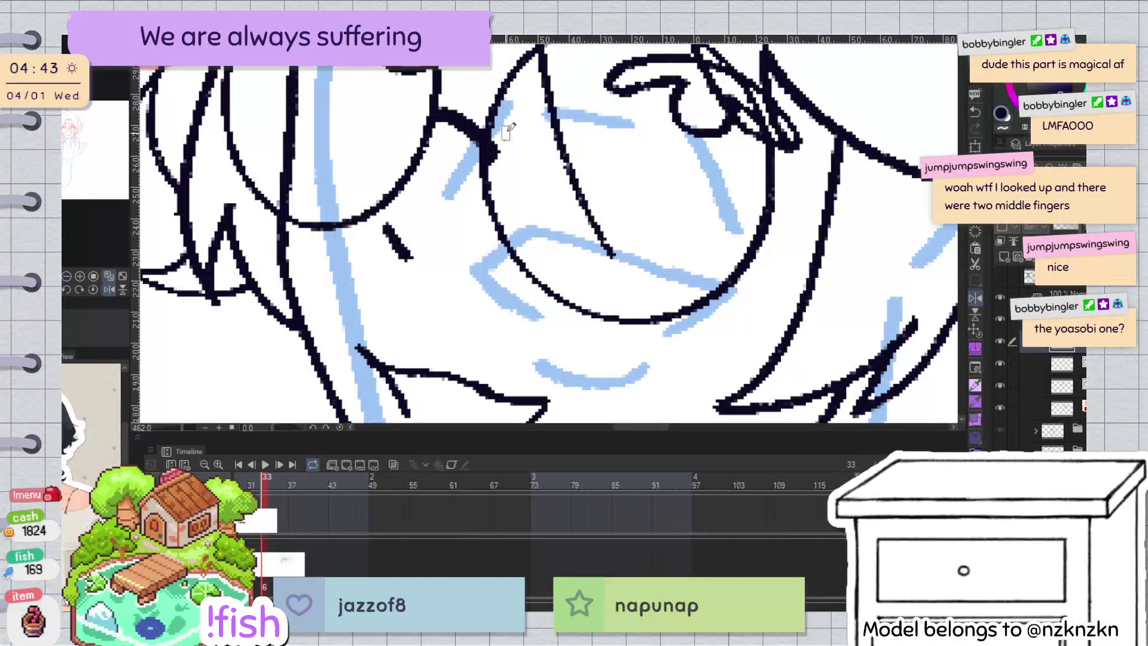
scroll(737, 186, down, 2)
scroll(737, 186, down, 2)
scroll(737, 186, down, 1)
scroll(737, 186, up, 1)
scroll(718, 197, down, 2)
scroll(705, 204, up, 1)
scroll(693, 211, up, 1)
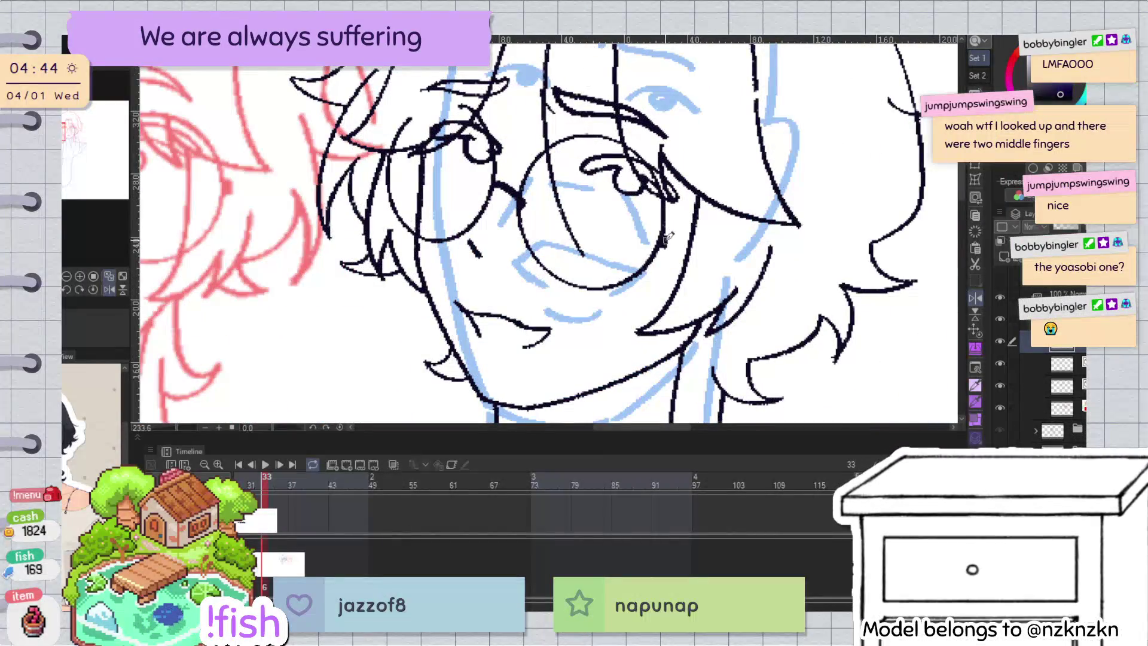
scroll(717, 197, down, 2)
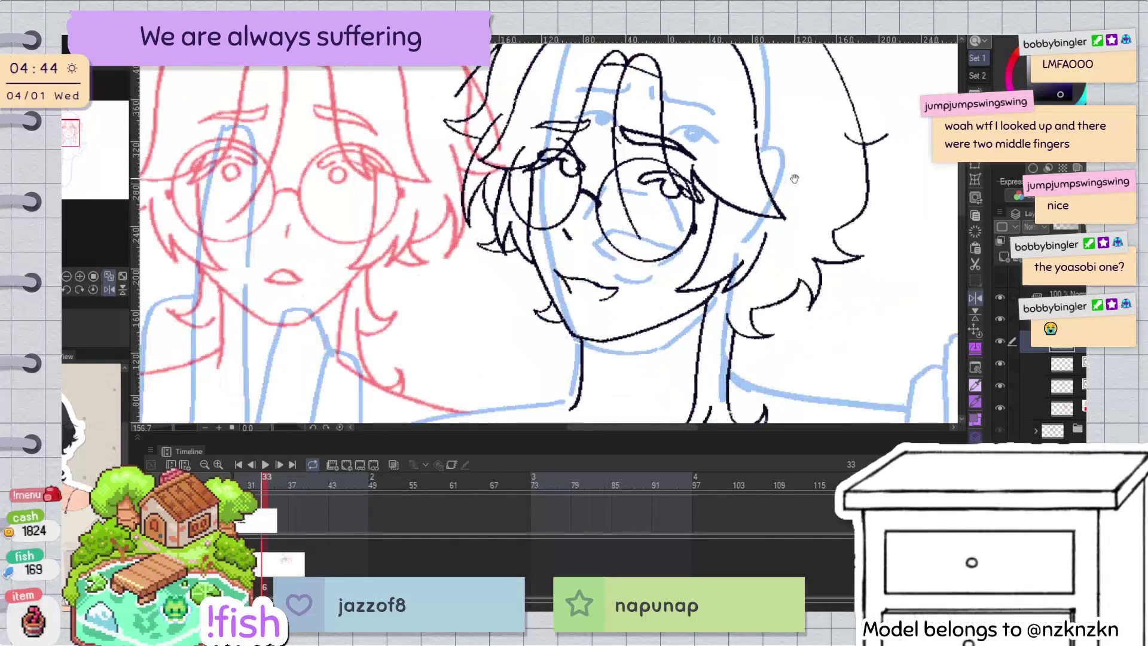
scroll(699, 193, up, 1)
scroll(685, 189, up, 1)
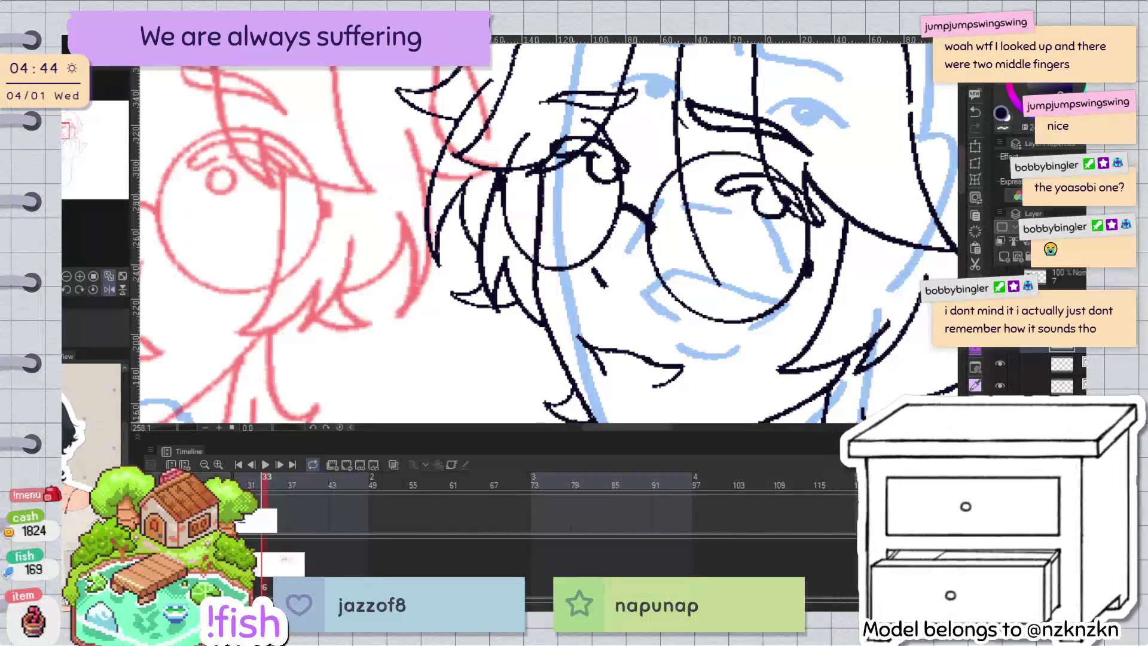
scroll(396, 145, down, 3)
scroll(396, 145, up, 1)
scroll(396, 145, up, 2)
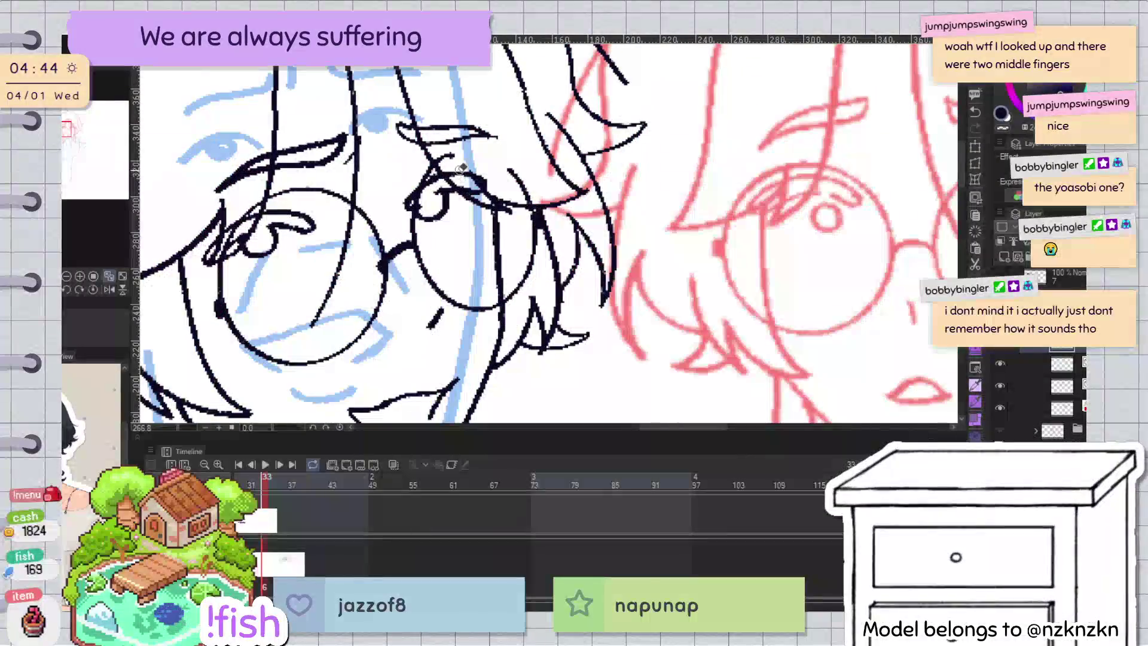
Step: Draw a curved black line along the left side of the face in a tilted view
key(h)
scroll(619, 73, up, 2)
drag(620, 73, 580, 111)
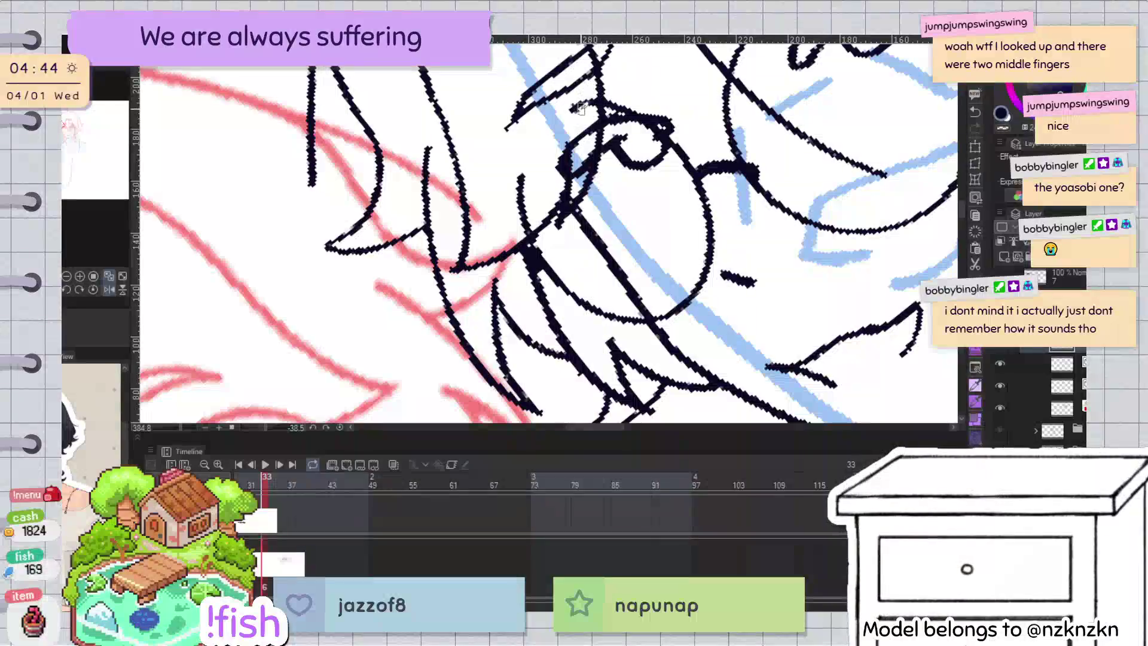
drag(520, 176, 583, 113)
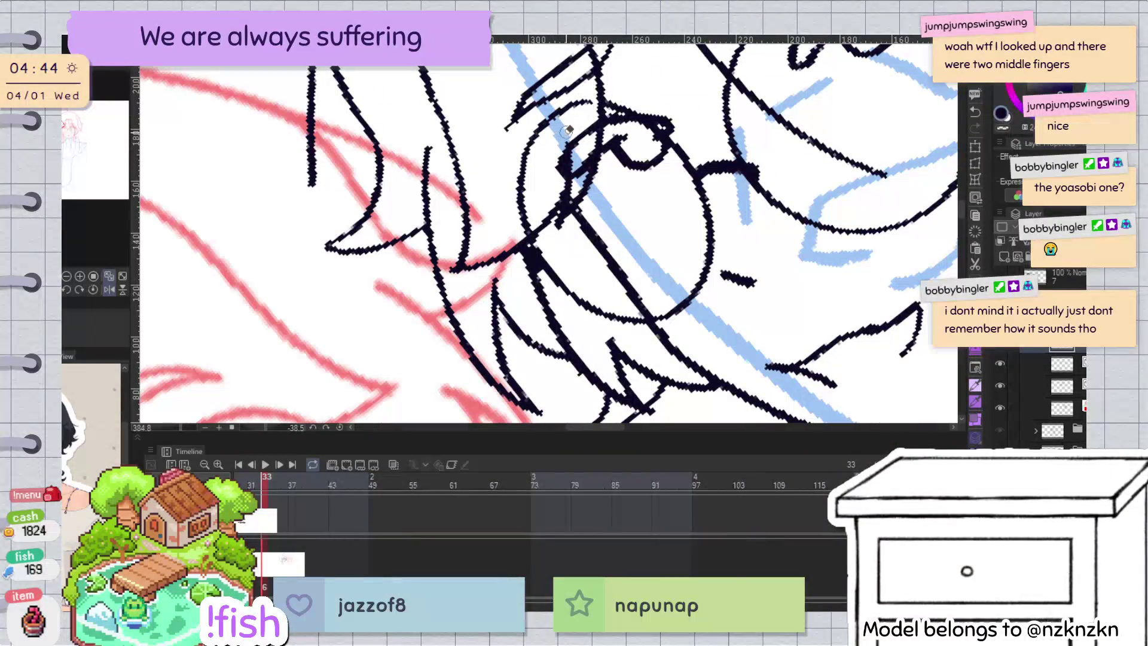
scroll(572, 132, down, 3)
key(ctrl+at)
scroll(818, 189, down, 1)
scroll(817, 189, down, 1)
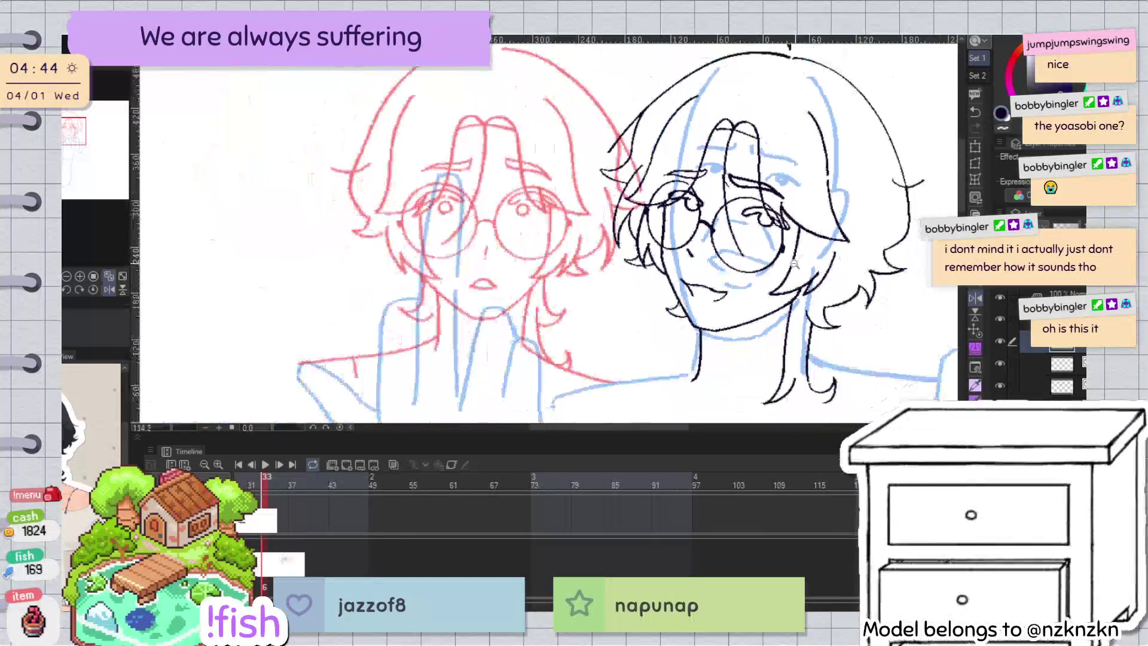
Step: Select the stroke at the glasses' right edge and flip the view to check proportions
drag(818, 189, 864, 206)
scroll(783, 239, up, 2)
click(779, 239)
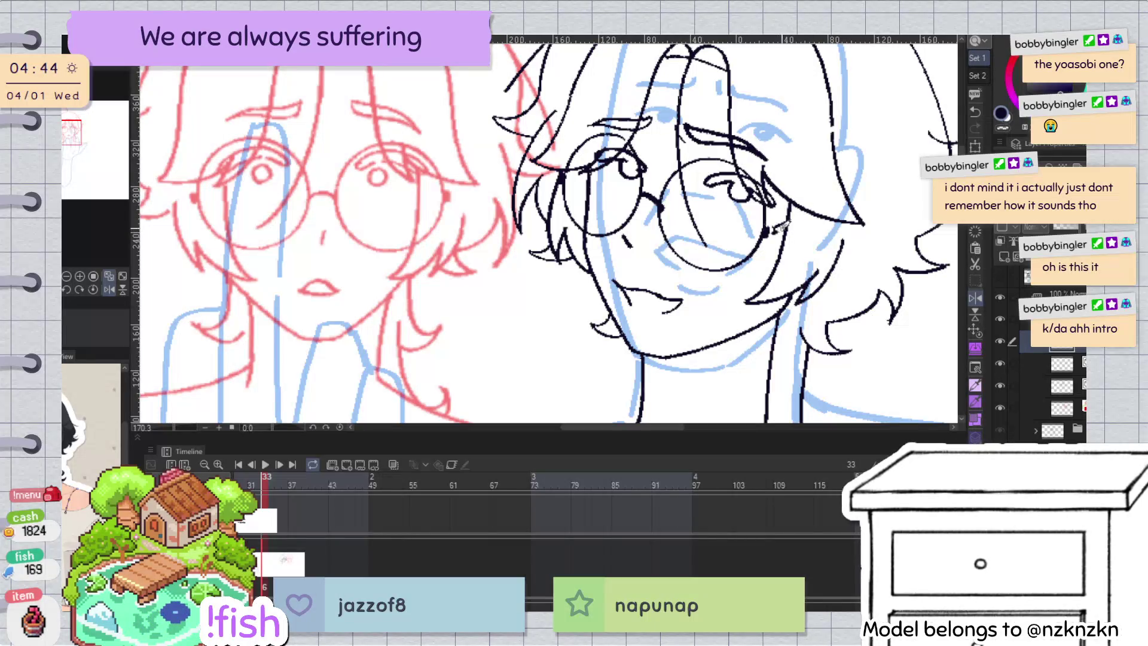
scroll(777, 231, down, 3)
key(h)
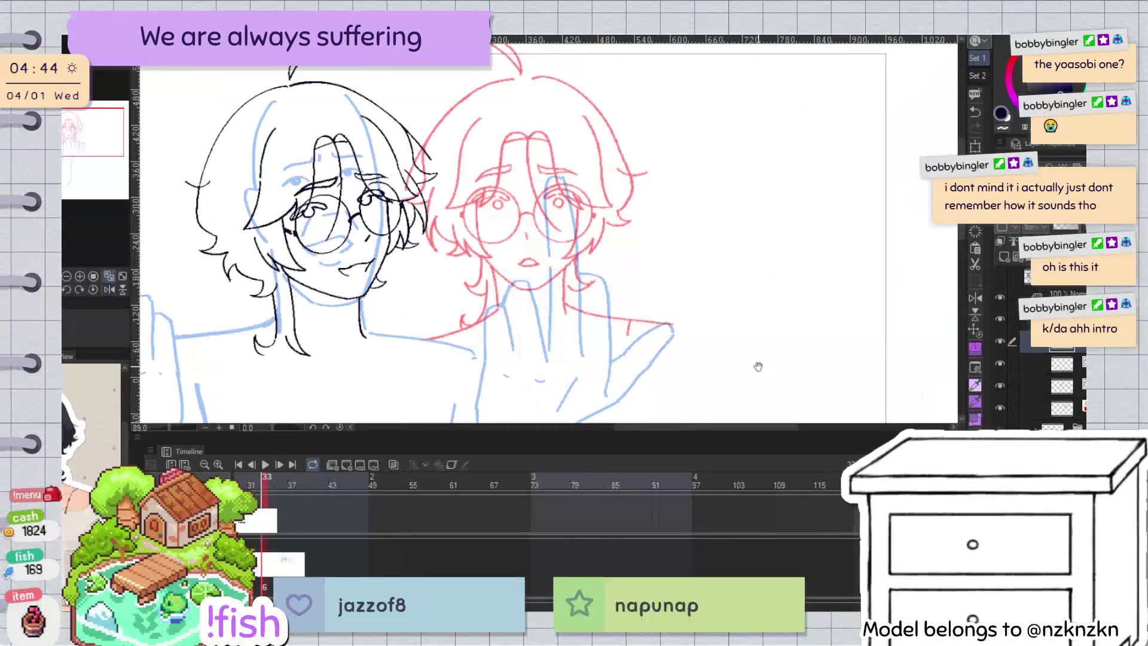
key(h)
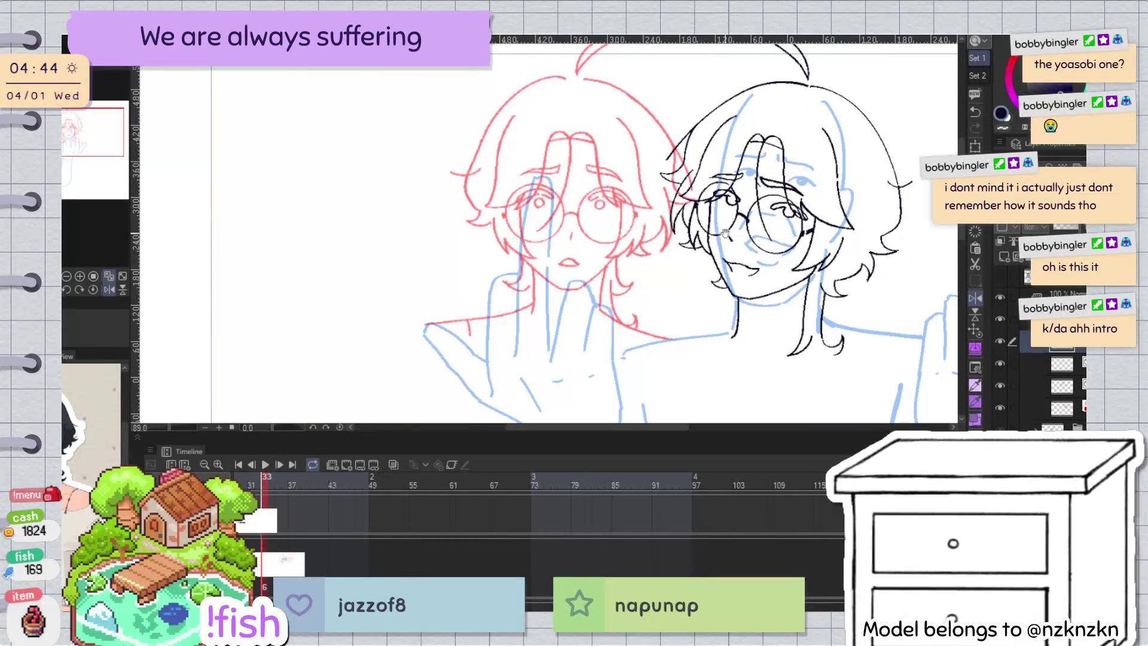
scroll(710, 215, down, 1)
scroll(793, 205, up, 3)
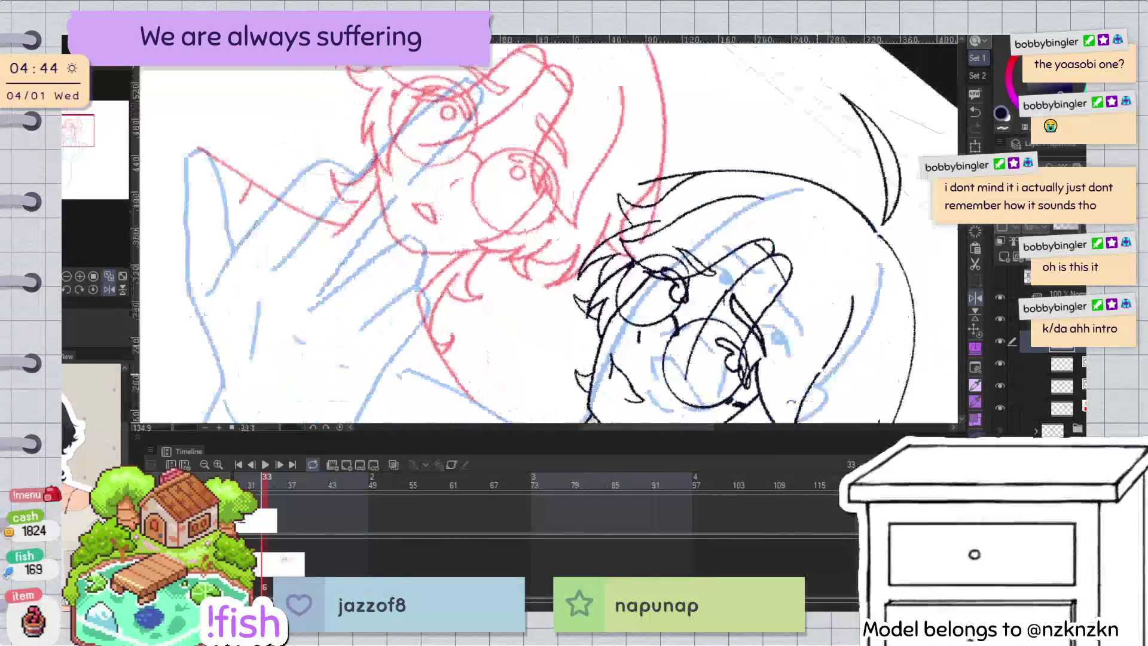
Step: Thicken the vertical pupil mark in the eye with the pen
mouse_move(793, 205)
mouse_down()
mouse_move(610, 114)
mouse_move(601, 146)
mouse_up()
scroll(601, 146, up, 4)
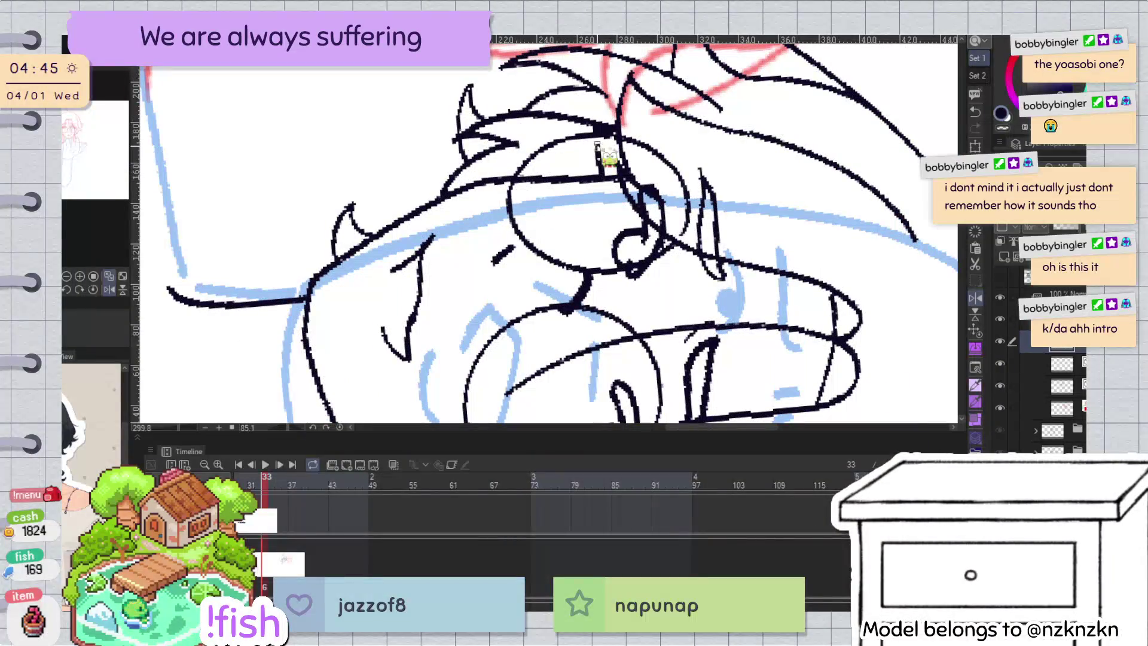
mouse_move(601, 144)
mouse_down()
mouse_move(661, 404)
mouse_move(358, 394)
mouse_move(674, 370)
mouse_move(541, 272)
mouse_up()
scroll(612, 157, down, 4)
scroll(673, 370, up, 3)
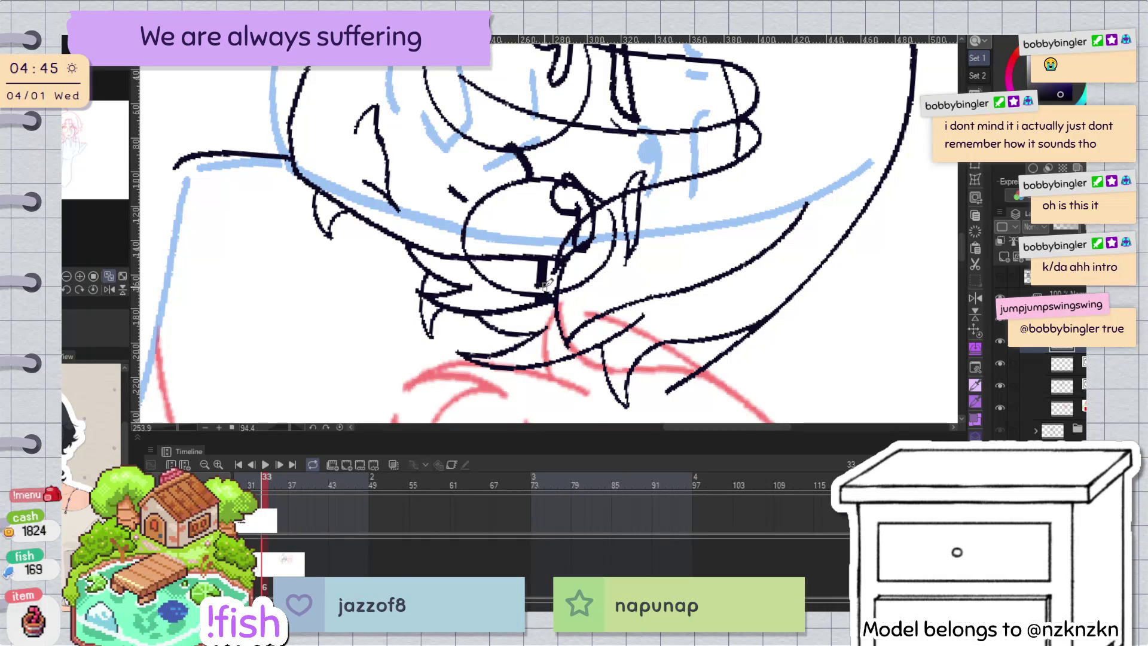
key(ctrl+0)
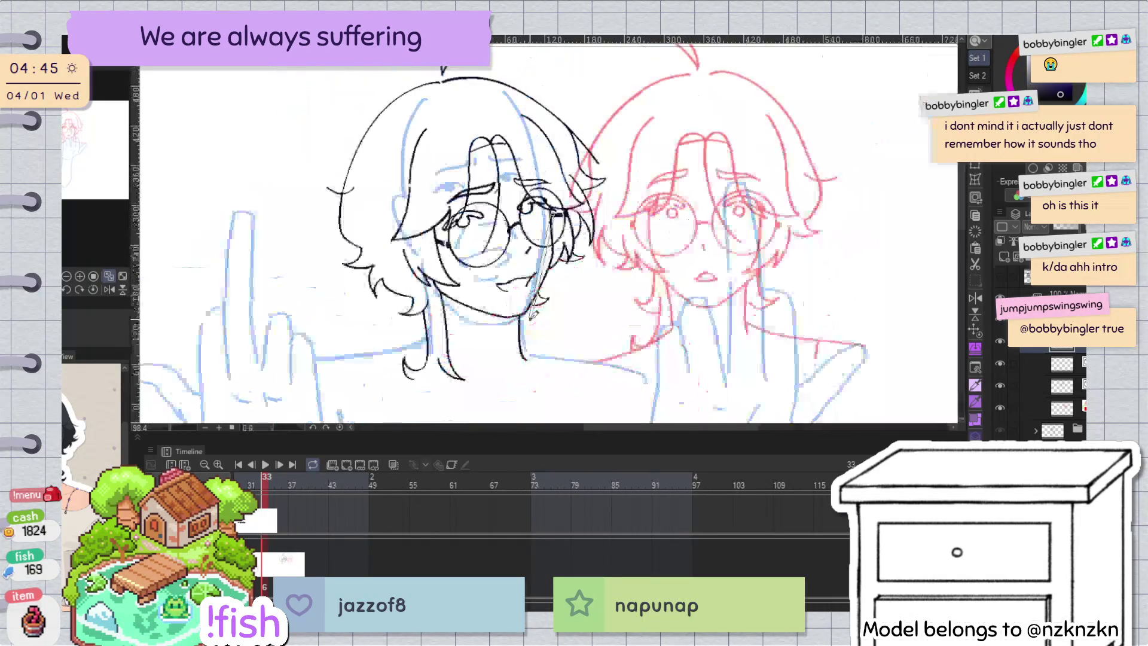
Step: Move the short dark stroke from beside the right cheek to the left lens edge
key(h)
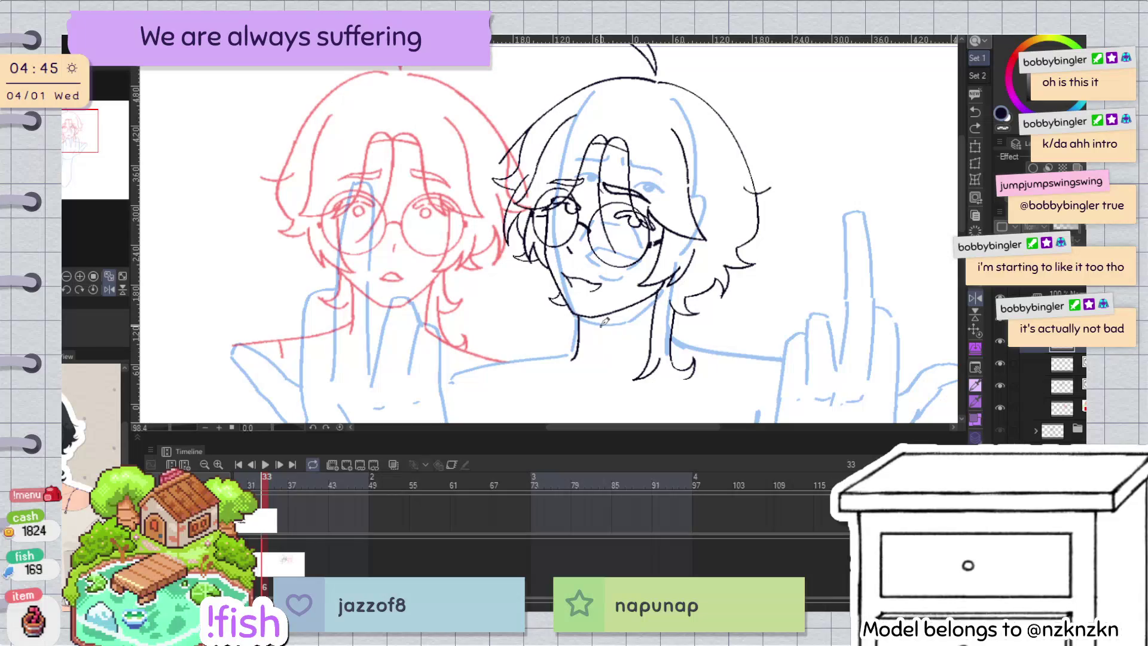
key(h)
scroll(563, 235, up, 5)
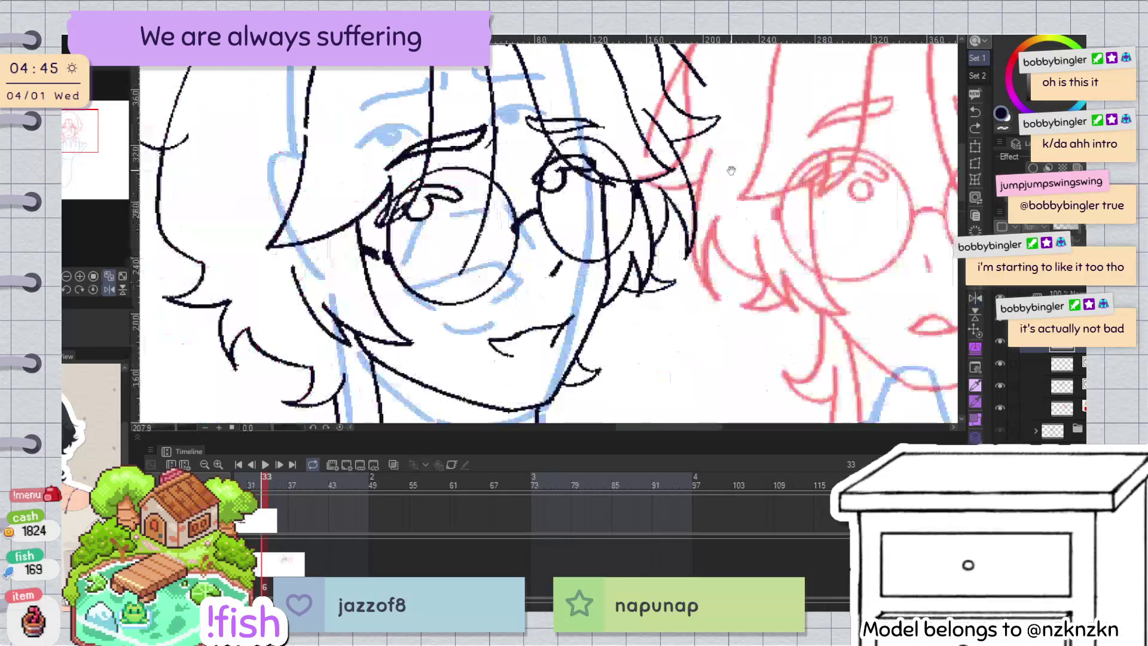
drag(563, 235, 689, 239)
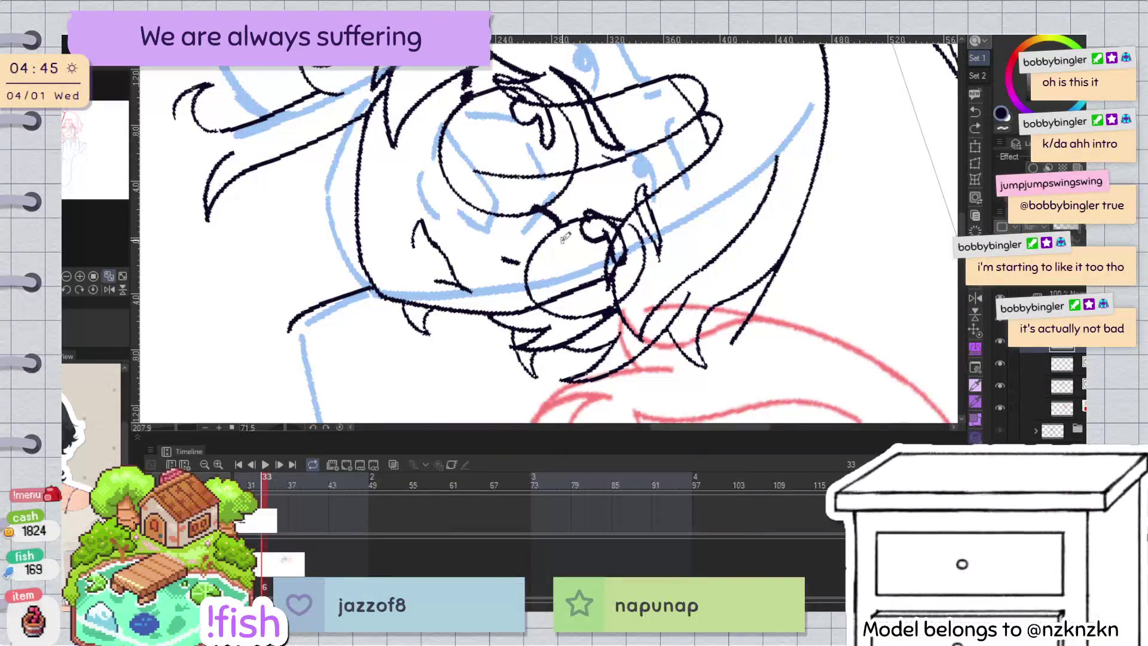
mouse_move(592, 285)
mouse_down()
mouse_move(598, 251)
mouse_move(717, 233)
mouse_up()
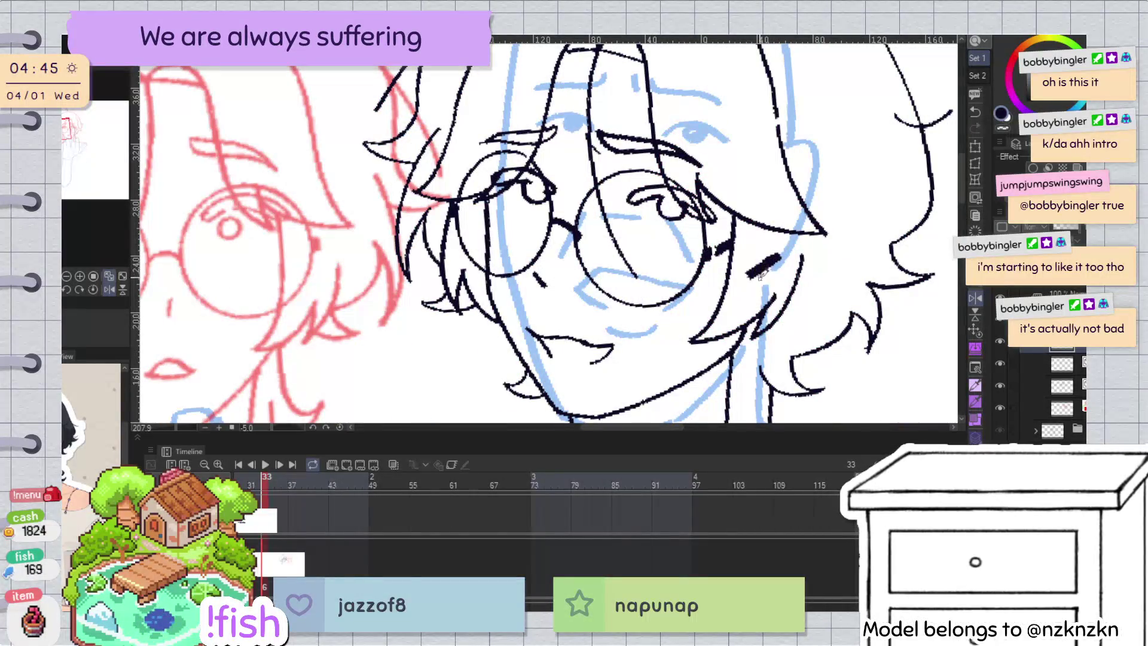
drag(773, 280, 490, 221)
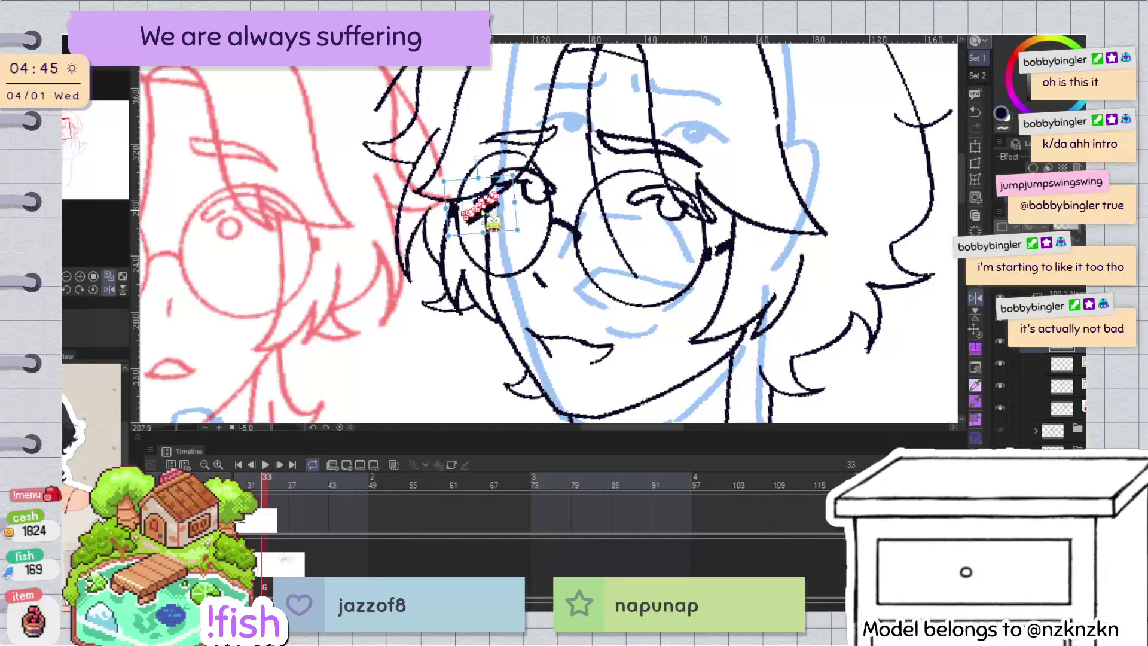
key(Return)
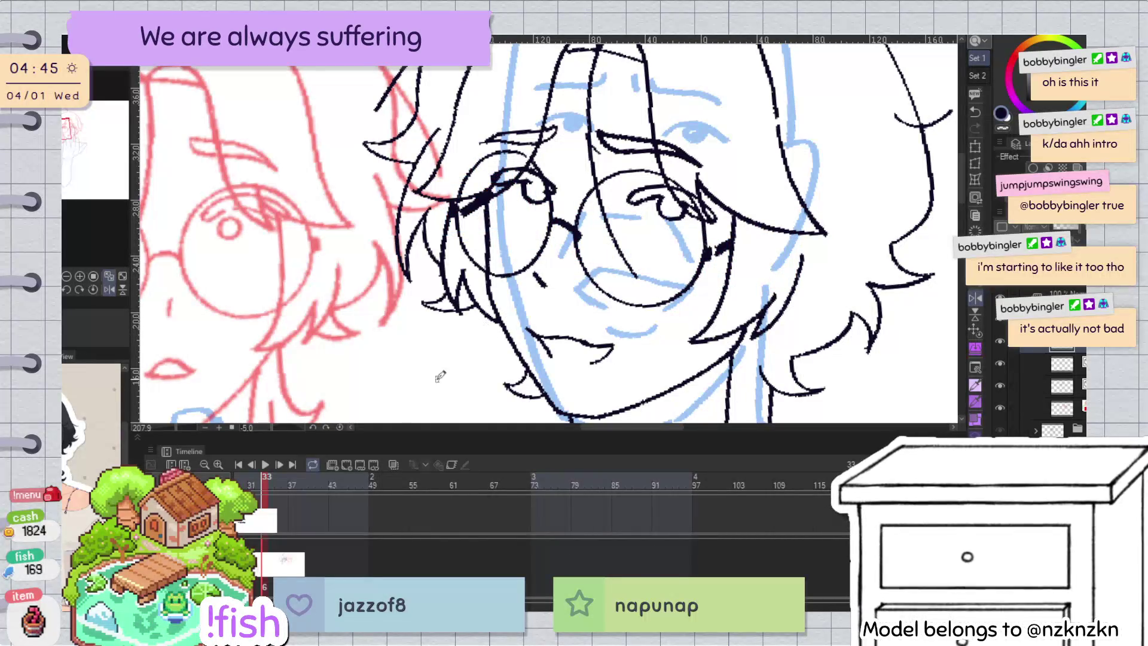
Step: Tilt the relocated side-arm stroke slightly, then check the face in mirrored view
click(515, 212)
drag(517, 213, 508, 213)
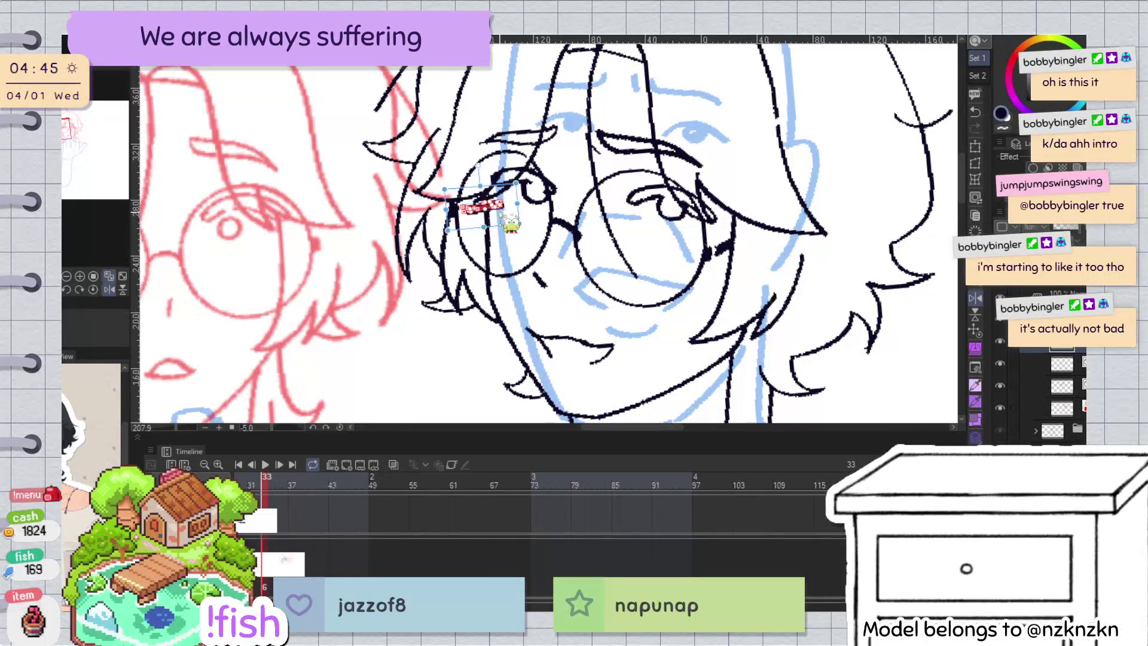
key(Return)
key(h)
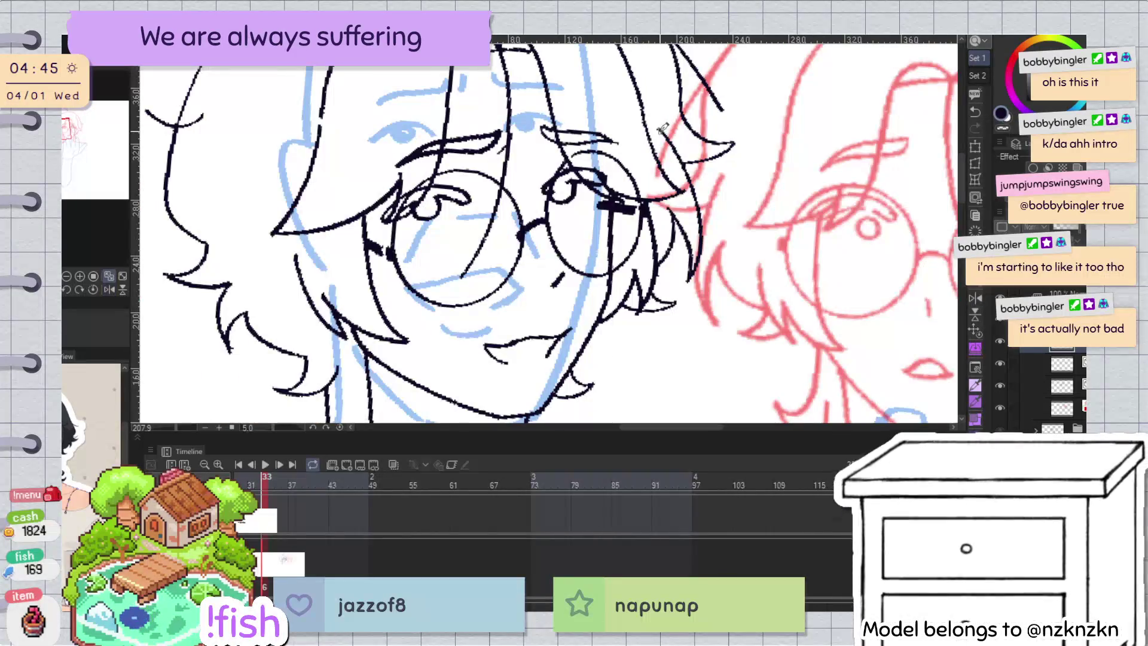
key(h)
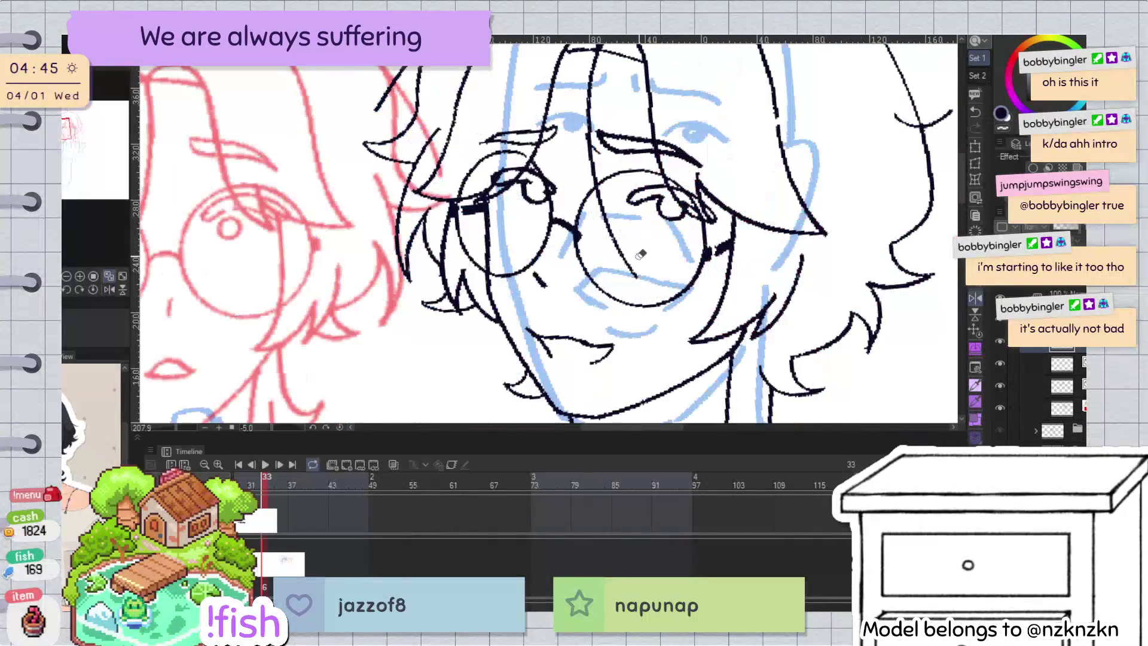
scroll(670, 157, down, 2)
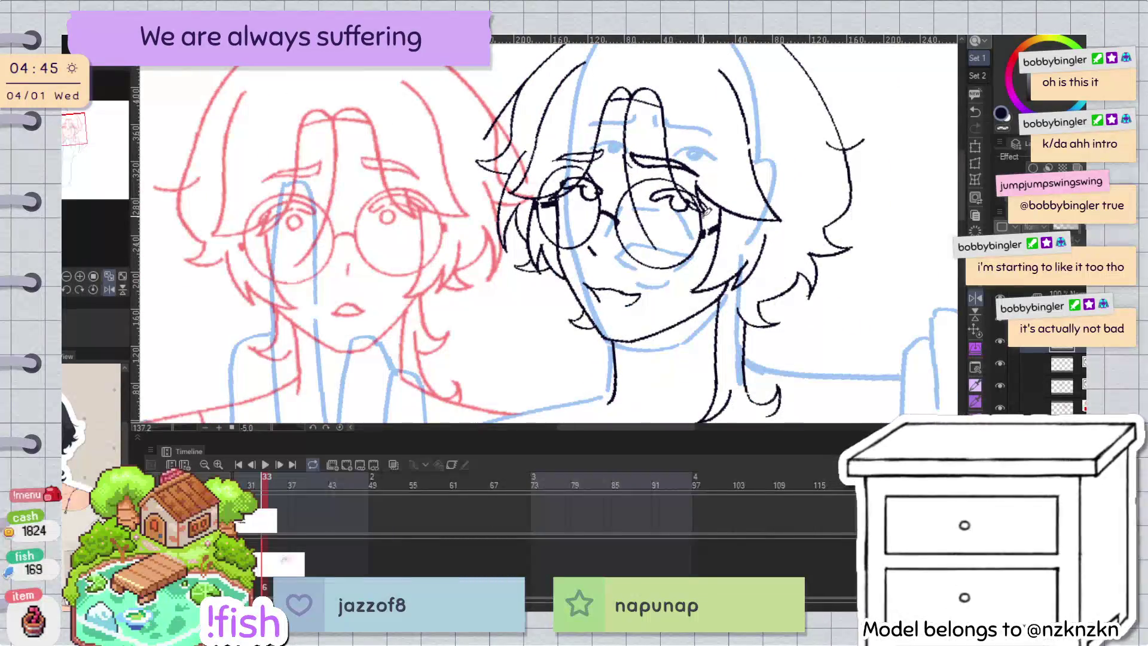
scroll(728, 222, down, 3)
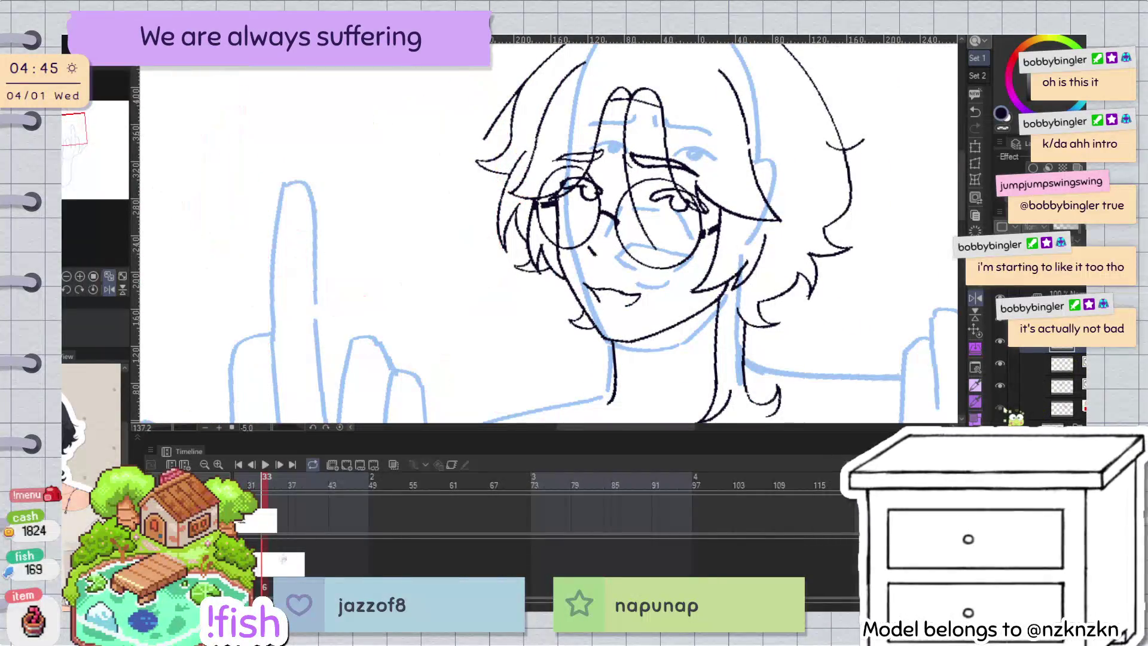
scroll(598, 239, down, 3)
Step: Hide the red reference sketch, group two layers into nested folders, and reorder the stack
key(ctrl+0)
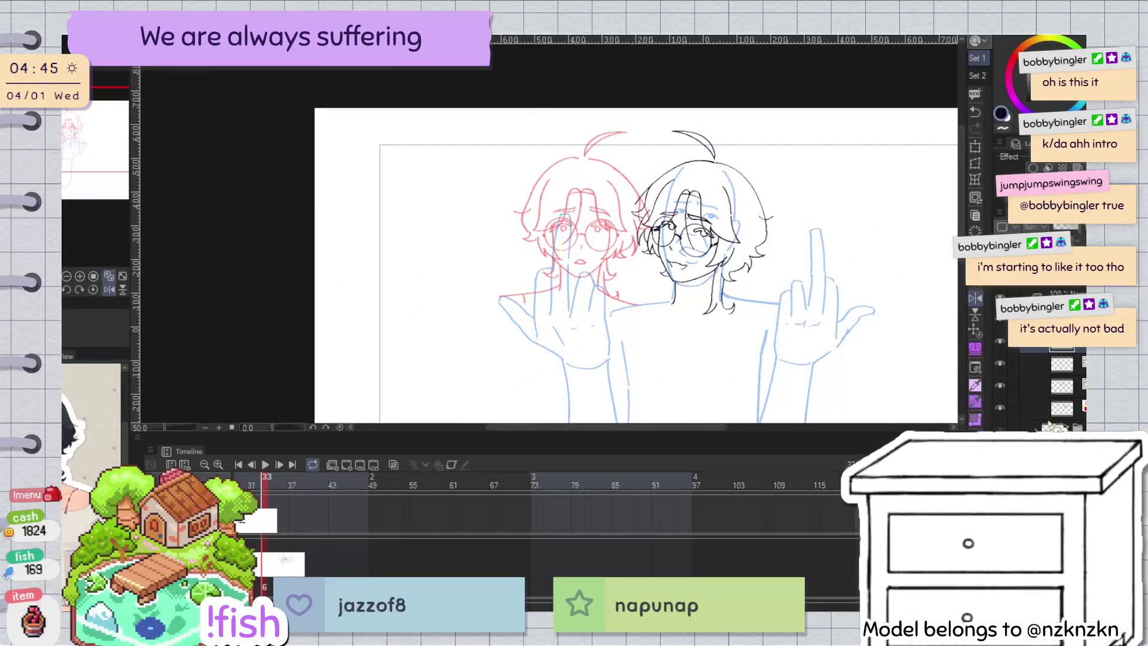
click(1061, 386)
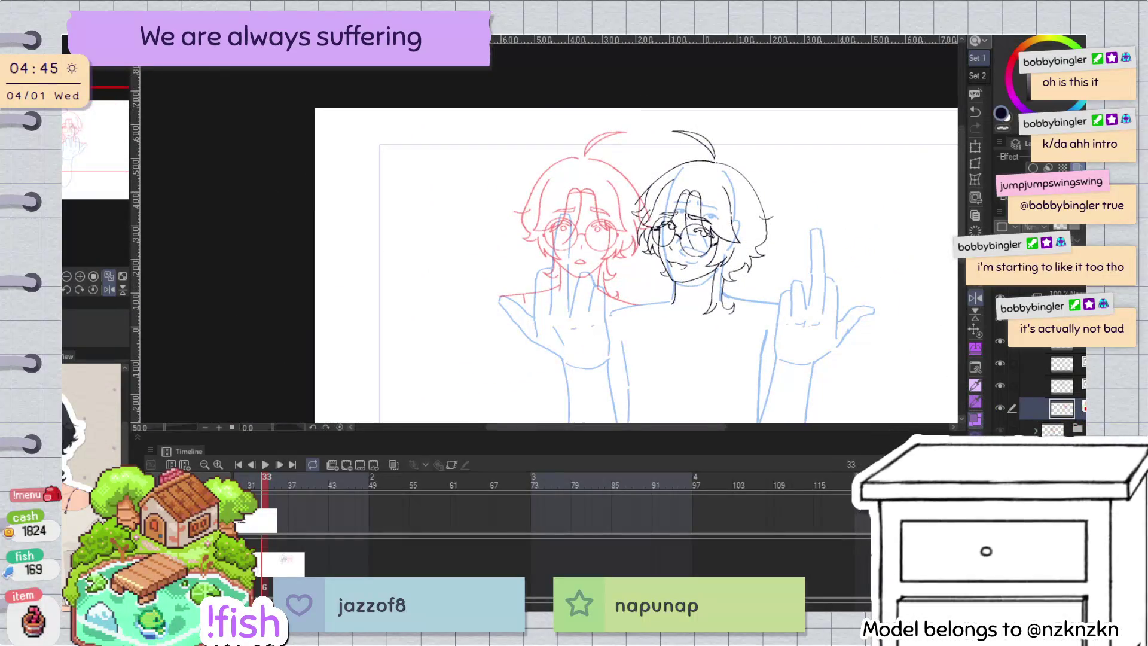
click(1000, 408)
scroll(816, 260, up, 2)
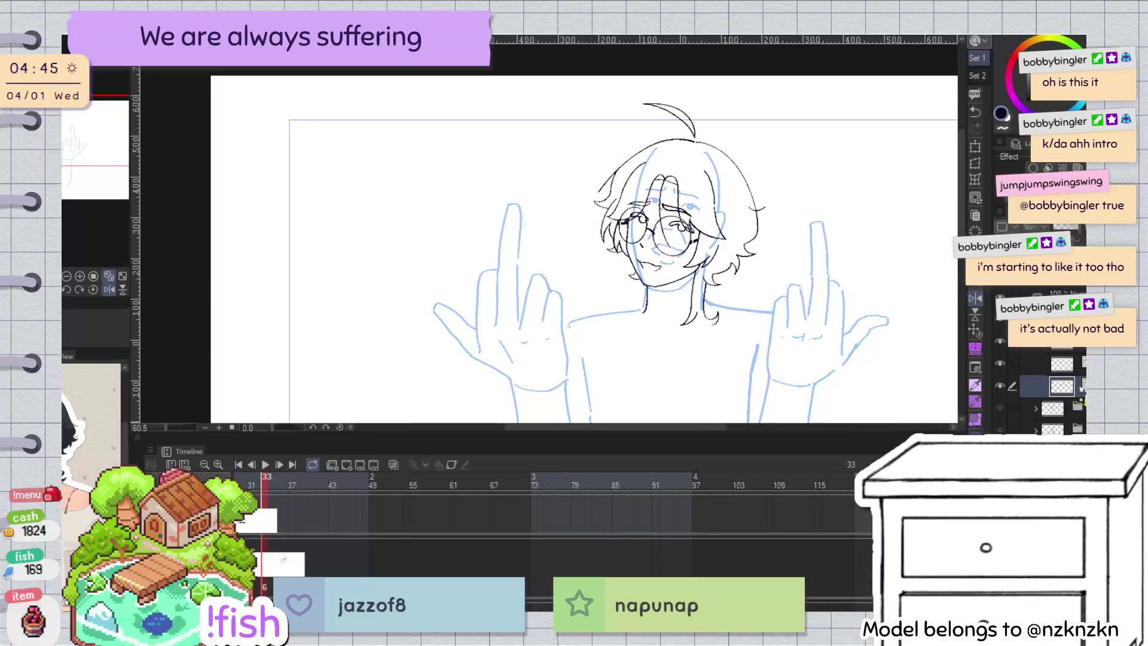
scroll(868, 283, down, 2)
ctrl+click(1061, 363)
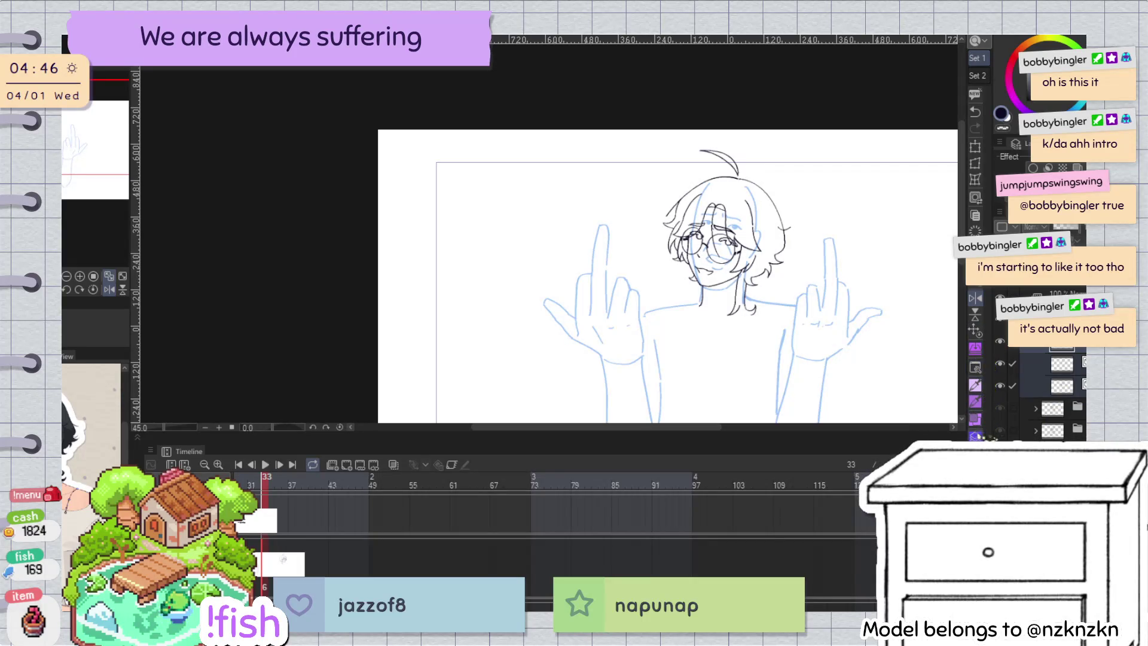
key(ctrl+g)
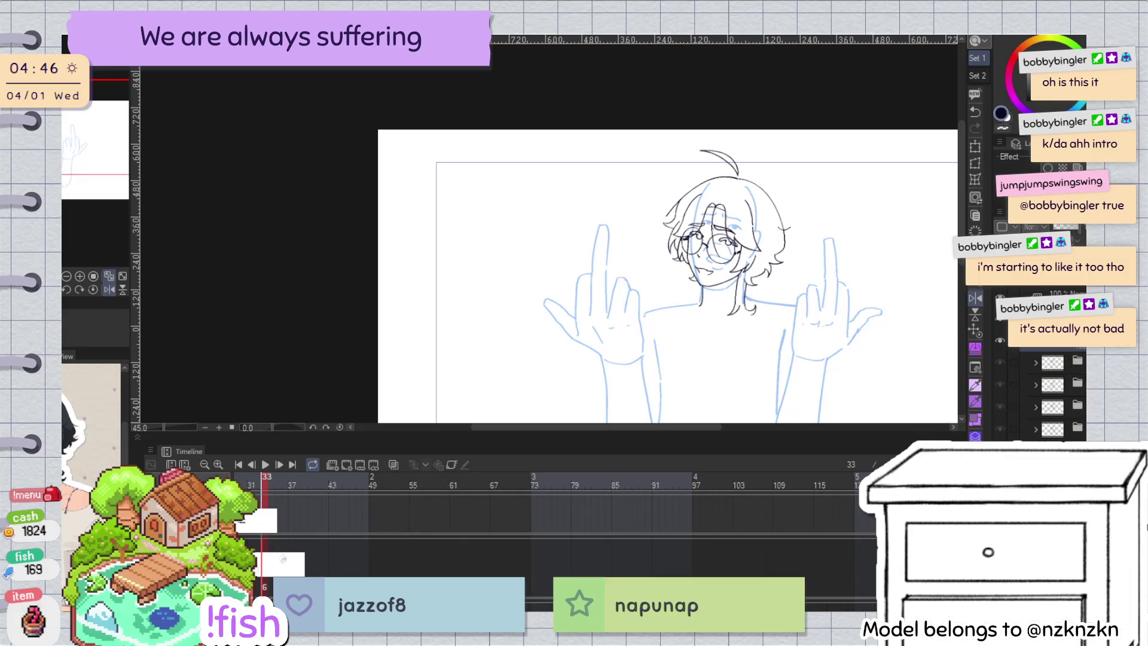
key(ctrl+g)
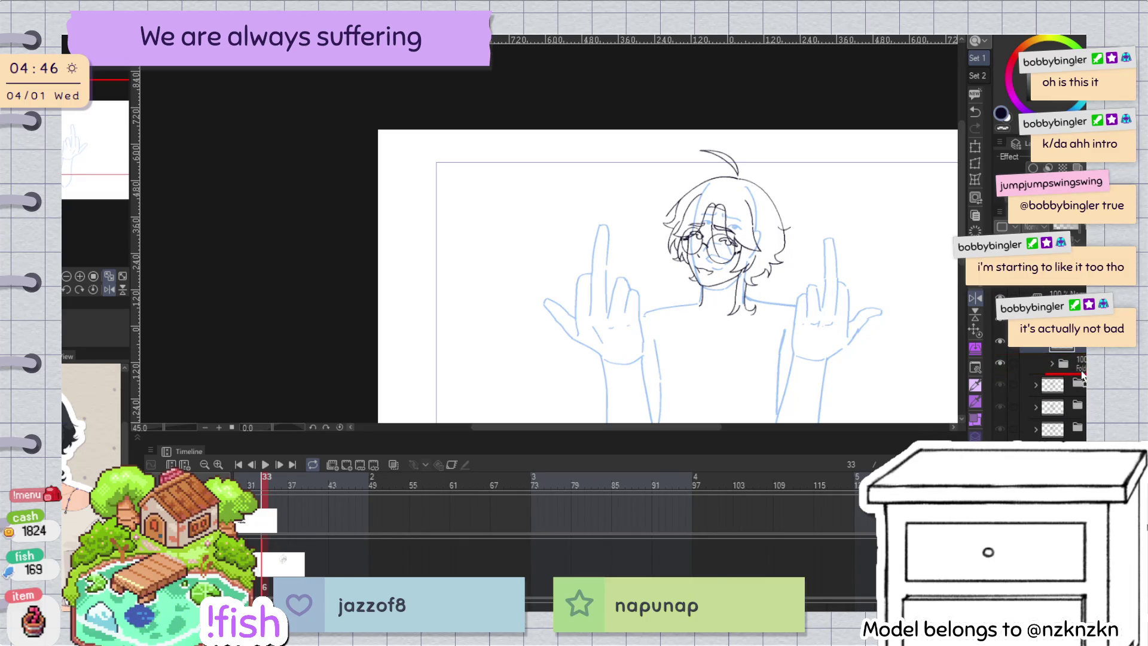
drag(1083, 374, 1083, 375)
Step: Enlarge the inked head slightly with Free Transform over the blue body sketch
drag(685, 430, 591, 270)
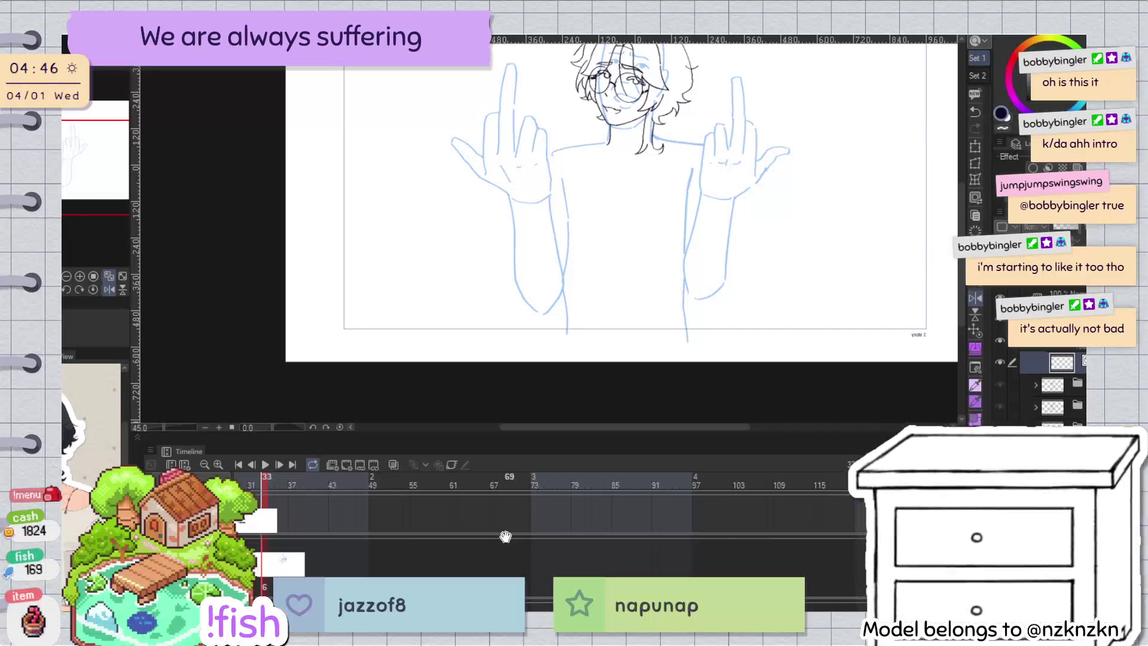
drag(616, 209, 532, 216)
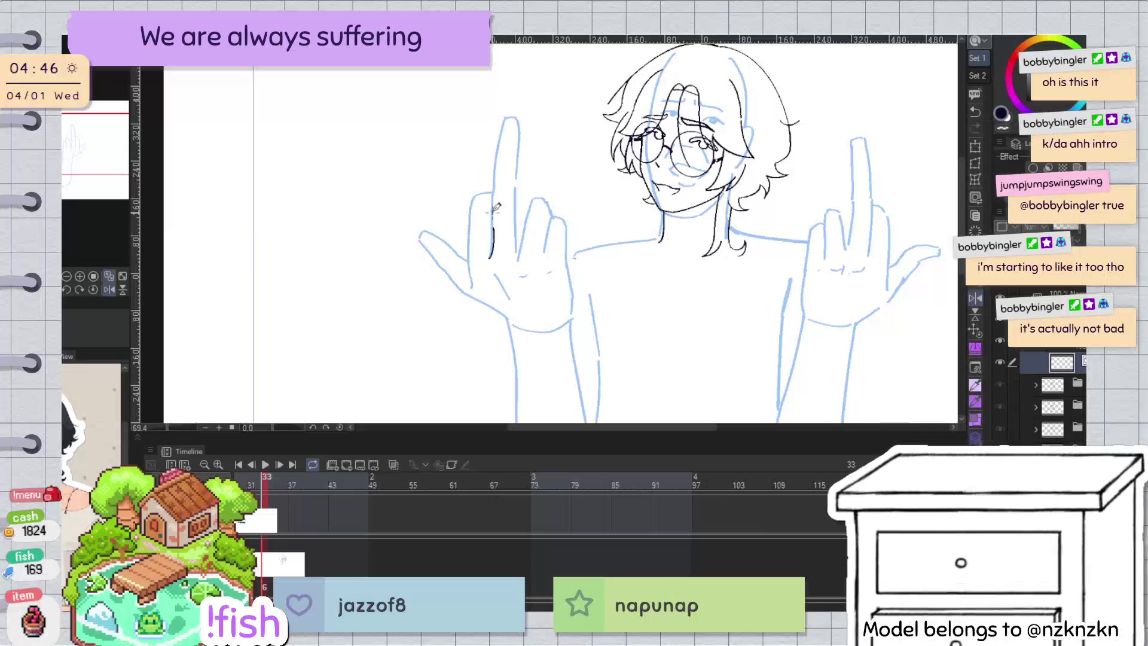
drag(564, 379, 738, 254)
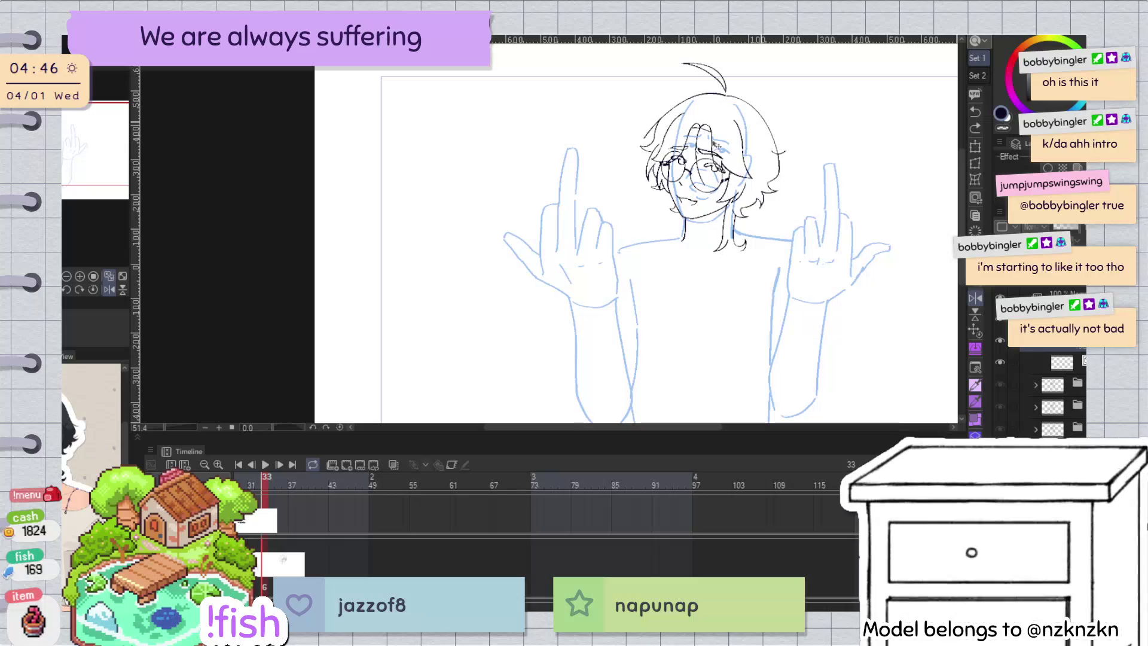
key(ctrl+t)
mouse_move(712, 61)
mouse_down()
mouse_move(715, 47)
mouse_move(712, 55)
mouse_up()
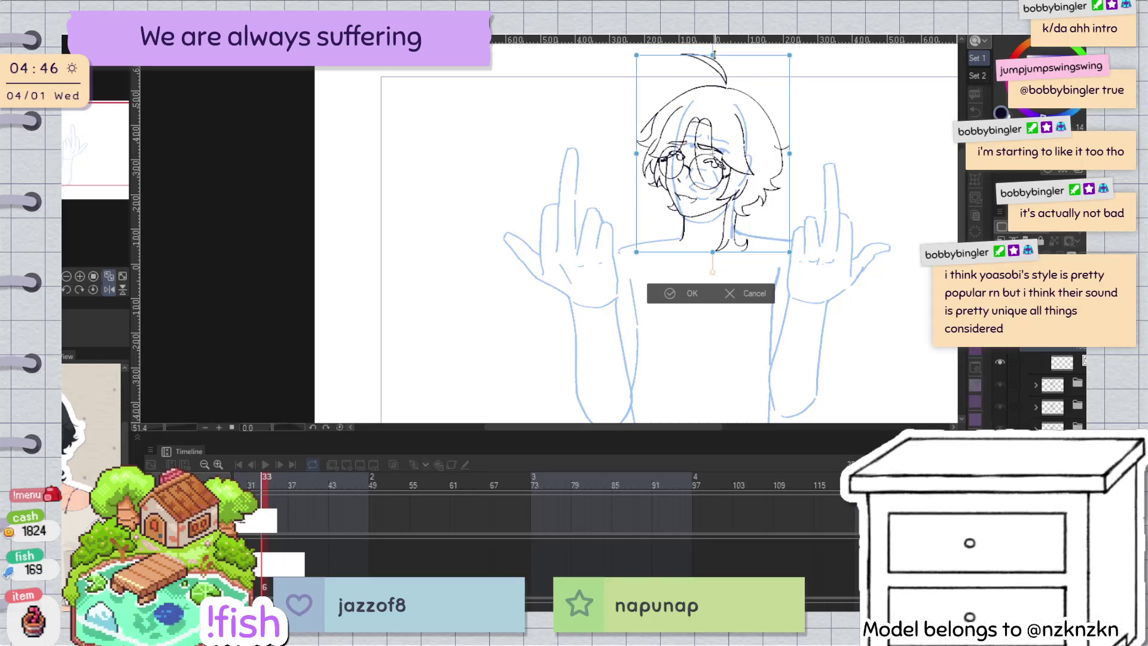
Step: Confirm the head's enlarged size and check proportions in mirrored view
click(688, 296)
scroll(777, 285, down, 1)
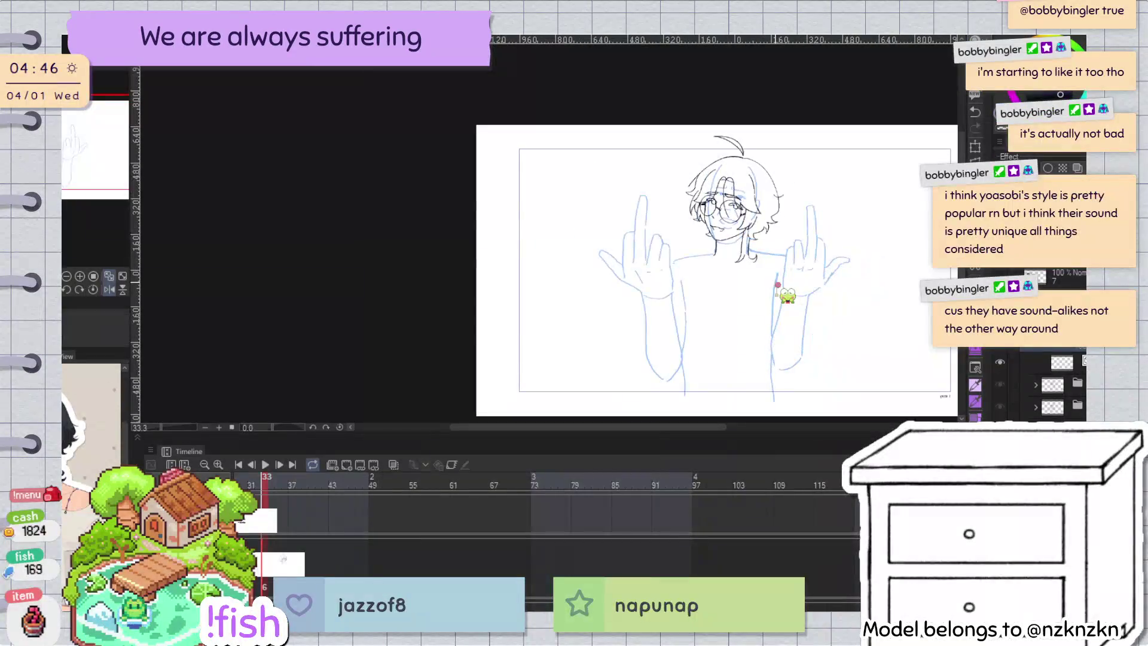
scroll(778, 285, up, 1)
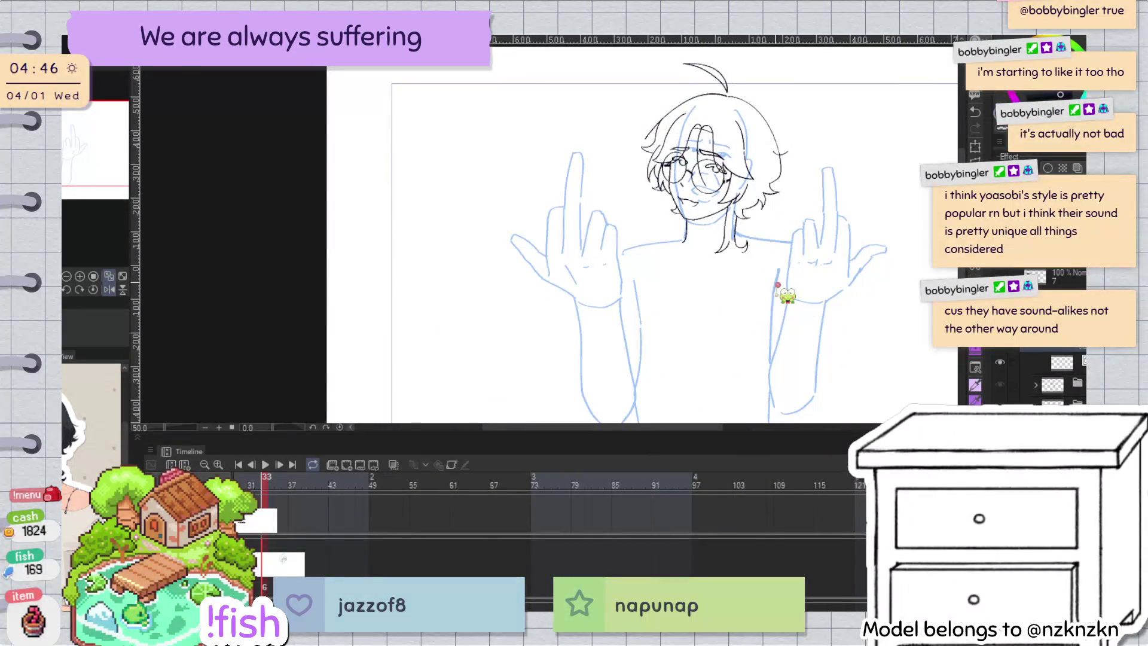
scroll(777, 285, down, 1)
scroll(778, 285, up, 1)
scroll(778, 285, right, 5)
key(h)
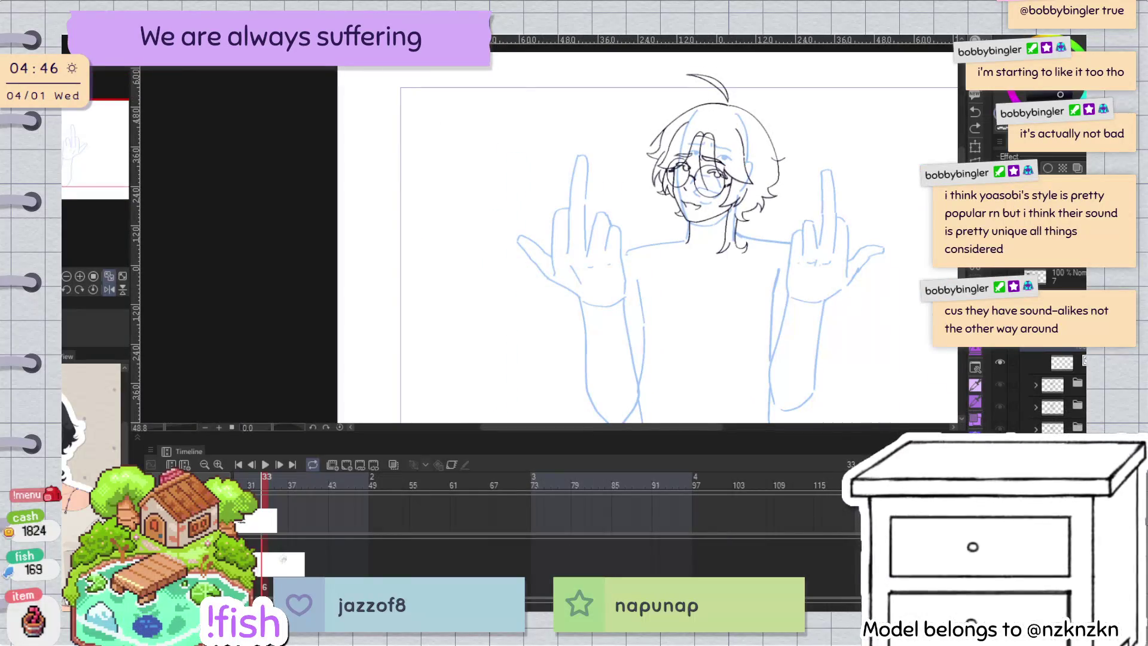
Step: Select the top layer for inking and recentre the figure on the canvas
click(1062, 362)
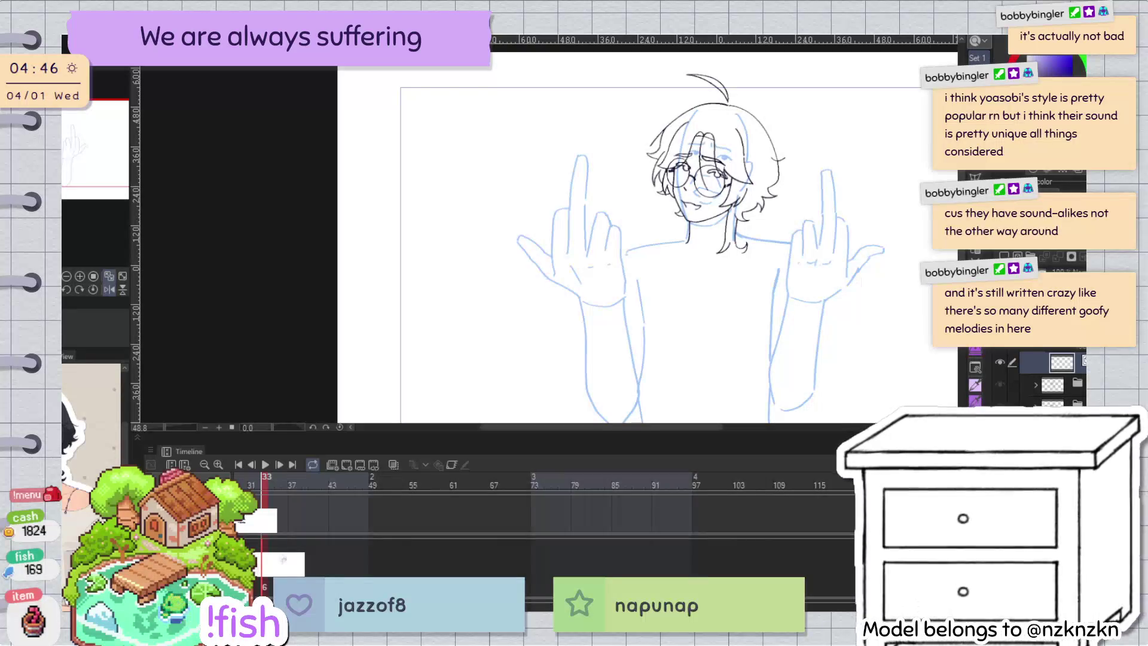
drag(718, 269, 634, 302)
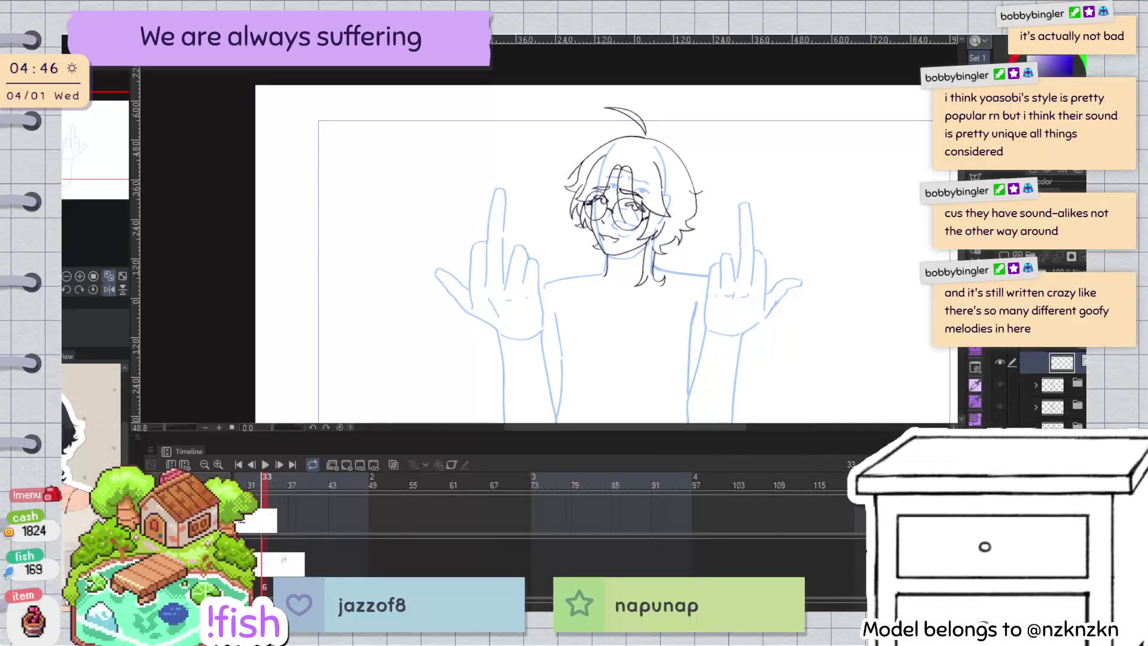
scroll(496, 287, up, 2)
scroll(497, 287, up, 2)
scroll(496, 287, up, 2)
drag(490, 293, 504, 361)
mouse_move(483, 309)
mouse_down()
mouse_move(526, 297)
mouse_move(498, 334)
mouse_move(635, 330)
mouse_up()
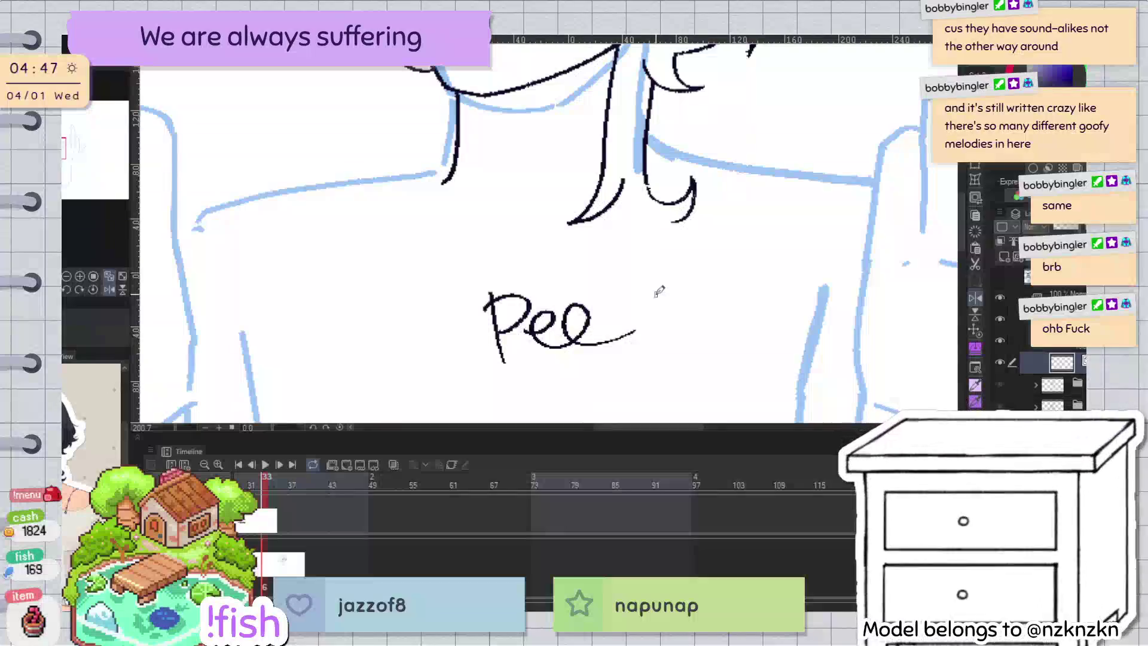
key(ctrl+z)
key(ctrl+z)
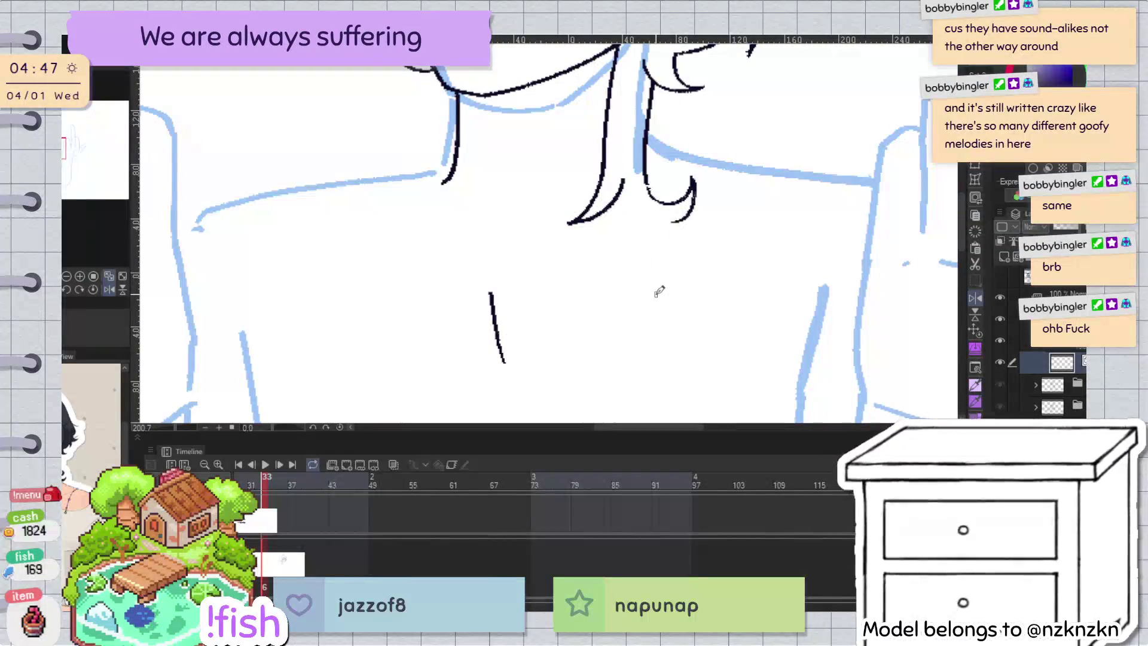
key(ctrl+z)
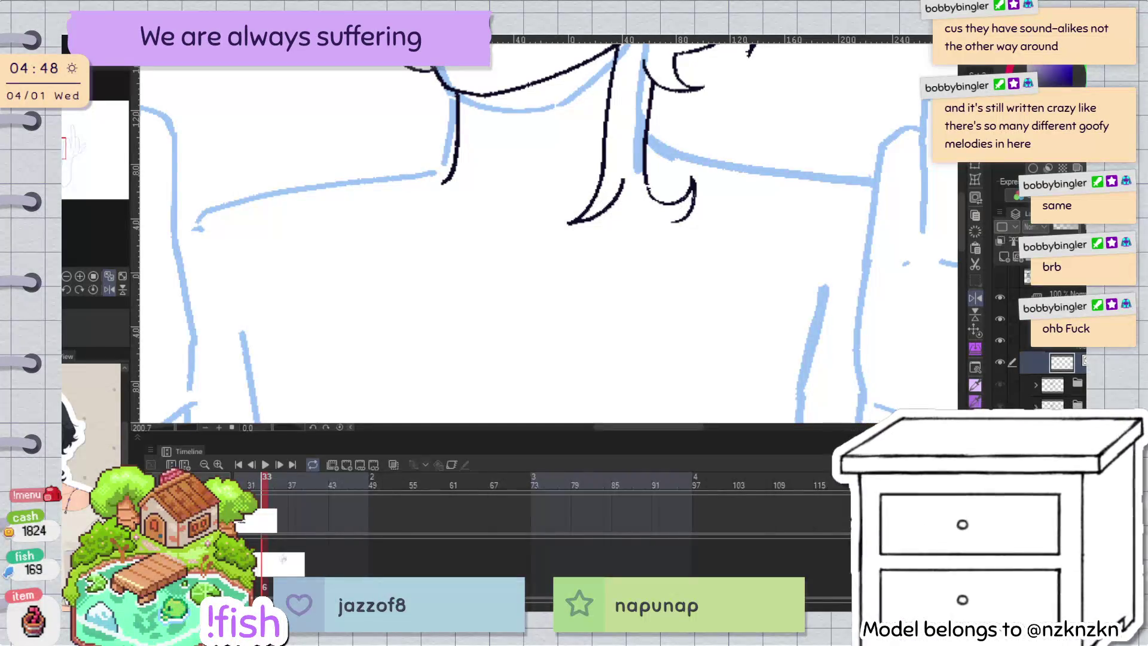
scroll(864, 189, down, 5)
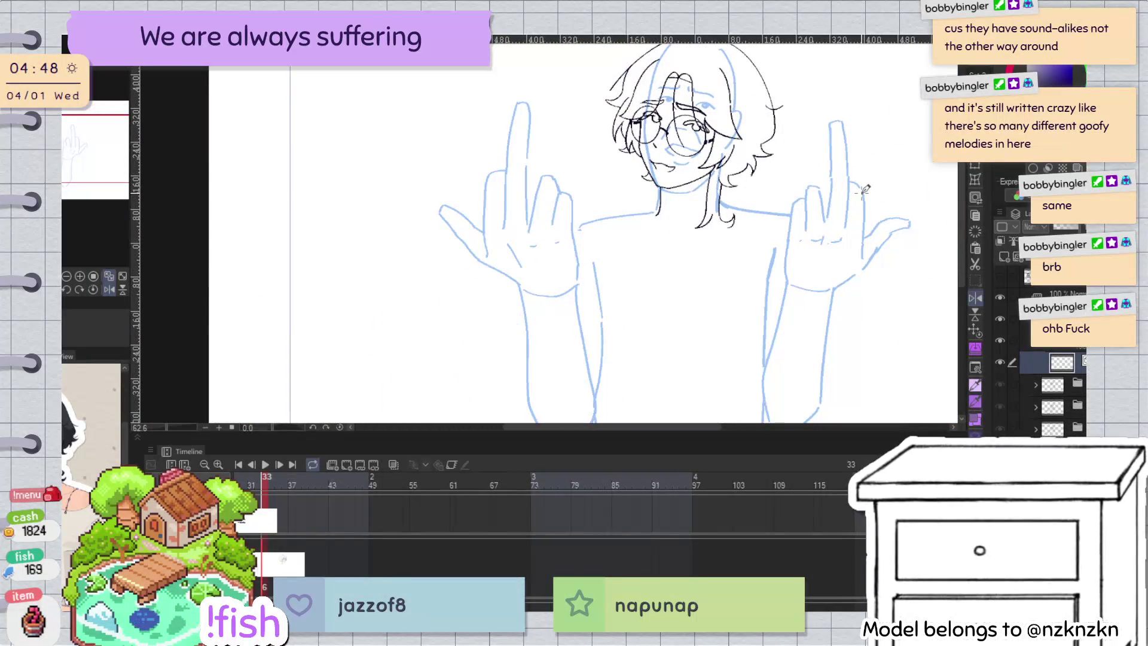
Step: Ink the raised middle finger's outline and the ring finger's left edge, redoing strokes
scroll(514, 111, up, 2)
drag(499, 212, 511, 118)
key(ctrl+z)
mouse_move(499, 211)
mouse_down()
mouse_move(520, 97)
mouse_move(538, 107)
mouse_move(535, 190)
mouse_up()
key(ctrl+z)
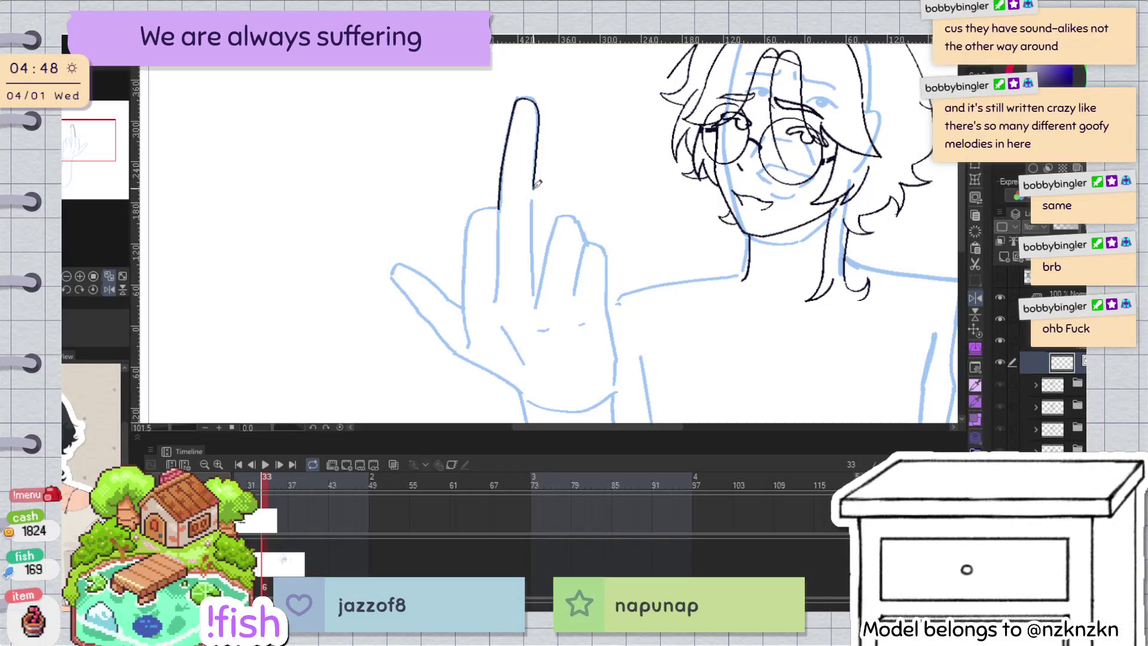
key(ctrl+z)
mouse_move(538, 114)
mouse_down()
mouse_move(535, 184)
mouse_move(497, 292)
mouse_up()
key(ctrl+z)
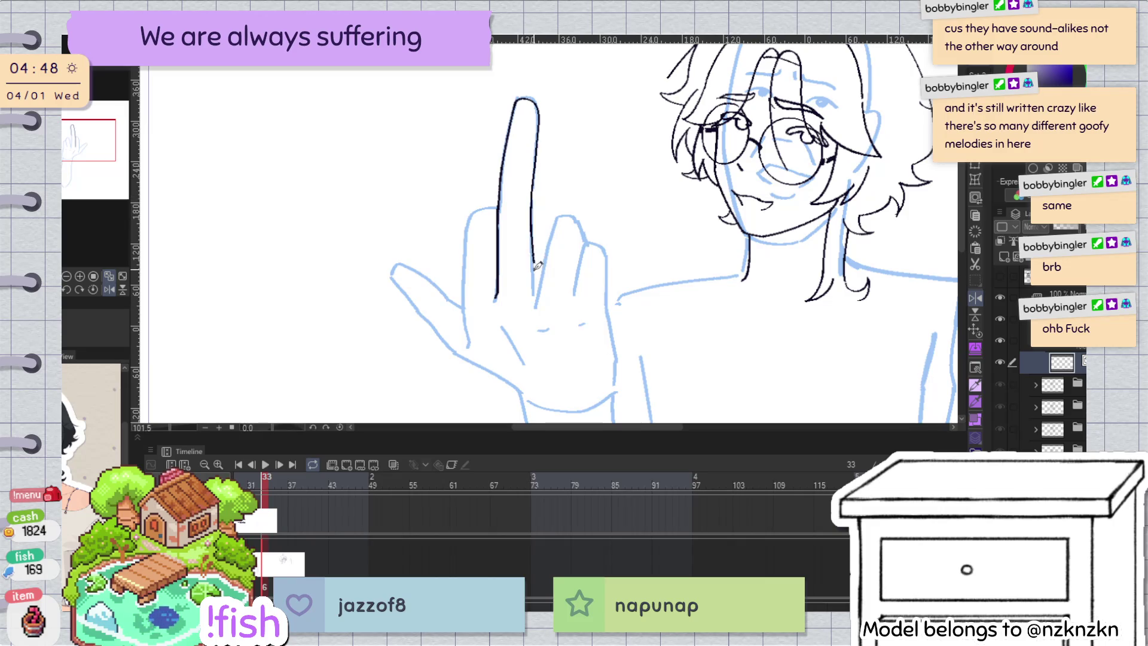
key(ctrl+z)
mouse_move(531, 188)
mouse_down()
mouse_move(535, 299)
mouse_move(563, 219)
mouse_up()
key(ctrl+z)
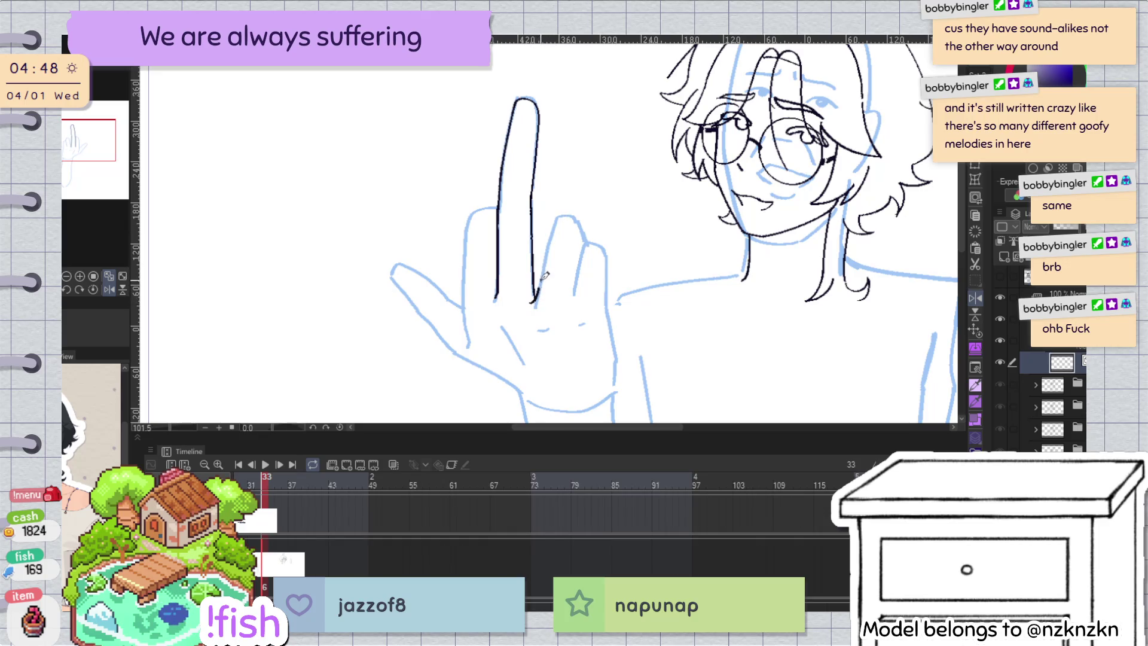
drag(535, 300, 580, 218)
Step: Ink the index finger's left outline, the ring fingertip's right side, and the hand's side edge
key(h)
key(h)
scroll(586, 224, up, 3)
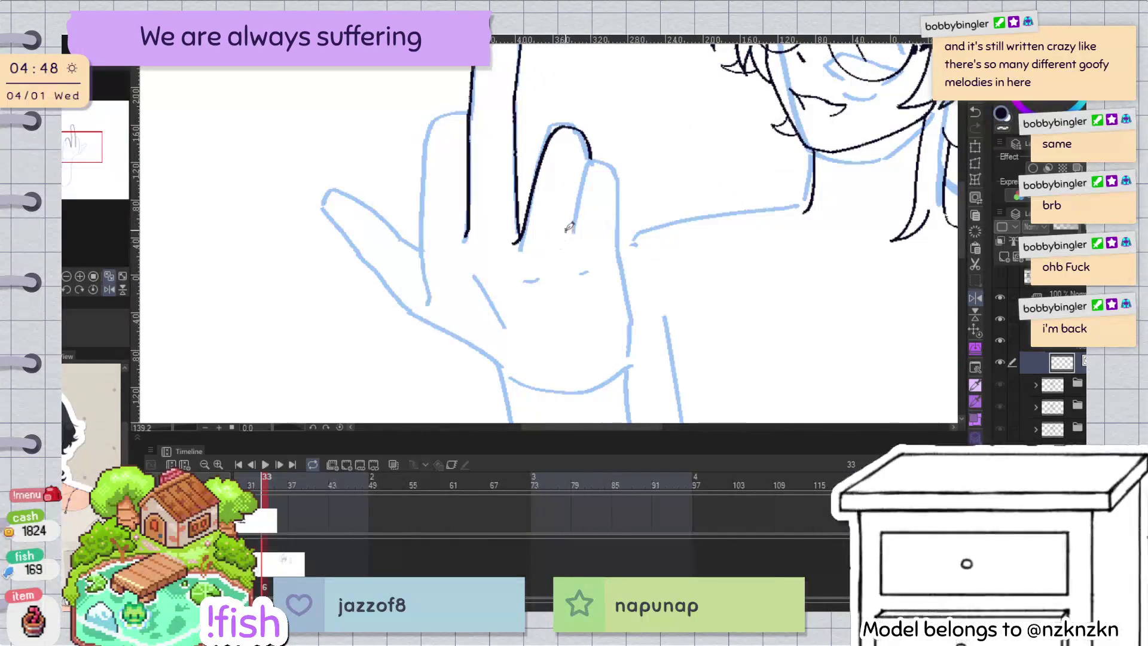
key(h)
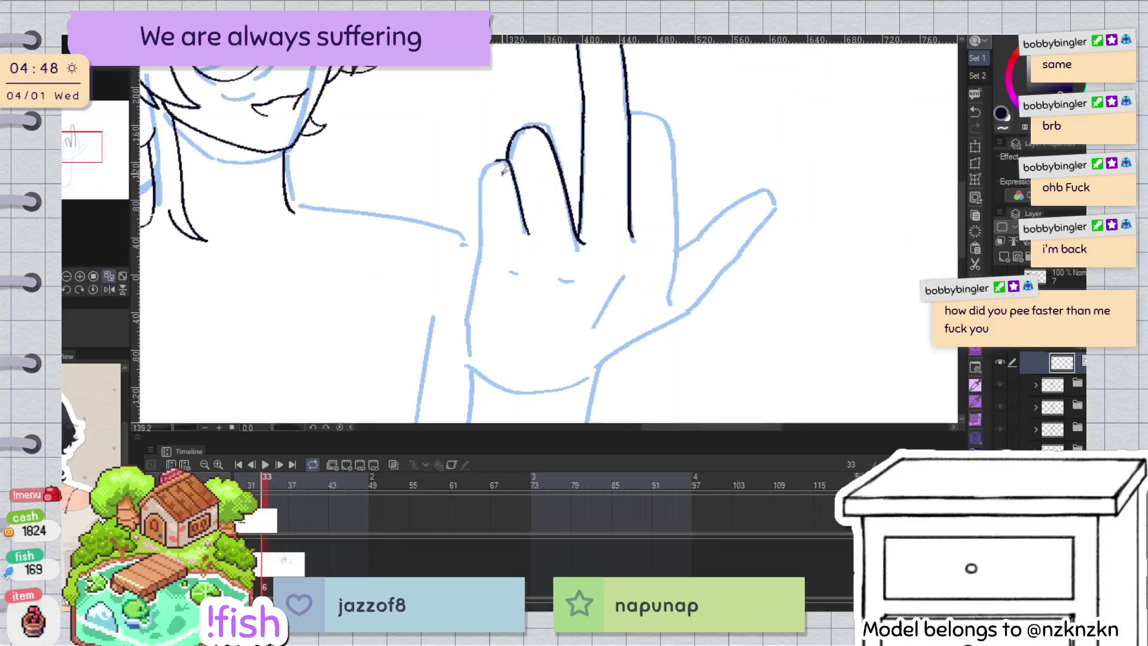
drag(482, 185, 483, 203)
key(ctrl+z)
drag(507, 156, 485, 232)
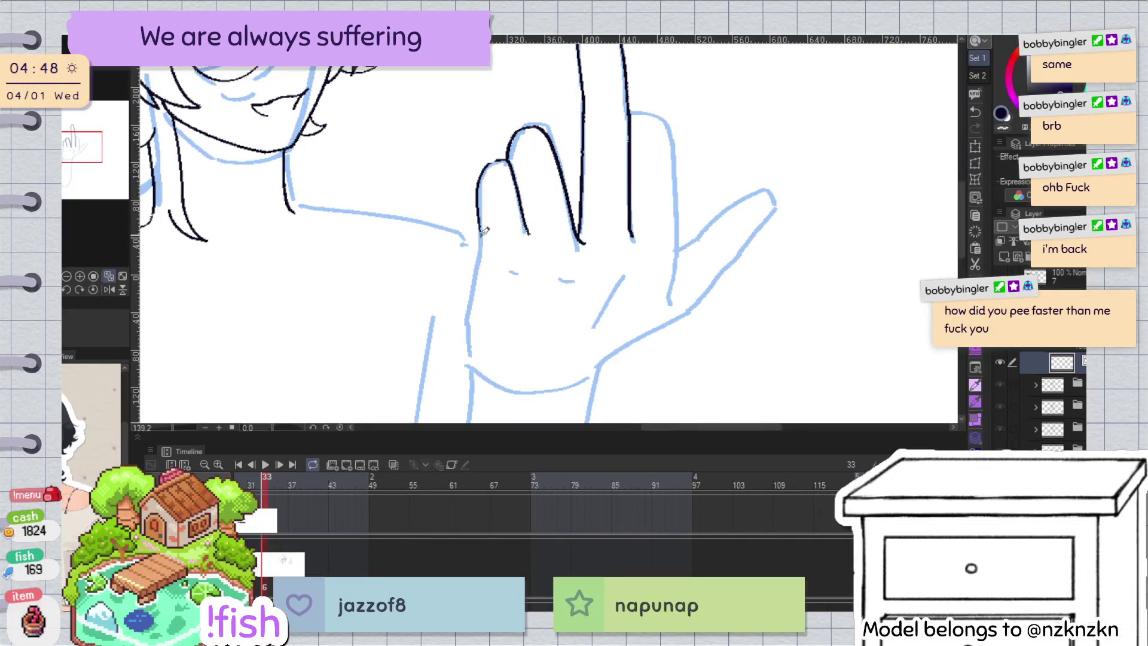
key(h)
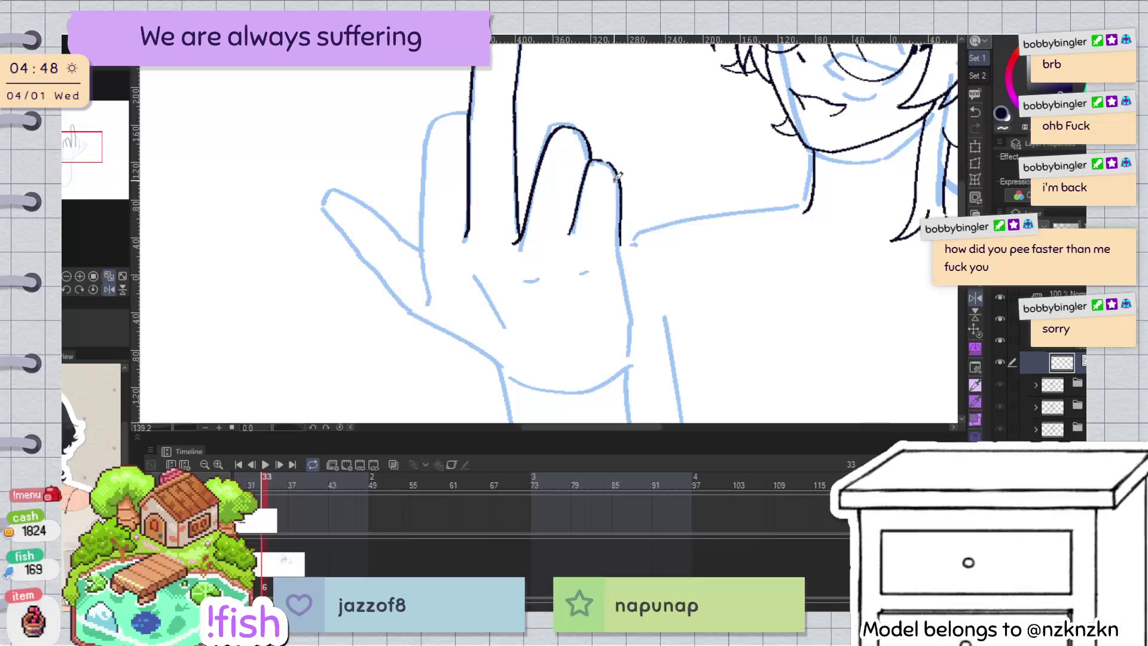
drag(608, 159, 618, 236)
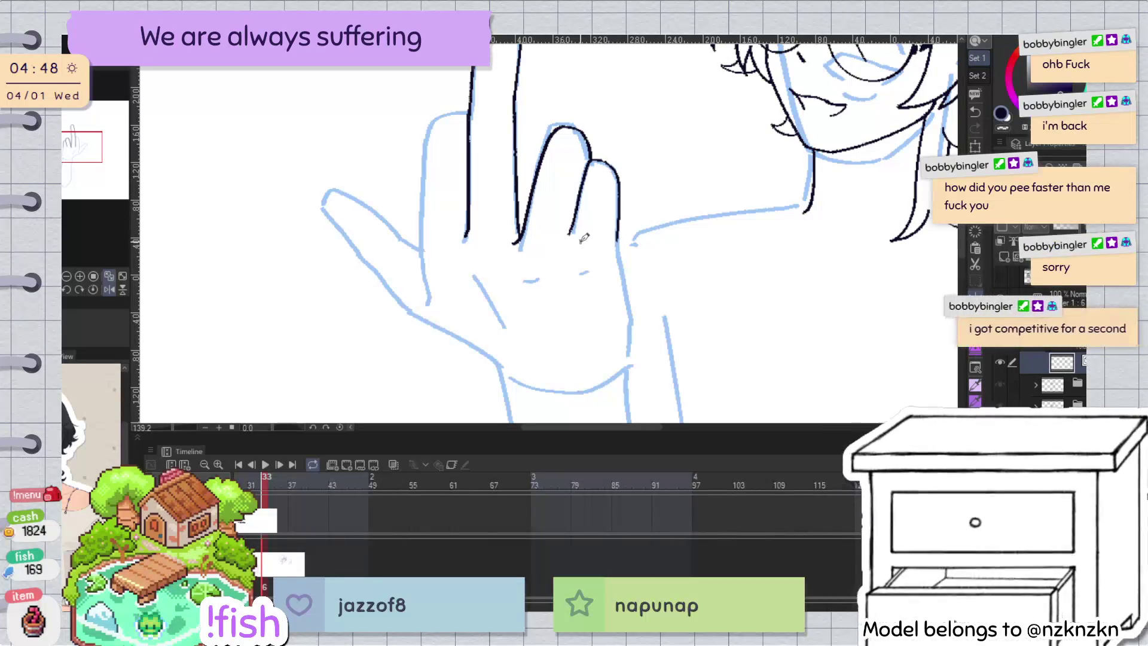
key(h)
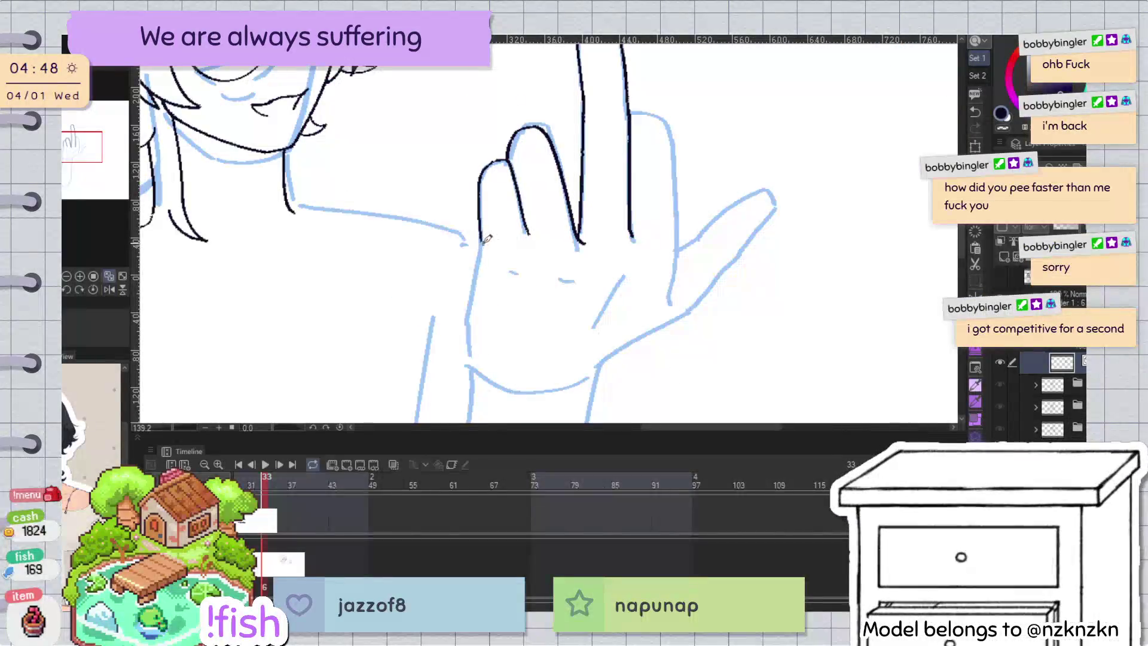
key(h)
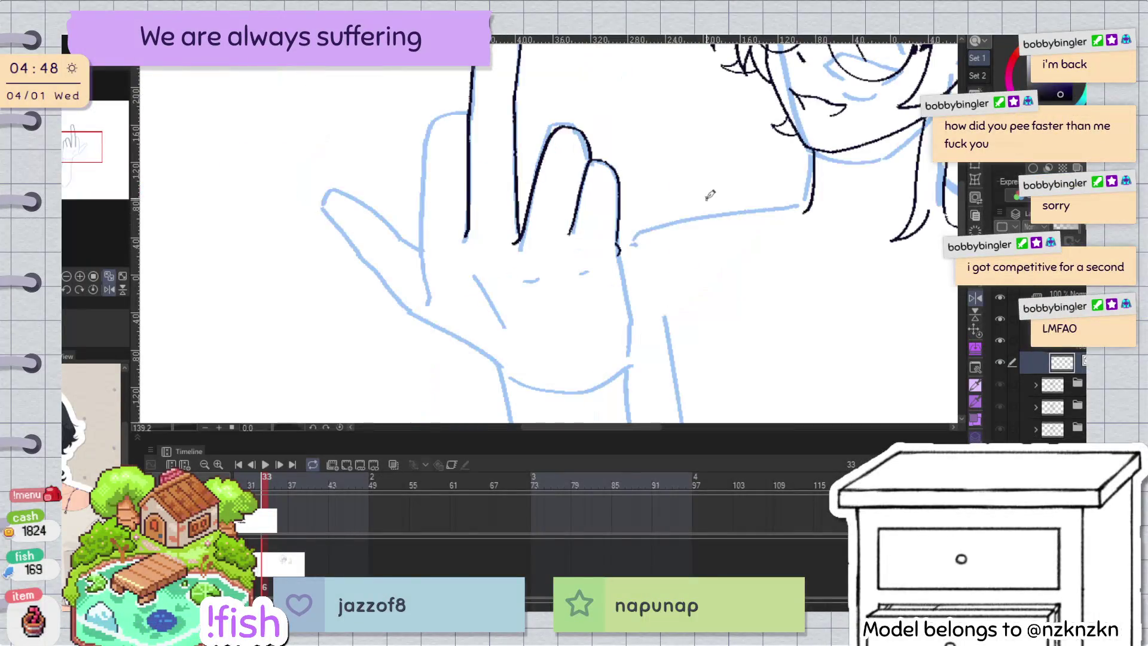
drag(620, 251, 627, 366)
key(h)
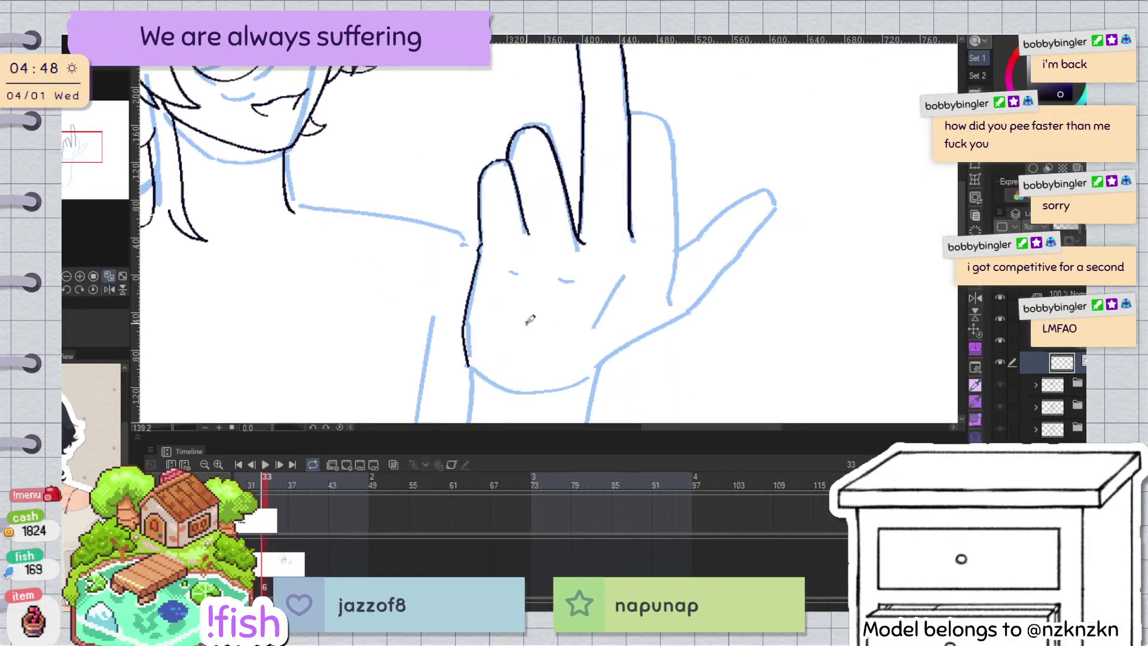